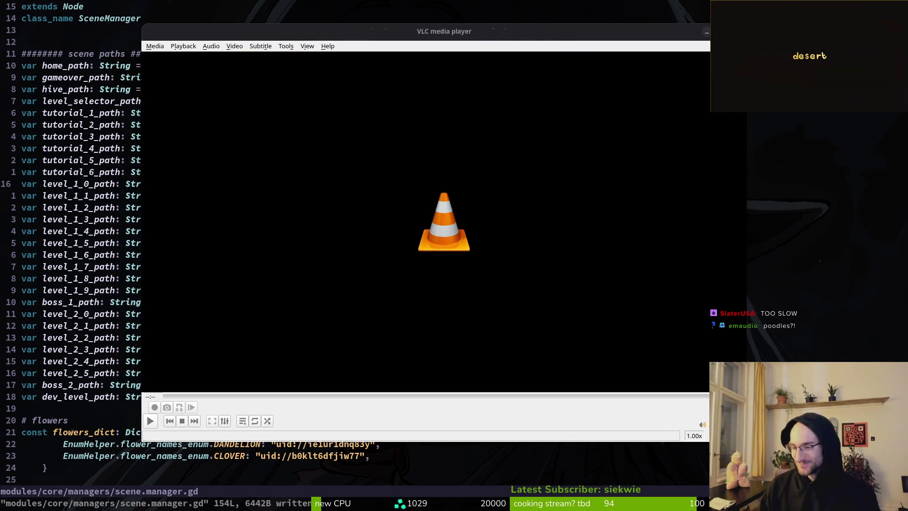
- Close the VLC video player and the dog photo viewer so scene.manager.gd is visible in Neovim
key("ctrl+q")
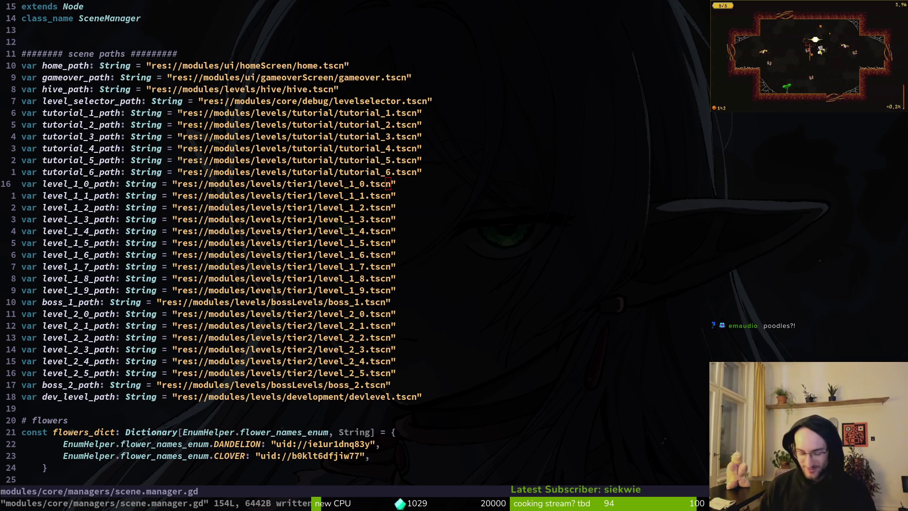
key("super")
key("super")
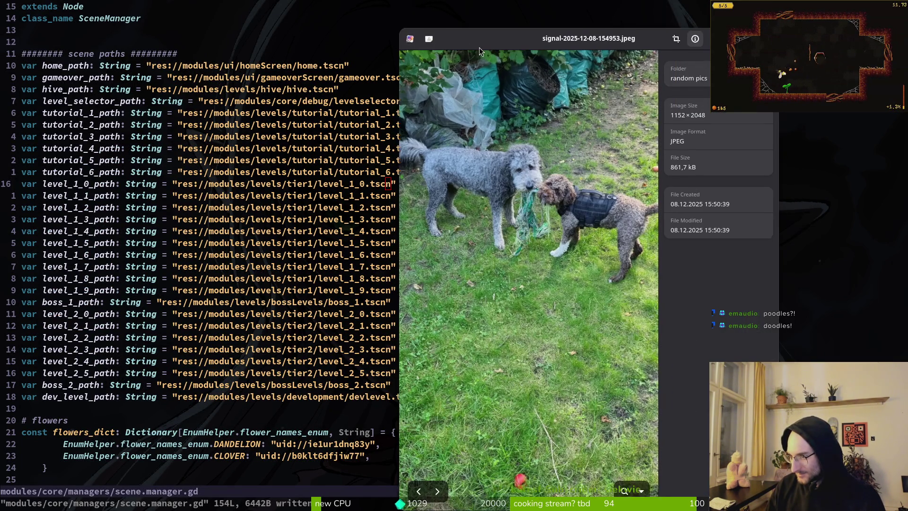
mouse_move(478, 47)
left_mouse_down()
mouse_move(449, 24)
mouse_move(438, 27)
left_mouse_up()
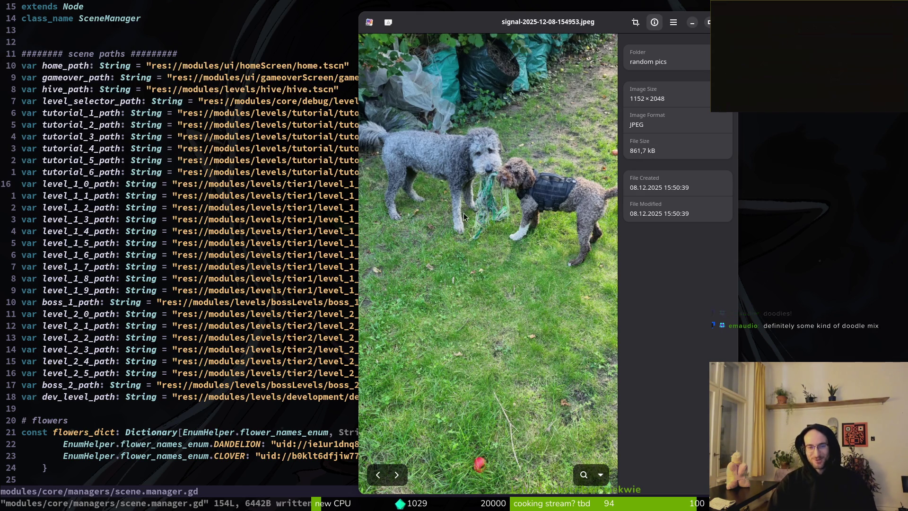
key("ctrl+w")
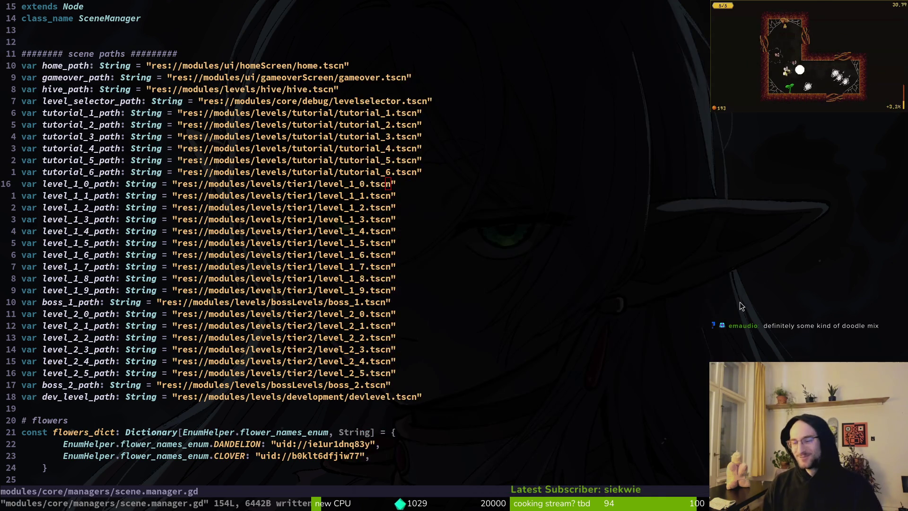
- Write scene.manager.gd with :w from the level_1_4 path line
left_click(284, 231)
type(":w")
key("Return")
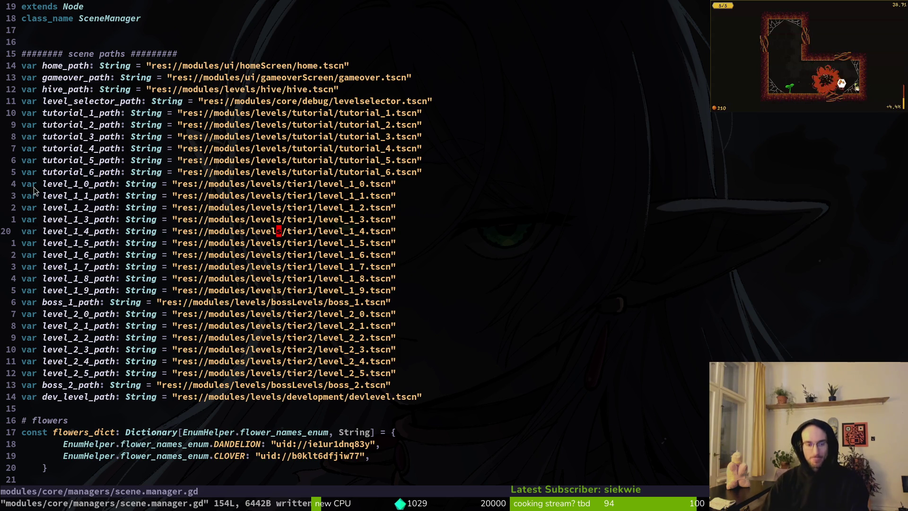
- Browse the level_1_0 through level_1_9 path lines and cancel the stray selection
left_click(237, 183)
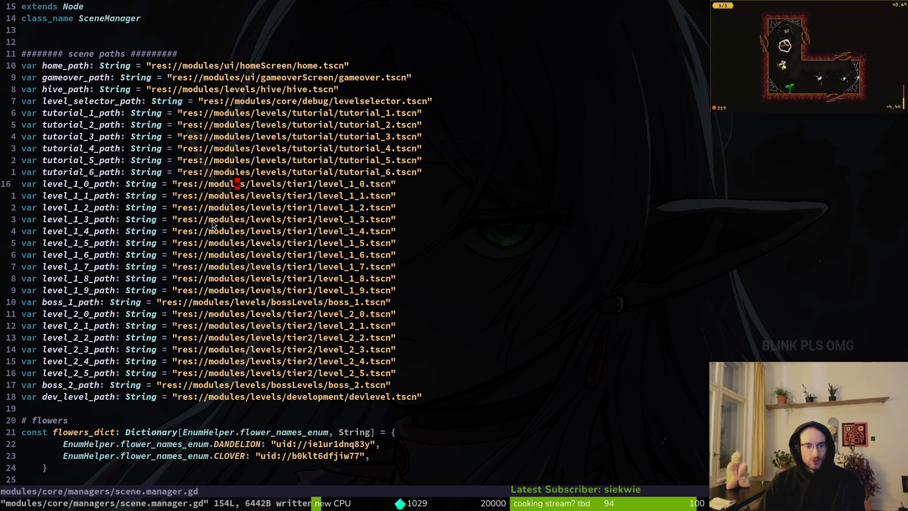
left_click(352, 219)
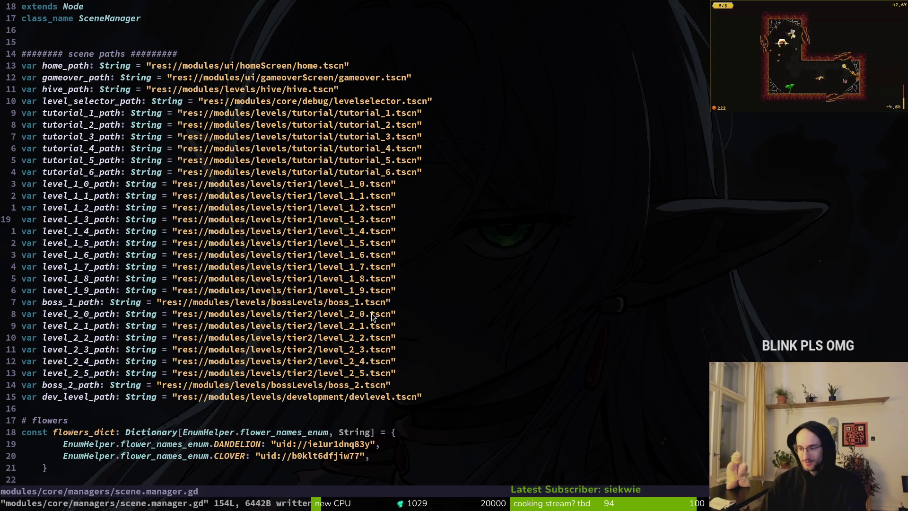
scroll(283, 272, "down", 1)
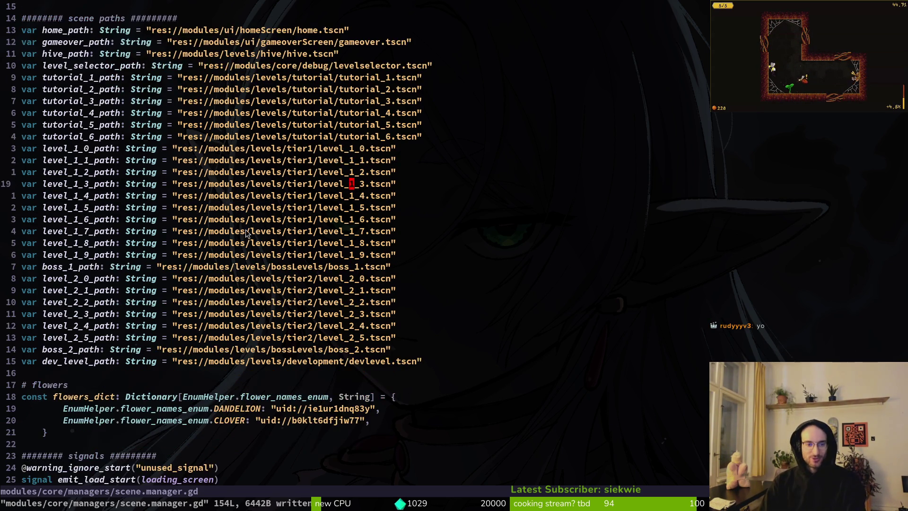
left_click_drag(231, 242, 238, 257)
key("Escape")
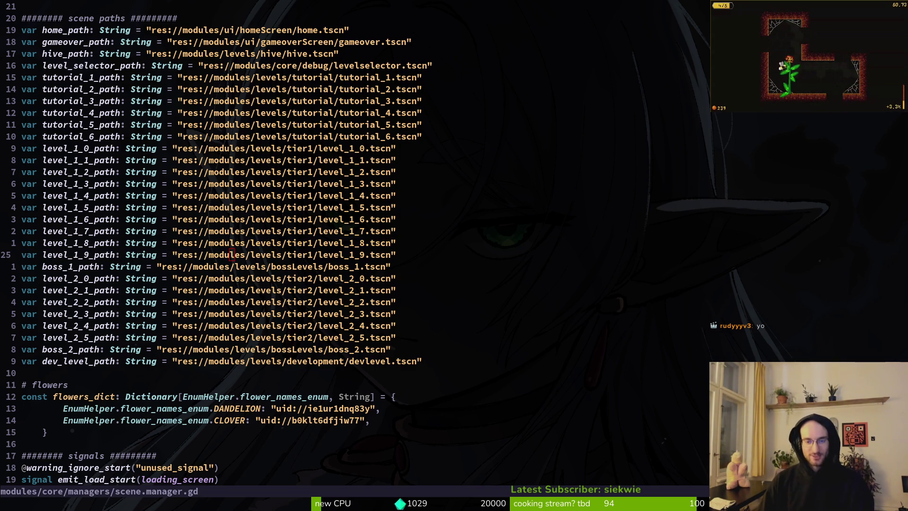
key("alt+Tab")
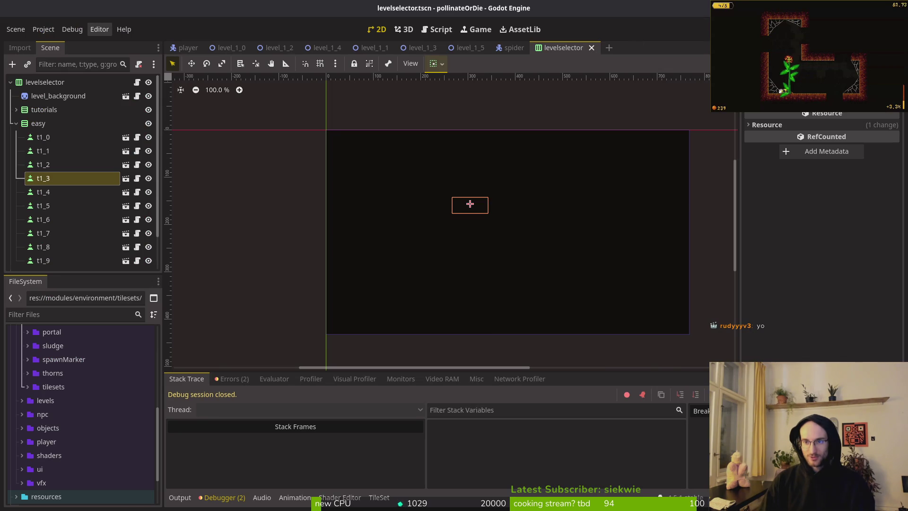
- Launch the game with F5, continue from the main menu, and maximize its window
key("F5")
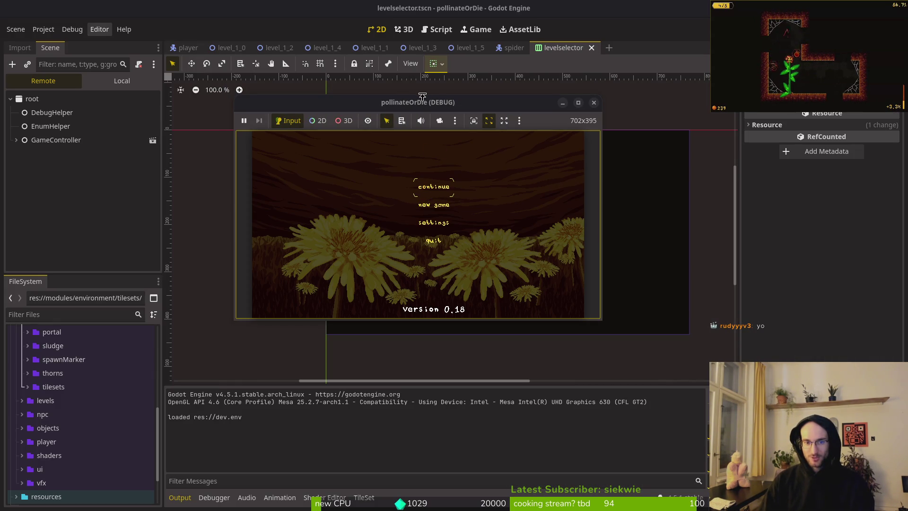
left_click(434, 186)
double_click(438, 103)
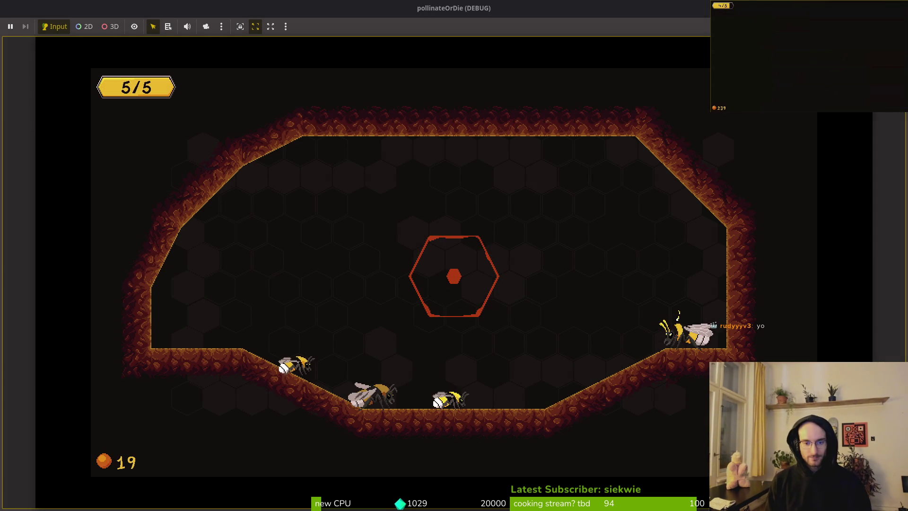
- Turn on the level selector in the pause menu's debugging settings, then load level 1-0
key("Escape")
key("Return")
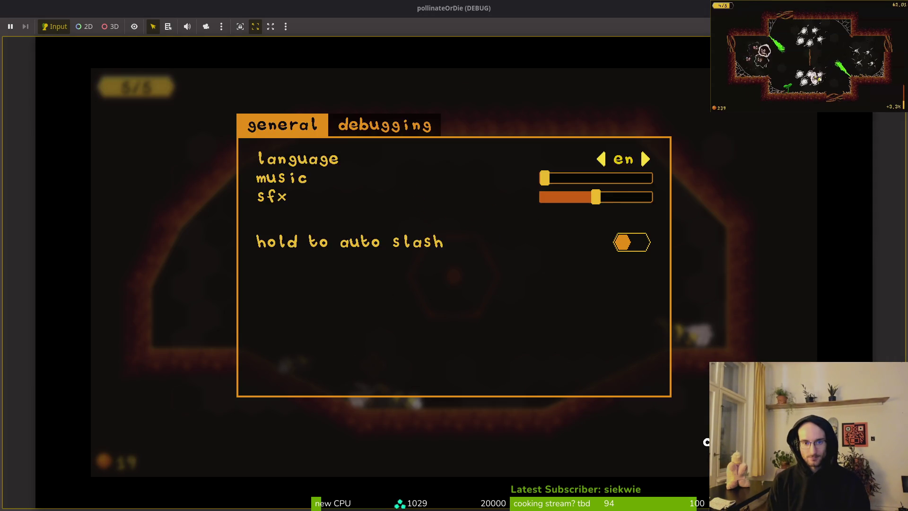
key("ctrl+Tab")
key("Down")
key("Return")
key("Down")
key("Return")
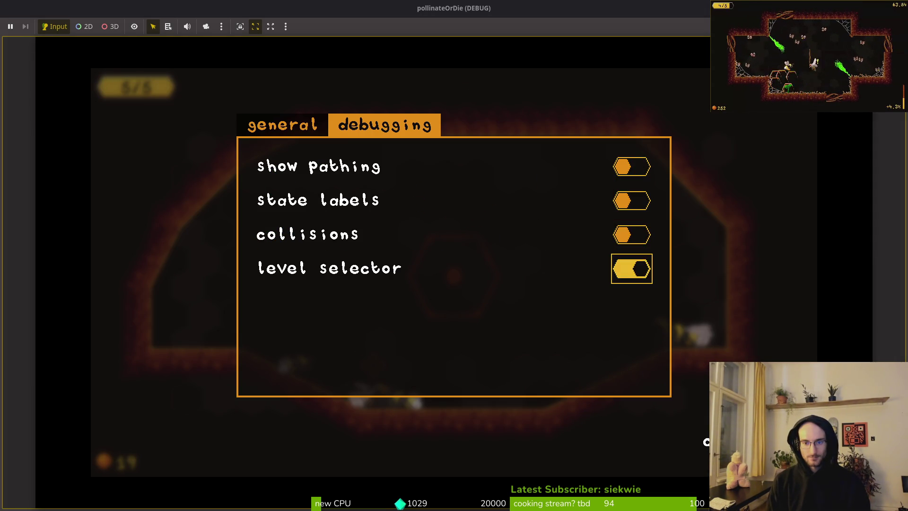
key("Escape")
key("Escape")
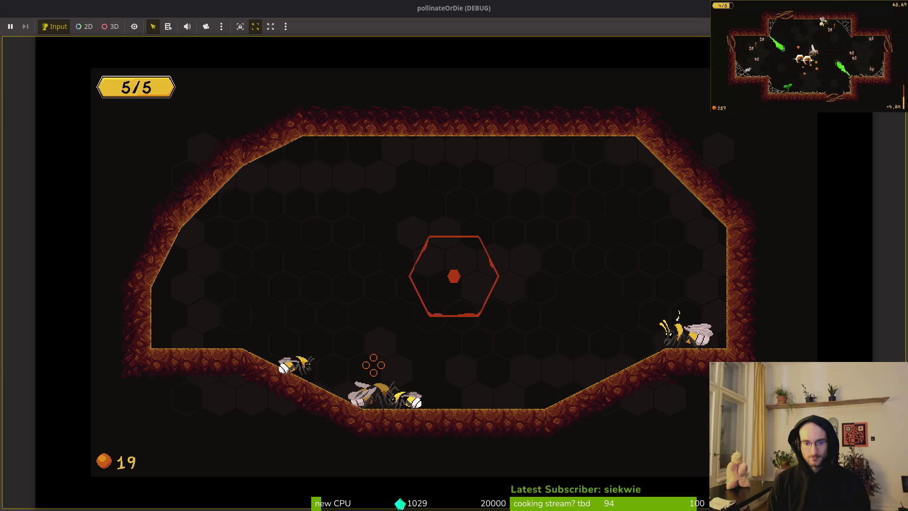
key("Up")
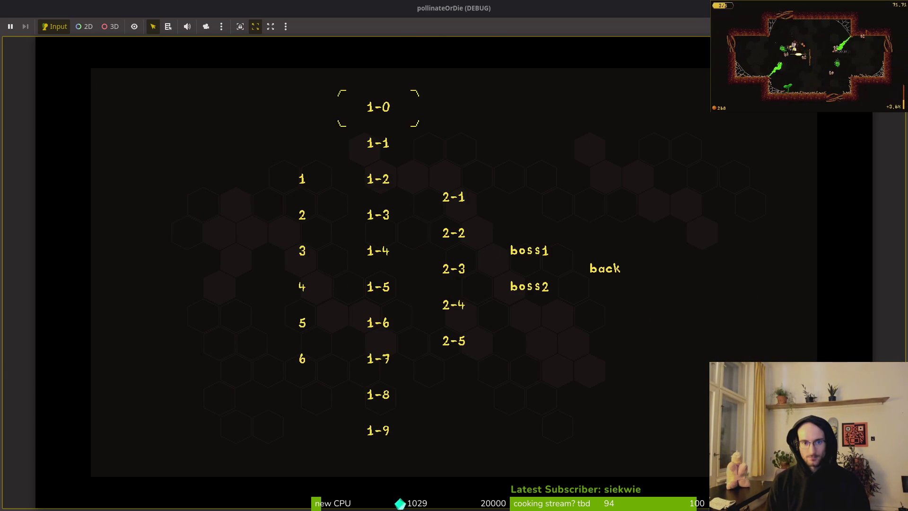
key("Return")
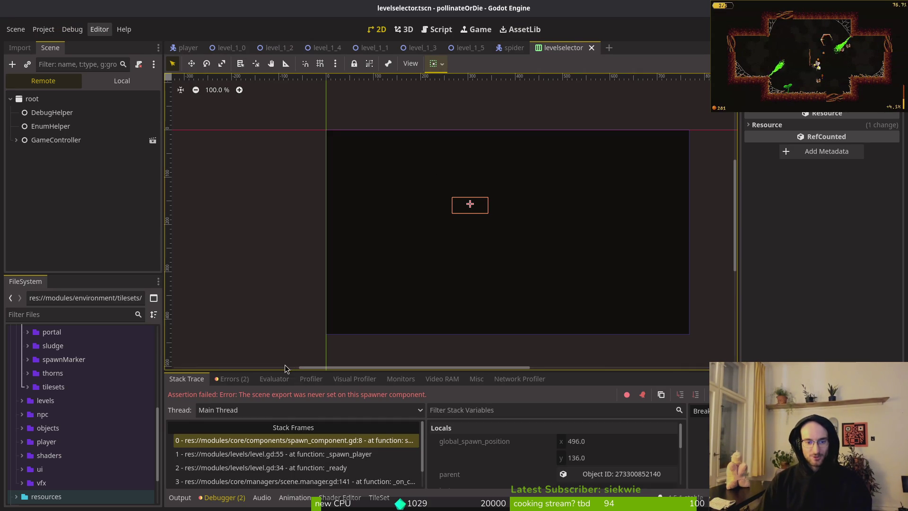
- Review the spawner error, then inspect level_1_2's SpawnComponent and its root's empty Player Scene
left_click(232, 379)
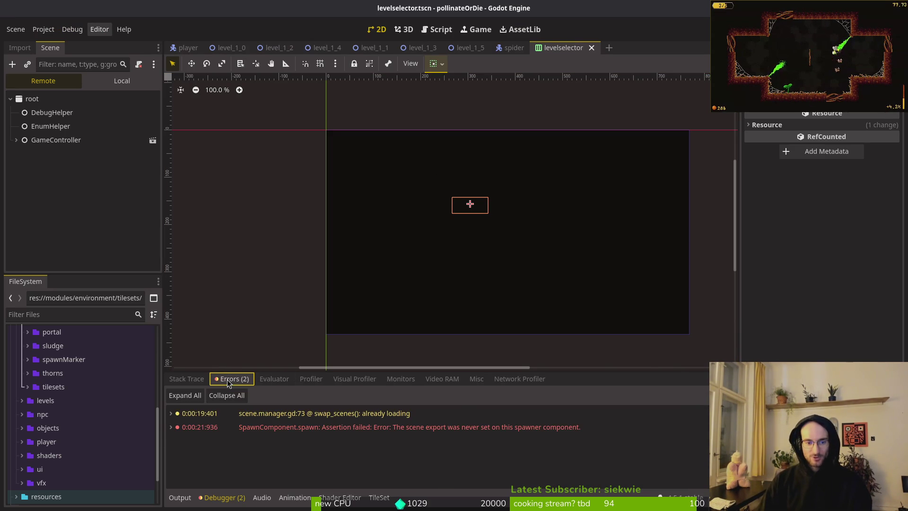
left_click(187, 379)
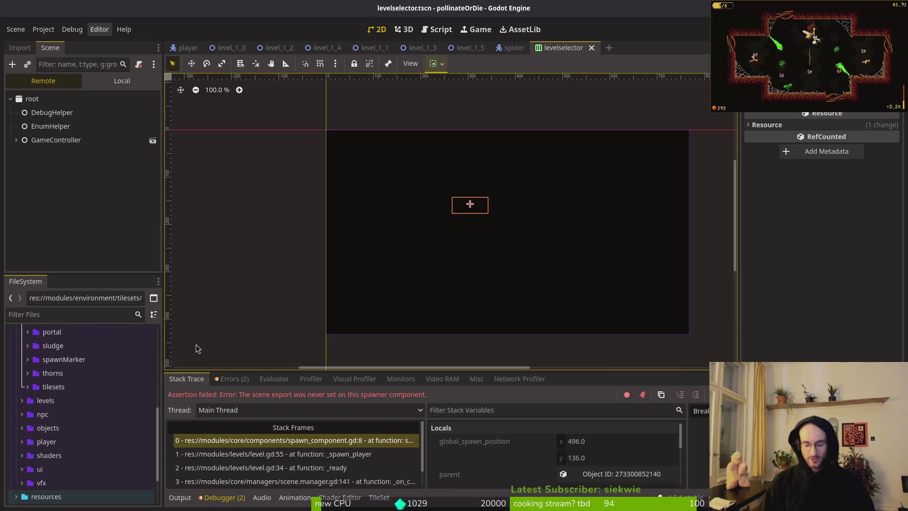
left_click(229, 48)
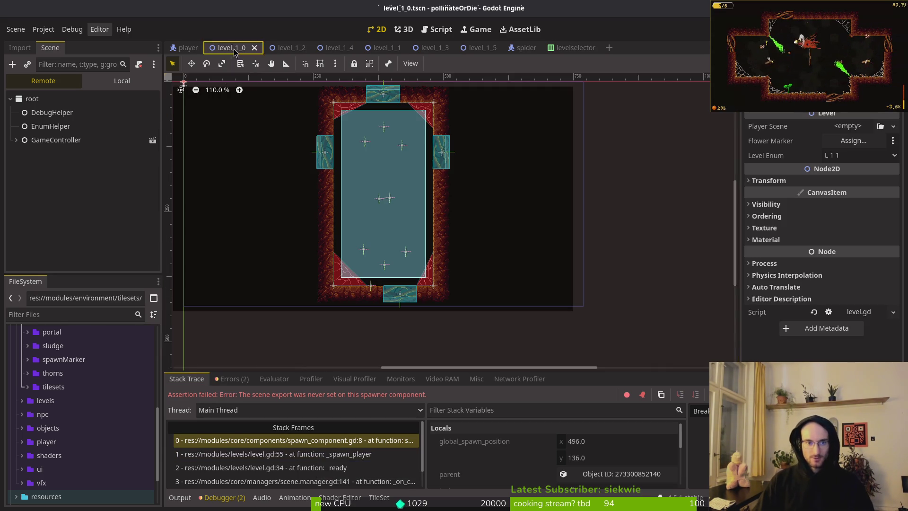
left_click(286, 48)
left_click(122, 80)
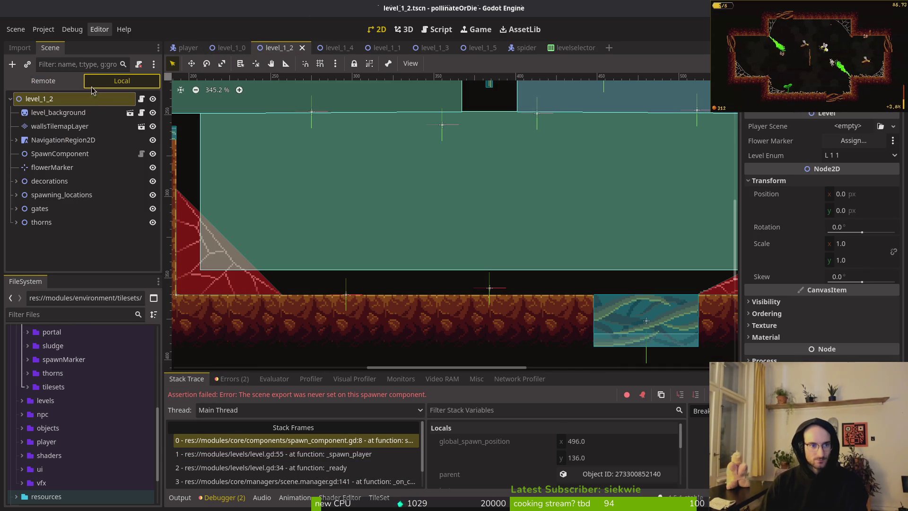
left_click(67, 155)
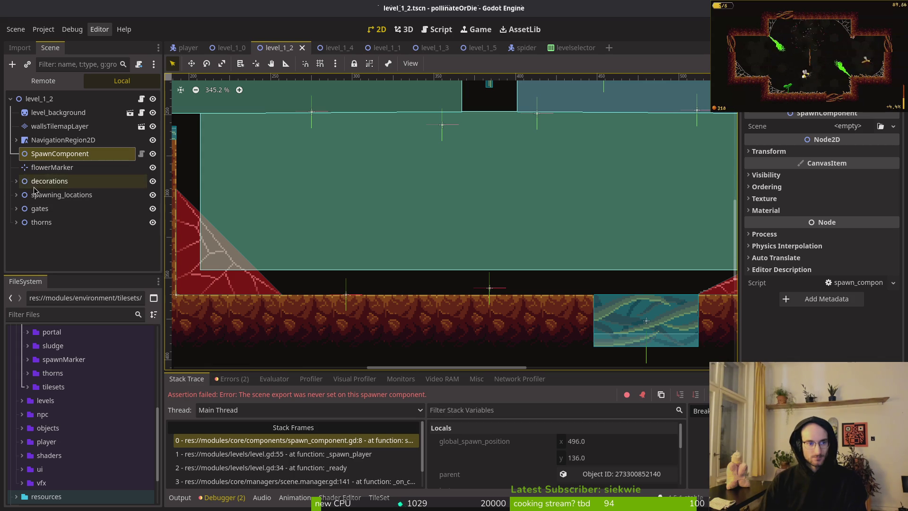
mouse_move(237, 51)
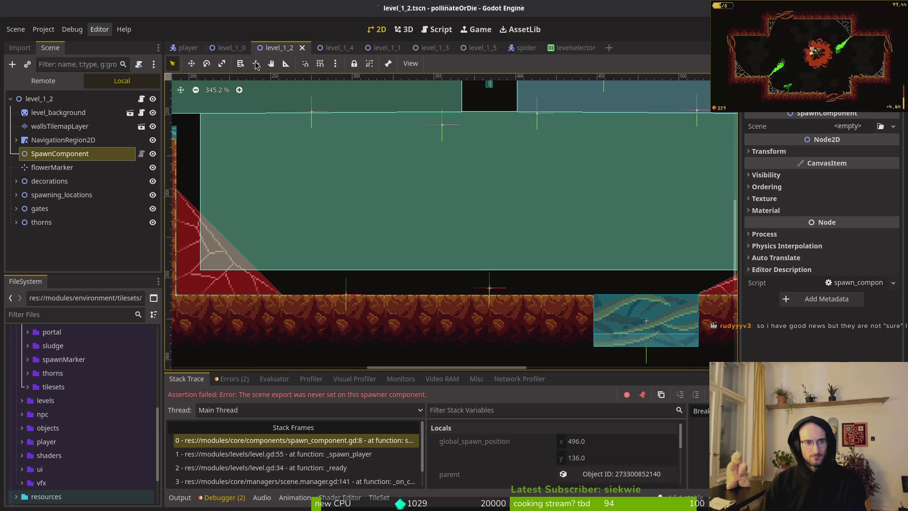
left_click(39, 98)
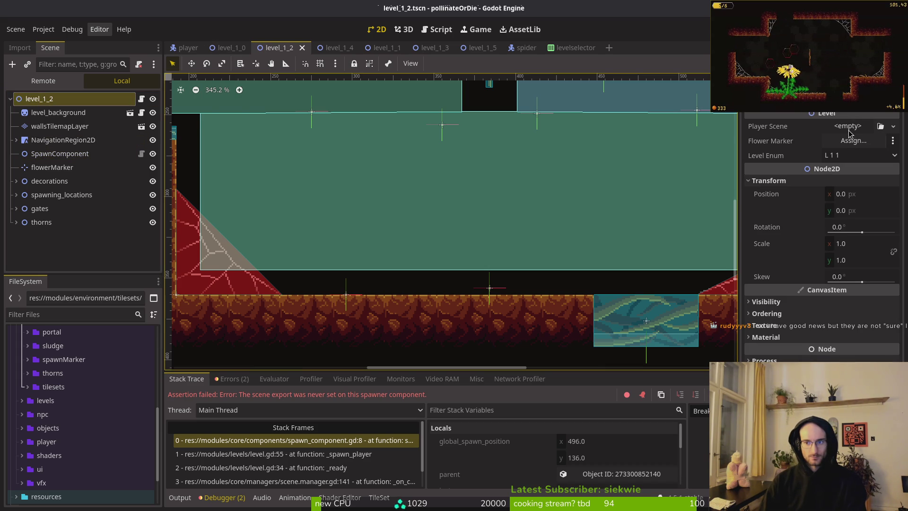
- Open the level_1_4 and level_1_1 scenes and relaunch the game
left_click(325, 49)
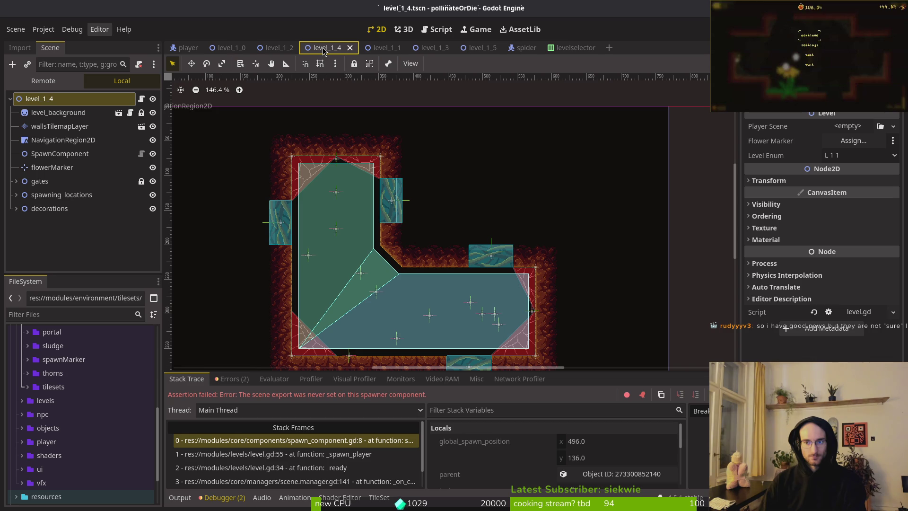
left_click(385, 50)
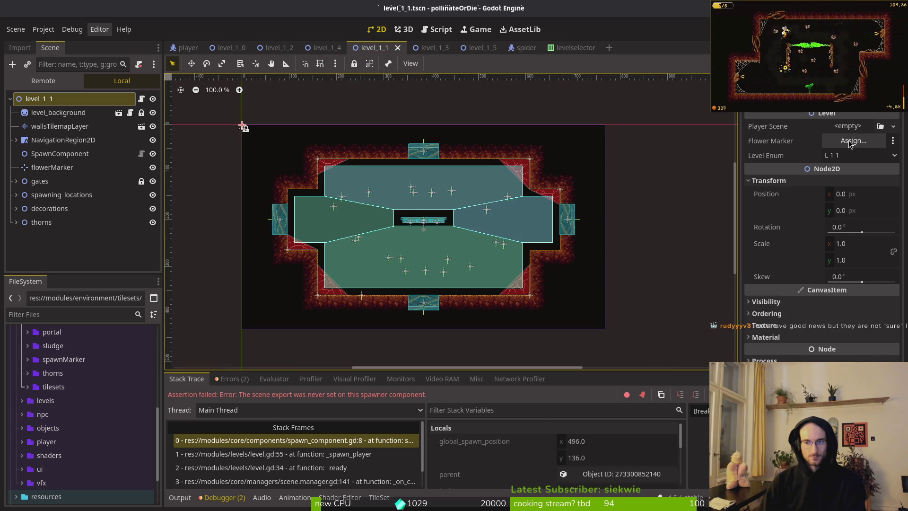
key("F5")
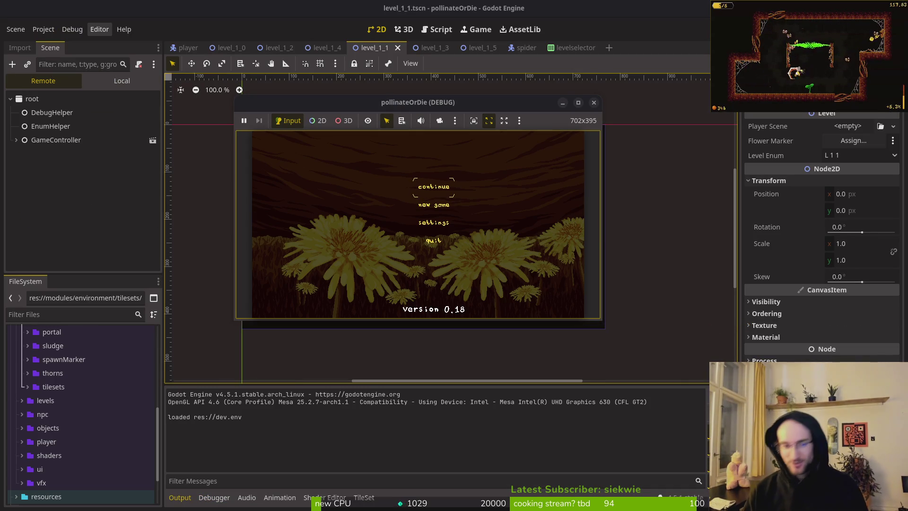
- Continue into the game to hit the spawner assertion again, then switch to the level_1_0 scene
key("Return")
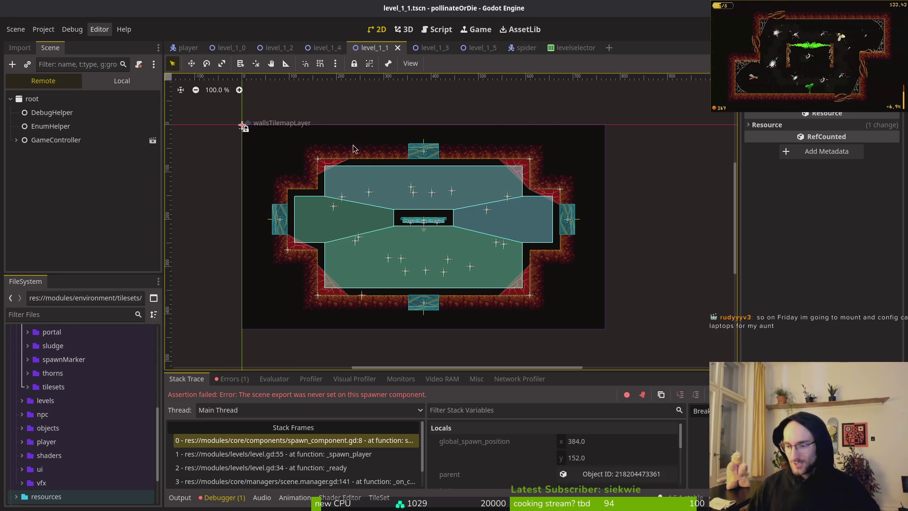
left_click(227, 48)
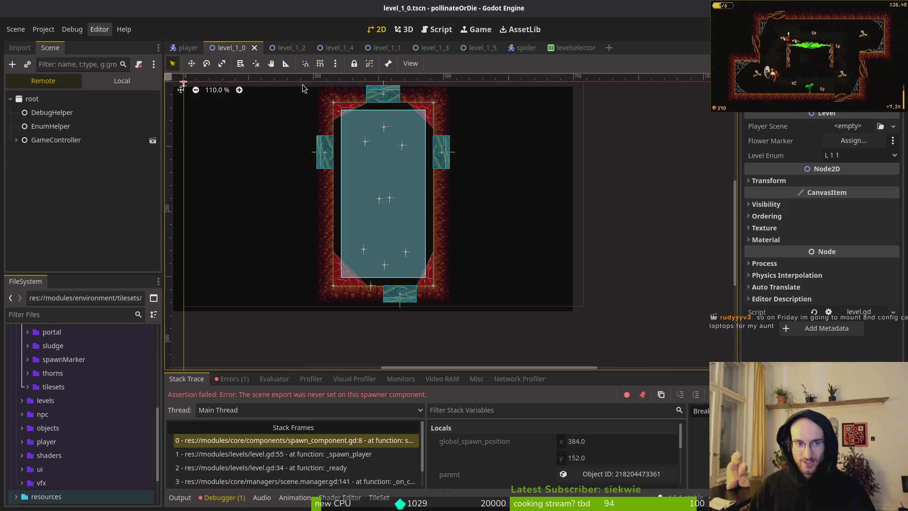
- Assign the player scene as level_1_0's Player Scene
left_click(847, 126)
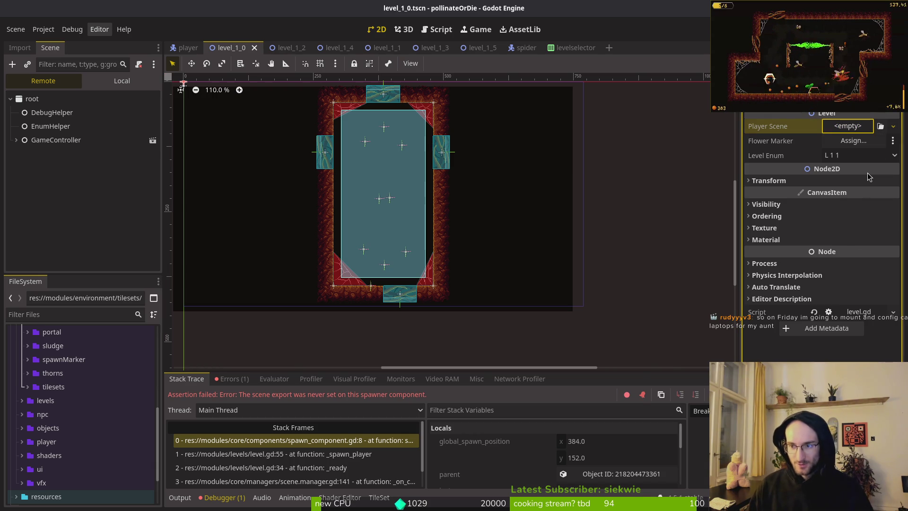
left_click(867, 173)
type("player")
key("Return")
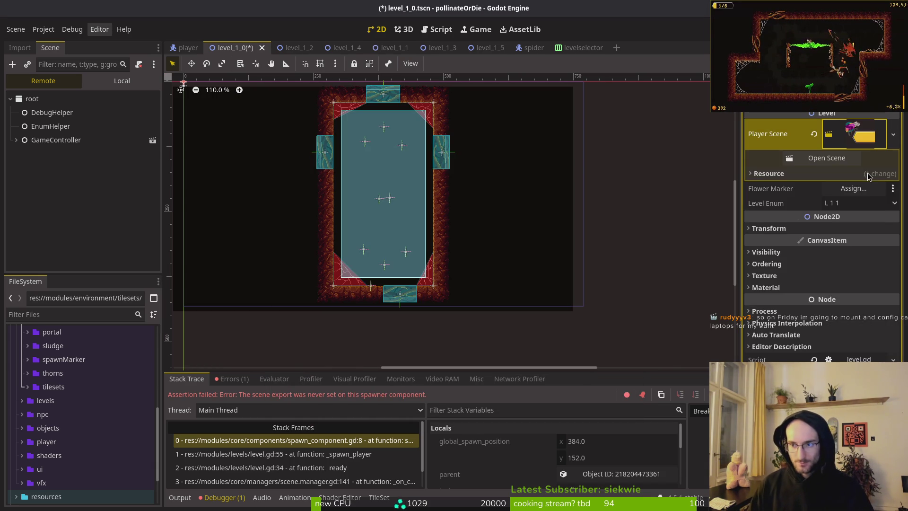
- Set Flower Marker to the flowerMarker node, save the scene, and leave Level Enum at L 1 1
left_click(853, 156)
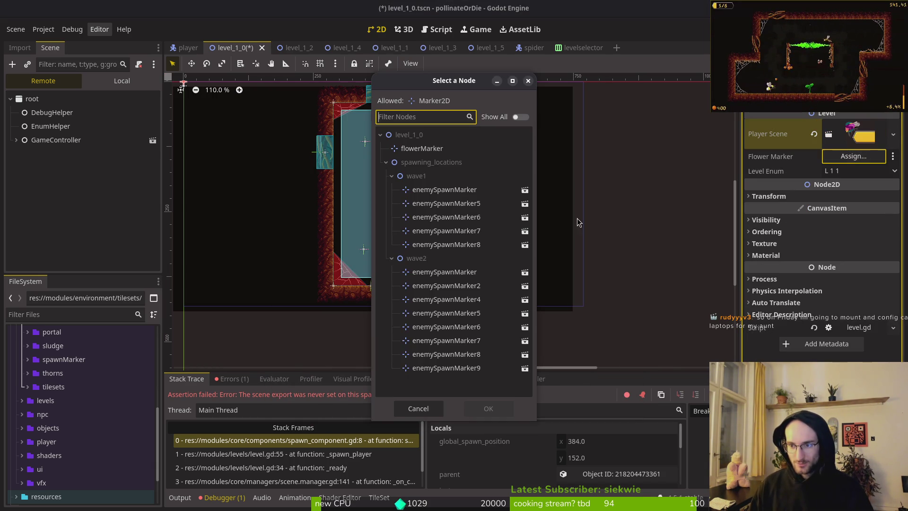
left_click(392, 175)
left_click(391, 189)
left_click(420, 148)
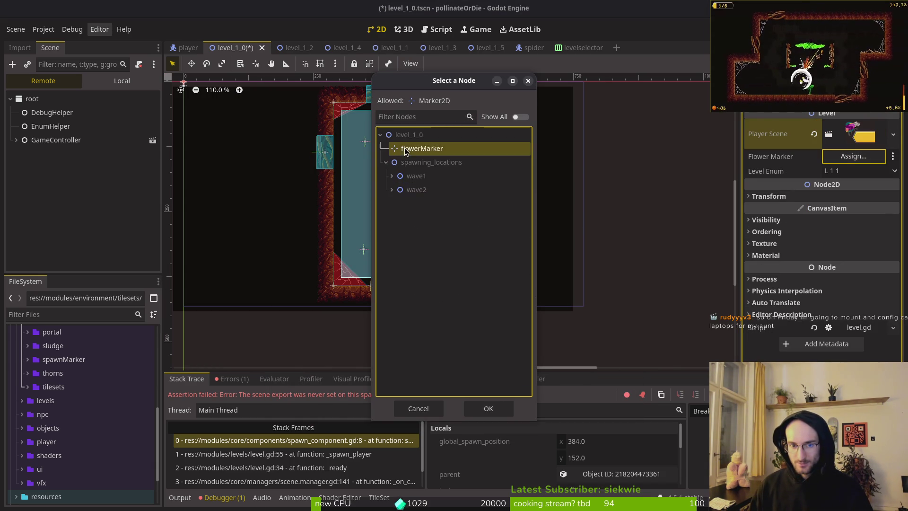
left_click(510, 412)
key("ctrl+s")
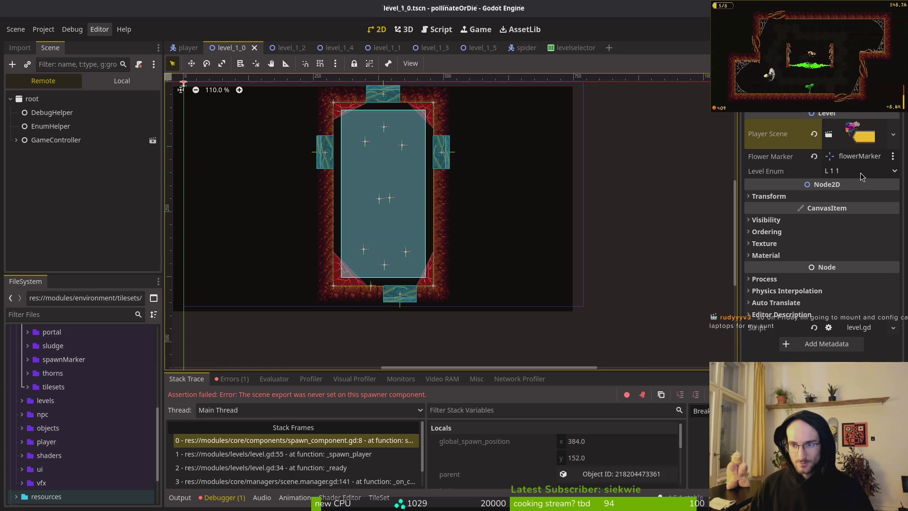
left_click(860, 172)
left_click(688, 180)
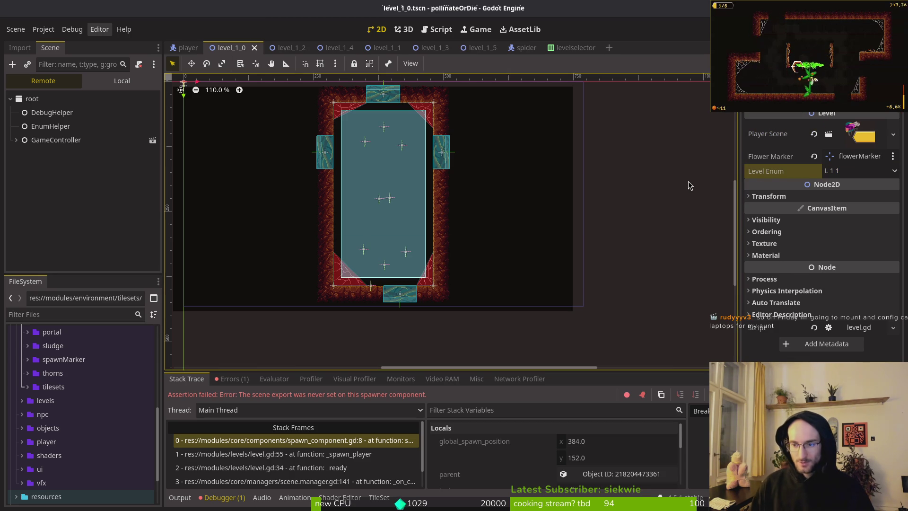
- Open enum.helper.gd and add an L1_0 entry by duplicating L1_1
key("alt+Tab")
type("en")
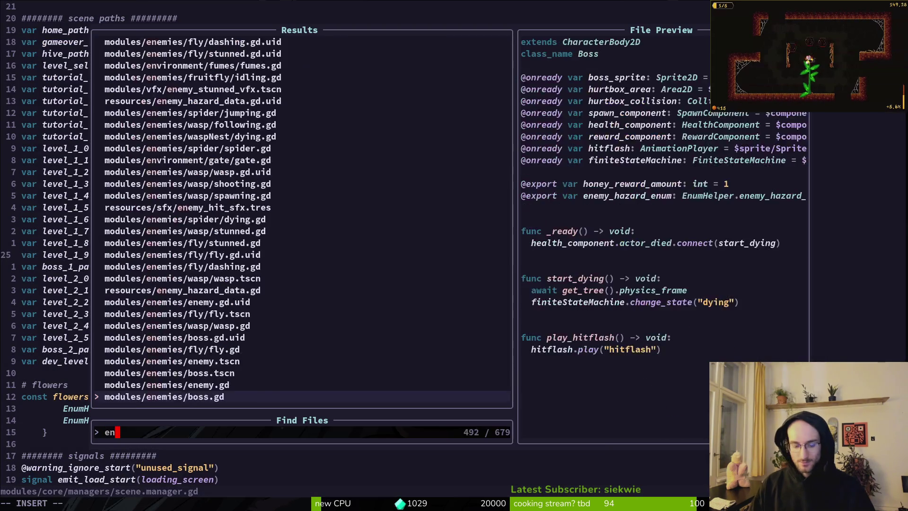
type("um")
key("Return")
key("j")
key("j")
key("j")
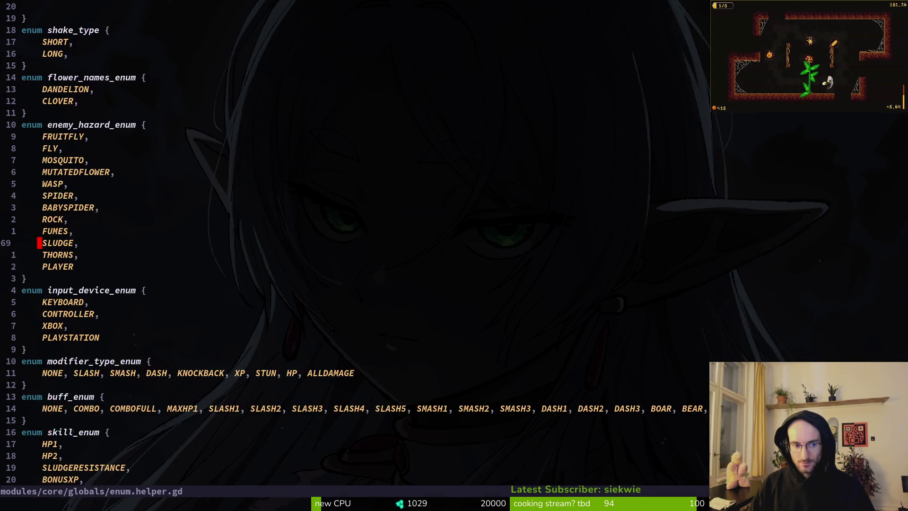
key("k")
key("k")
key("k")
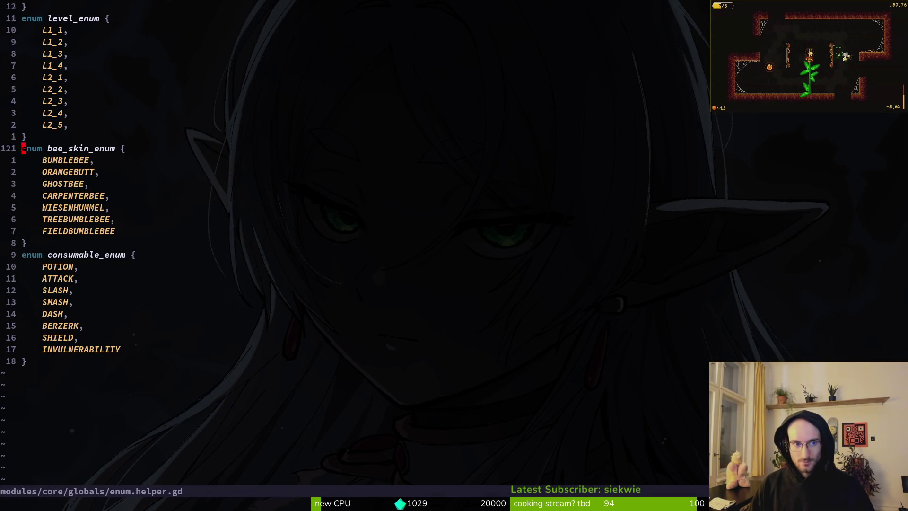
key("shift+v")
key("y")
key("shift+p")
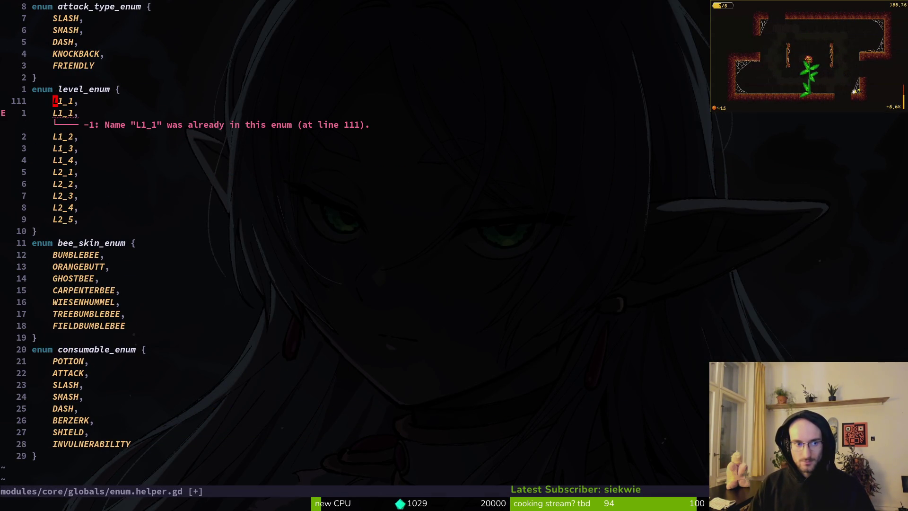
key("l")
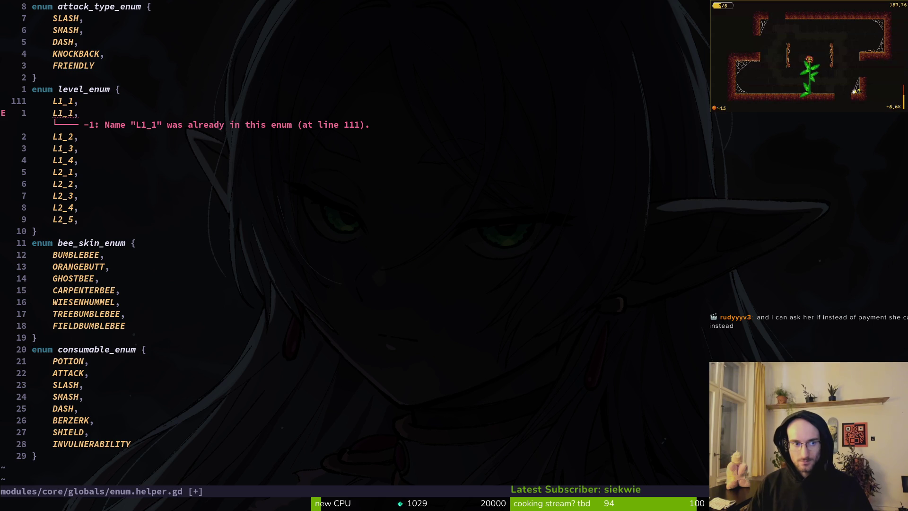
key("r")
key("0")
- Duplicate L1_4 and renumber the copies to L1_5 and L1_6
key("j")
key("j")
key("j")
key("j")
key("shift+v")
key("y")
key("p")
key("p")
key("p")
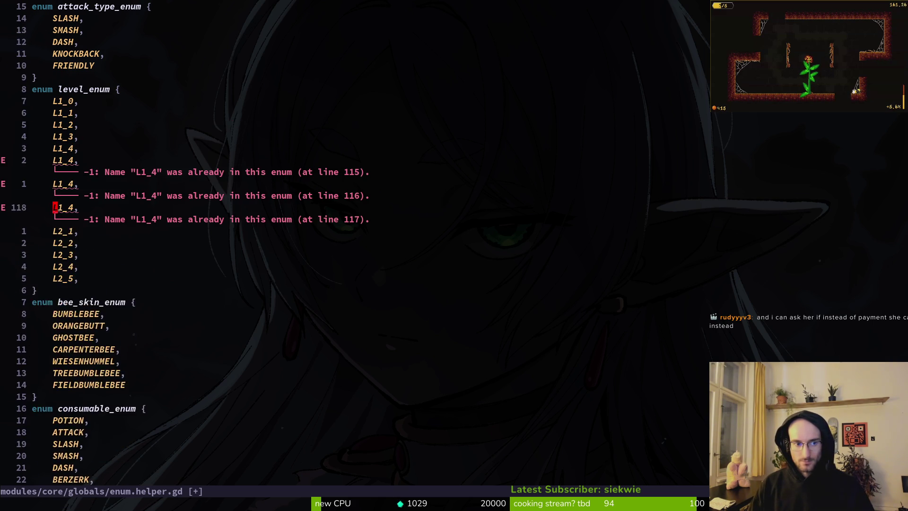
key("p")
key("k")
key("k")
key("k")
key("k")
key("j")
key("l")
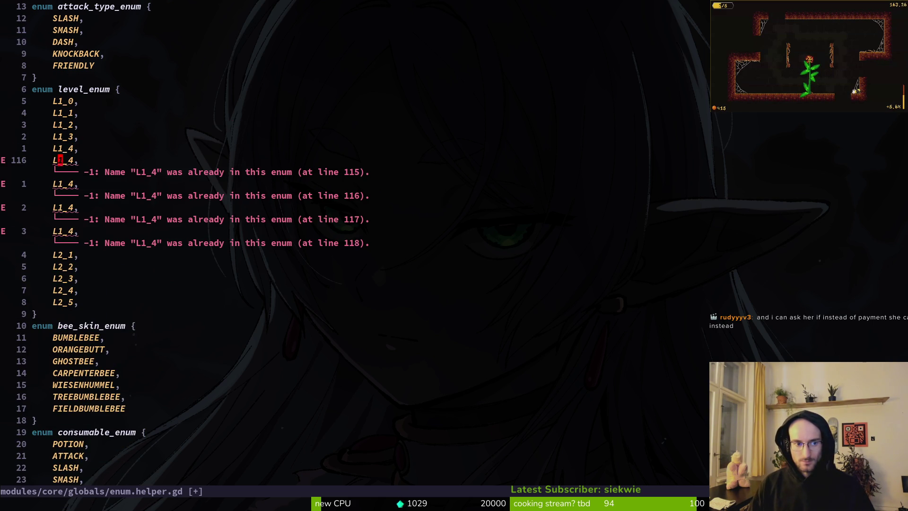
key("l")
key("l")
key("ctrl+a")
key("j")
key("ctrl+a")
key("ctrl+a")
key("j")
key("ctrl+a")
key("ctrl+a")
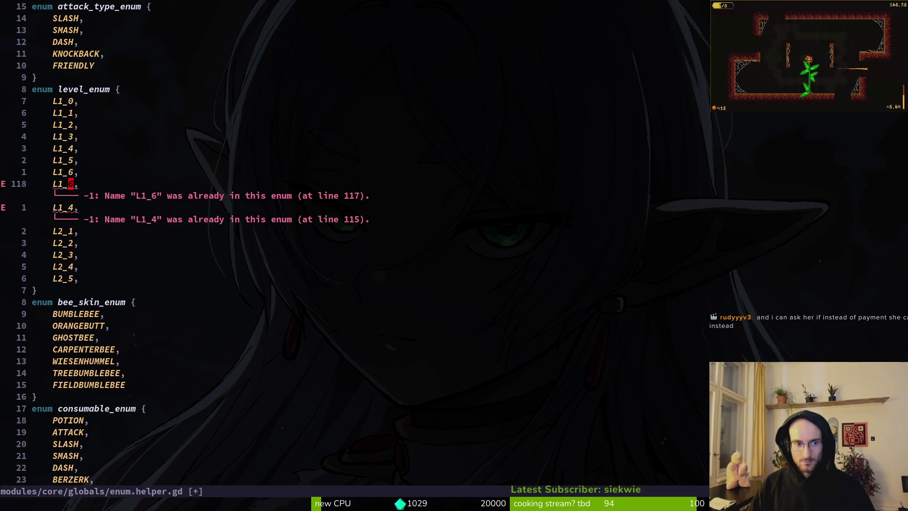
- Renumber the next entries to L1_7 and L1_8, add L1_9, and save
key("ctrl+a")
key("j")
key("ctrl+a")
key("ctrl+a")
key("ctrl+a")
key("ctrl+a")
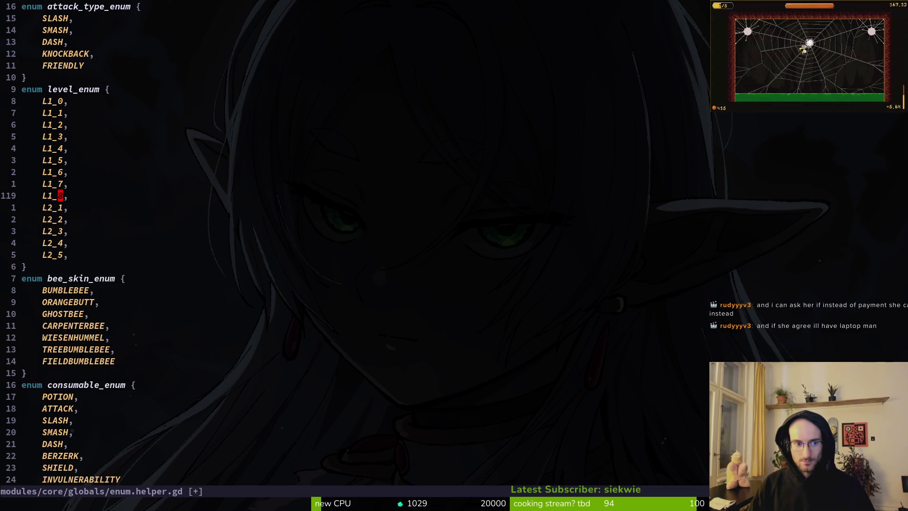
key("y")
key("y")
key("p")
key("l")
key("l")
key("l")
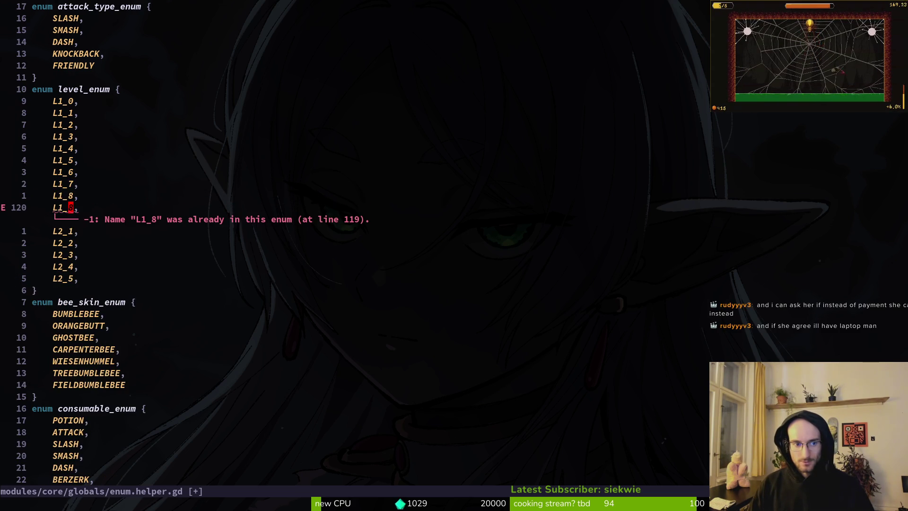
key("ctrl+a")
type(":w")
key("Return")
- Add an L2_0 entry by duplicating L2_1 and save the file
key("j")
key("0")
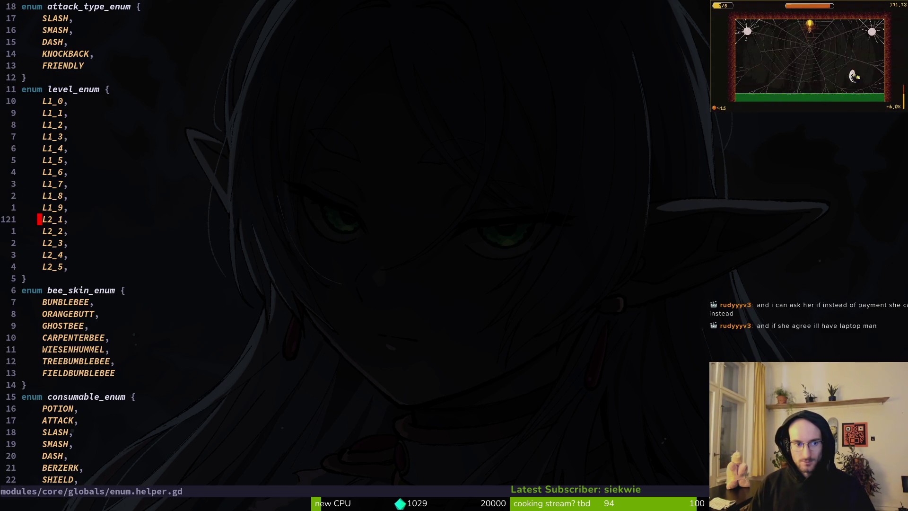
key("y")
key("y")
key("p")
key("k")
key("l")
key("l")
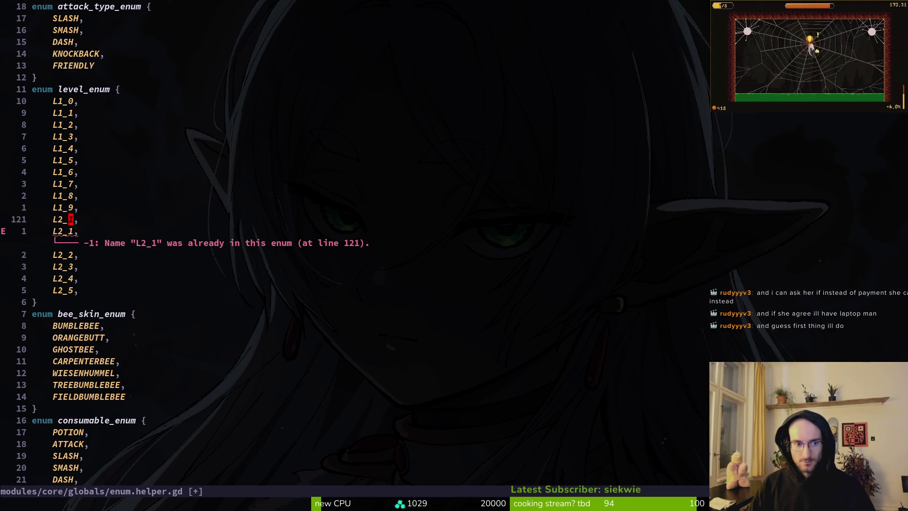
type("r0:w")
key("Return")
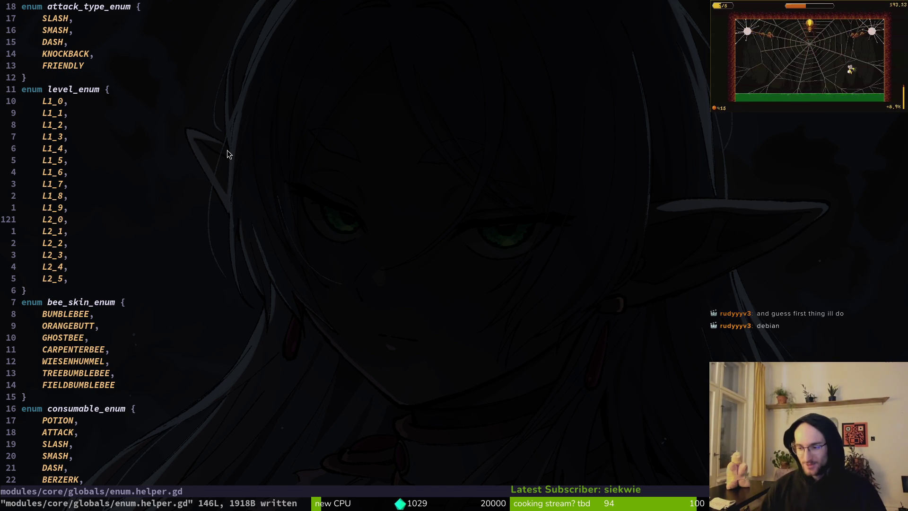
- Review the L1_6–L1_9 entries and close the running game window
key("k")
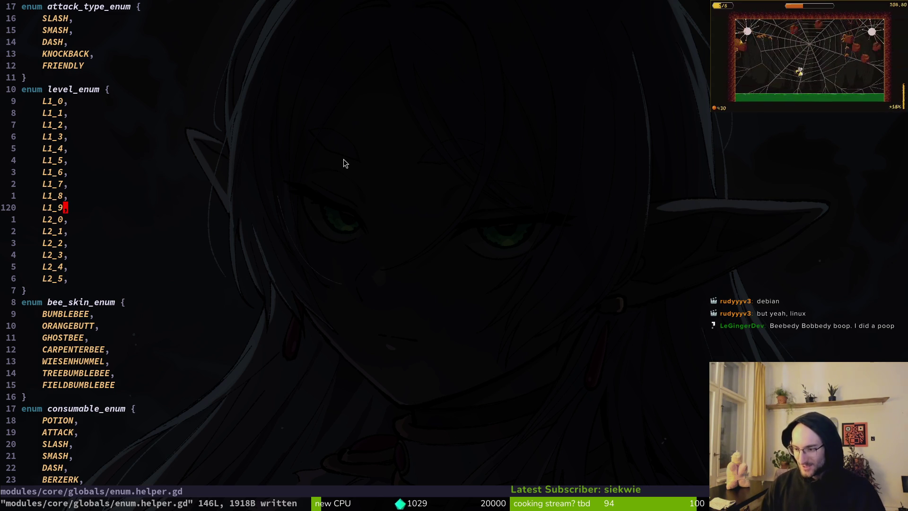
left_click(160, 173)
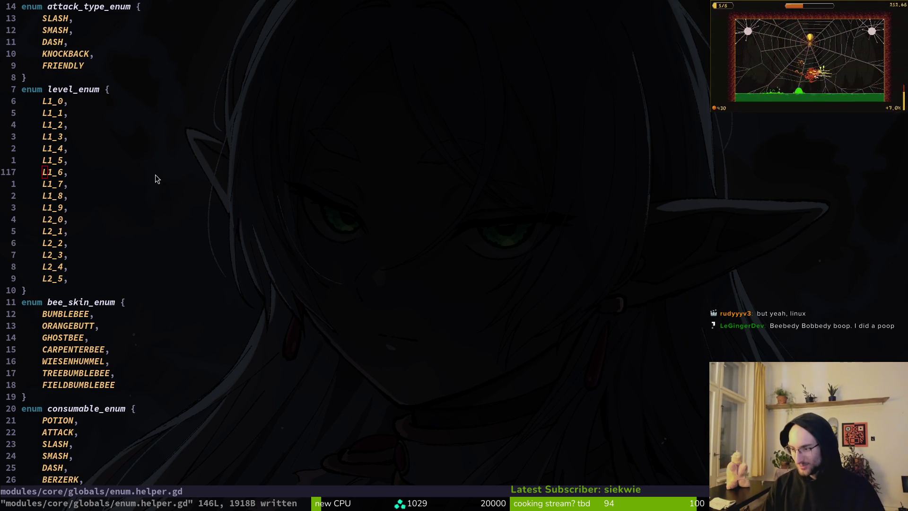
left_click(594, 104)
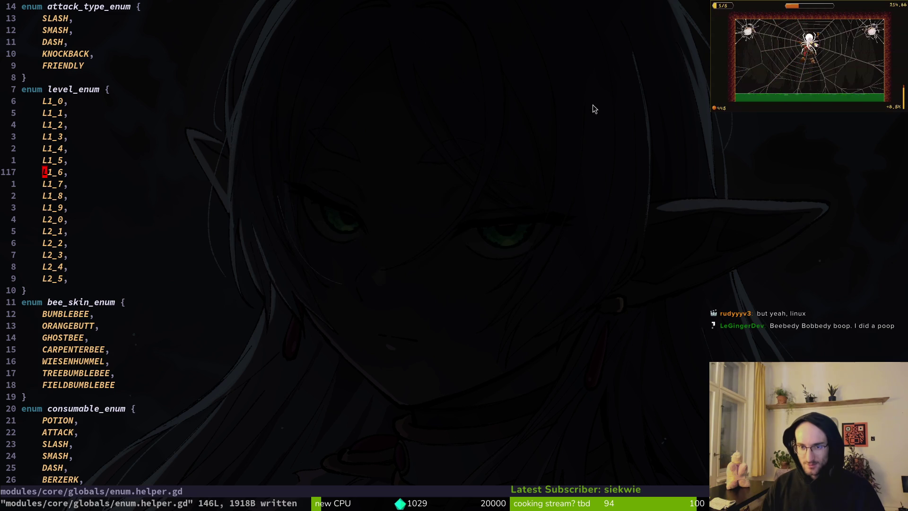
key("alt+Tab")
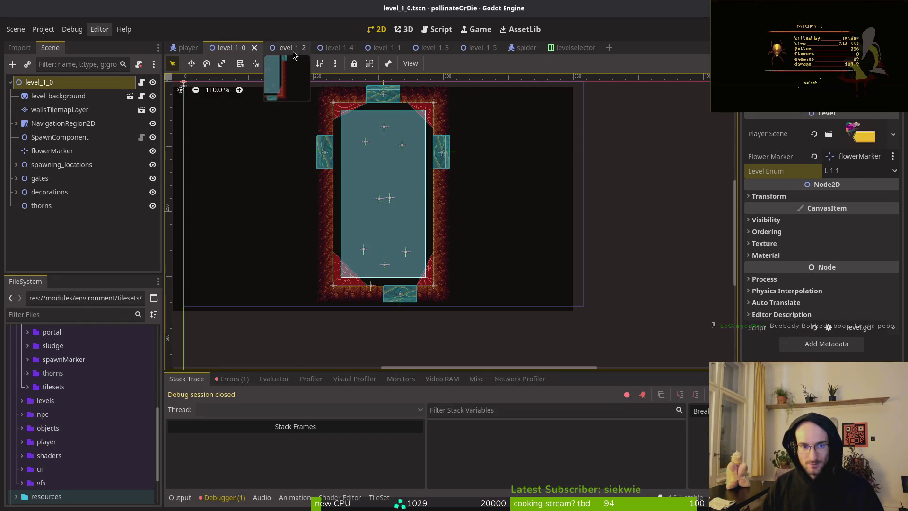
- Check level_1_0's Level Enum choices, then open level.gd in Neovim via file search
left_click(859, 172)
key("Escape")
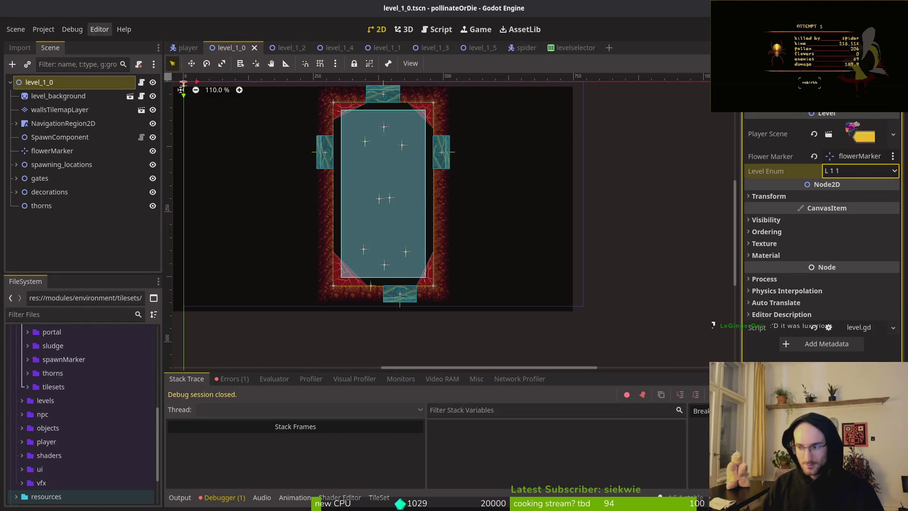
key("alt+Tab")
key("space")
key("f")
key("f")
type("level")
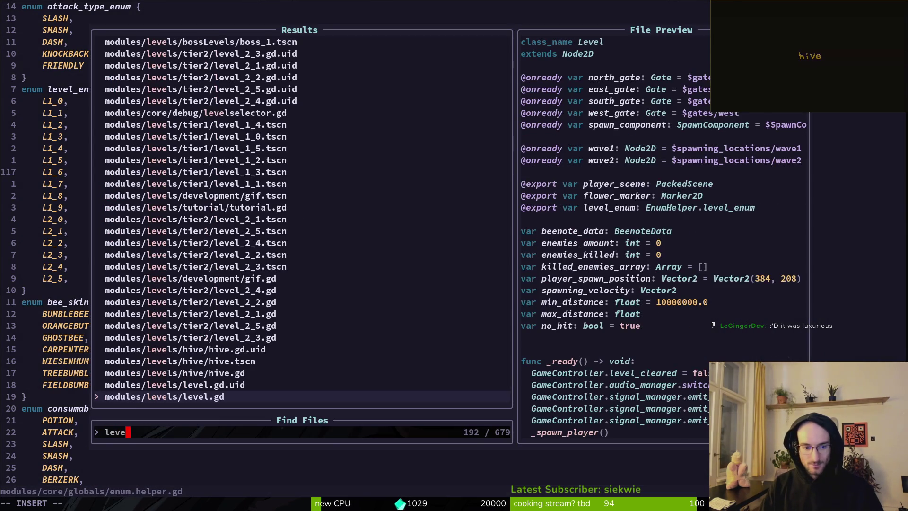
key("Return")
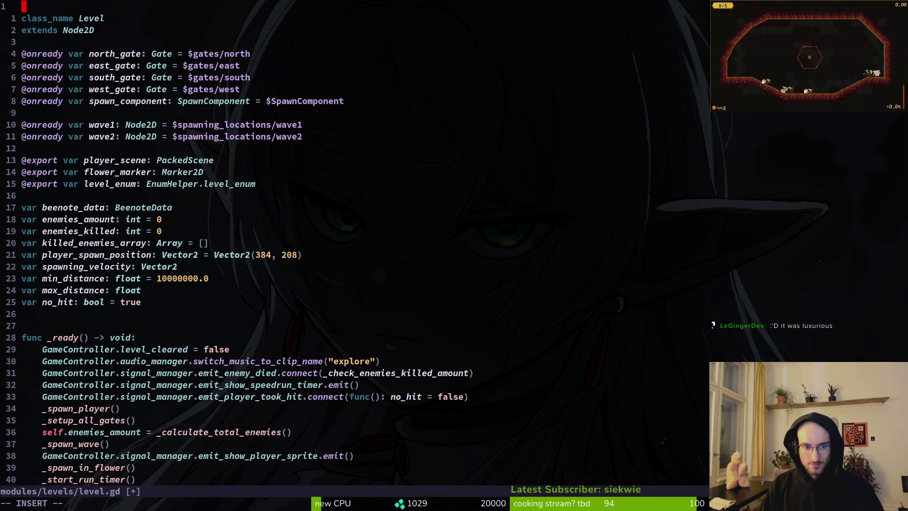
- Search files for 'data' and preview skill_data.gd and beenote_data.gd
key("space")
key("f")
key("f")
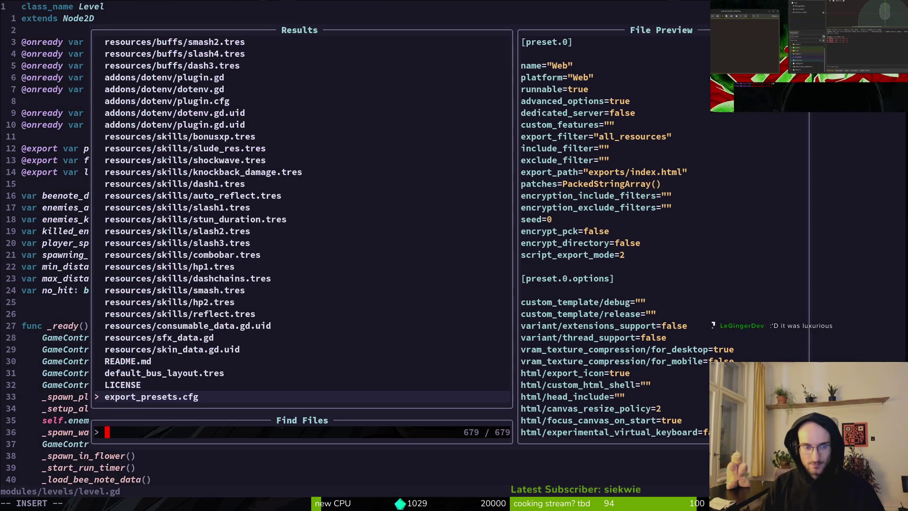
type("data")
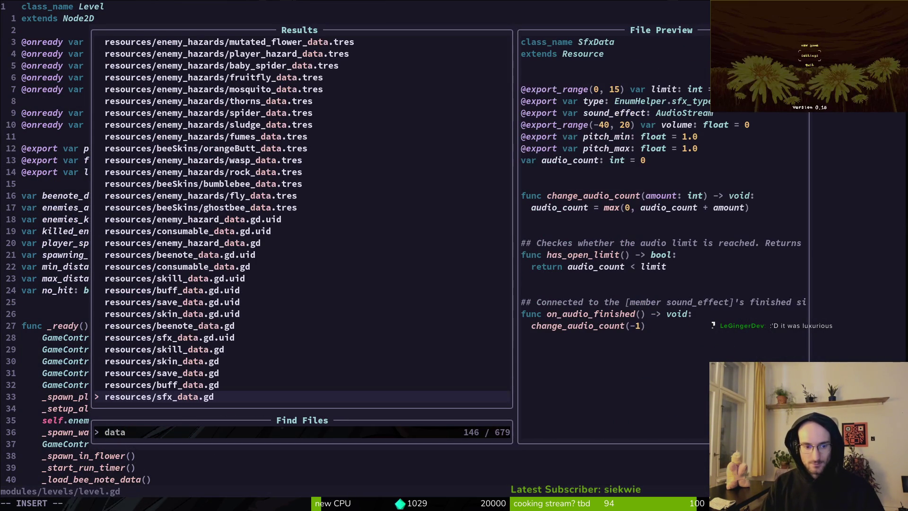
key("Up")
key("Up")
key("Up")
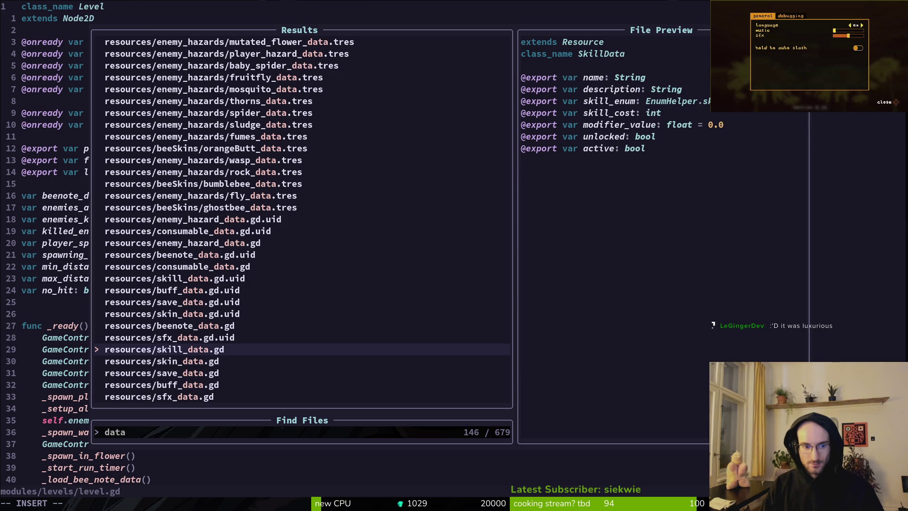
key("Up")
key("Up")
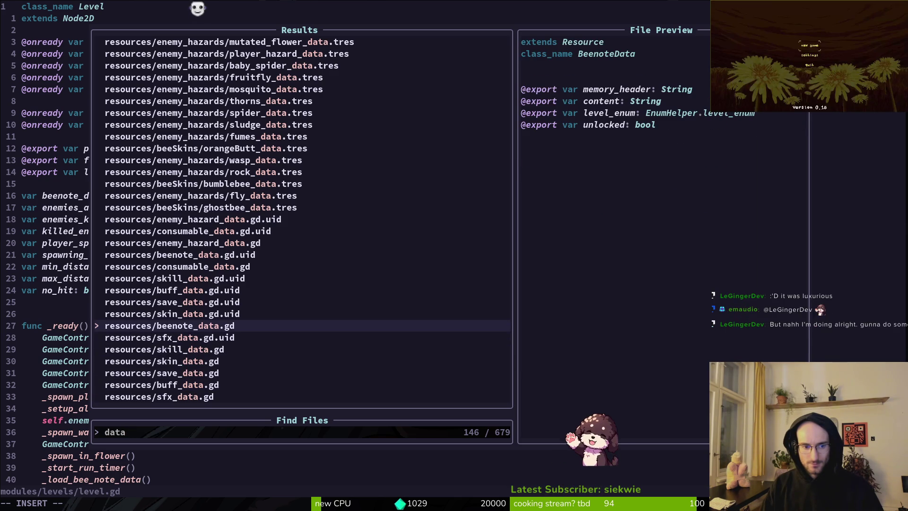
key("Escape")
key("alt+Tab")
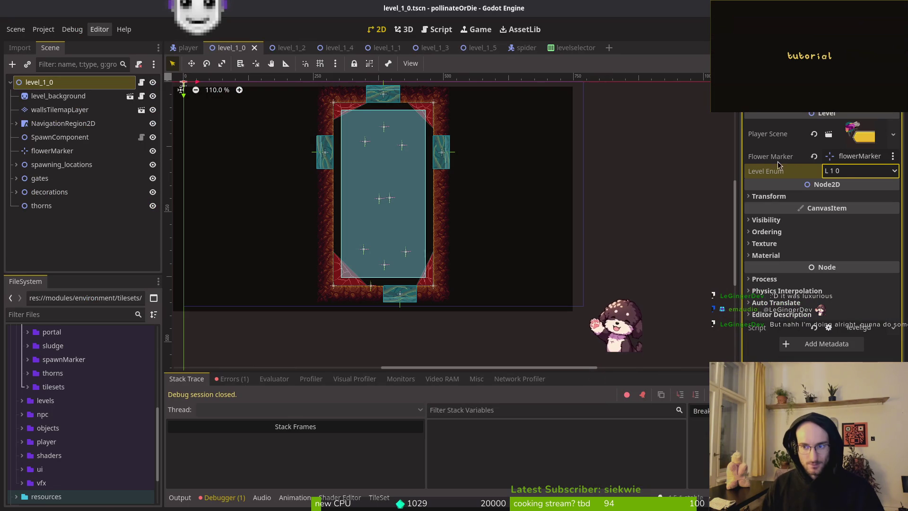
- Keep level_1_0's Level Enum at L 1 0 and switch to the level_1_2 scene
left_click(863, 173)
left_click(849, 185)
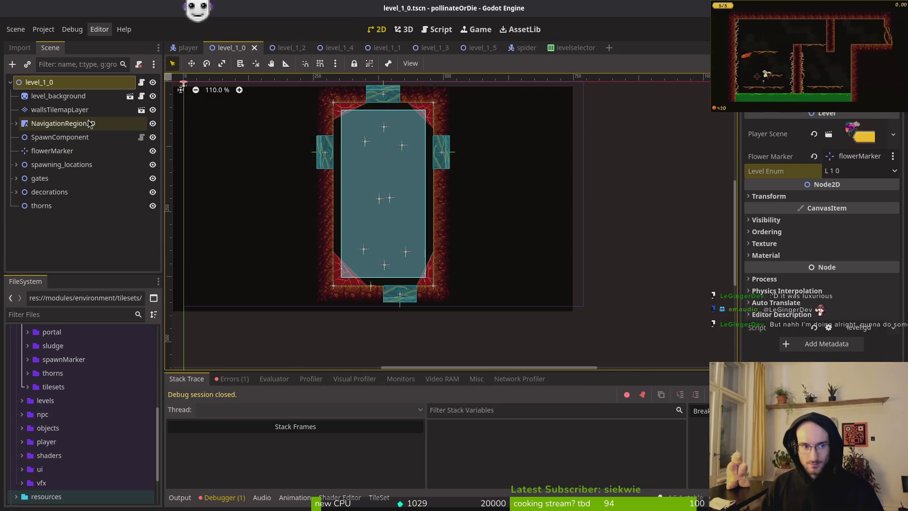
left_click(286, 50)
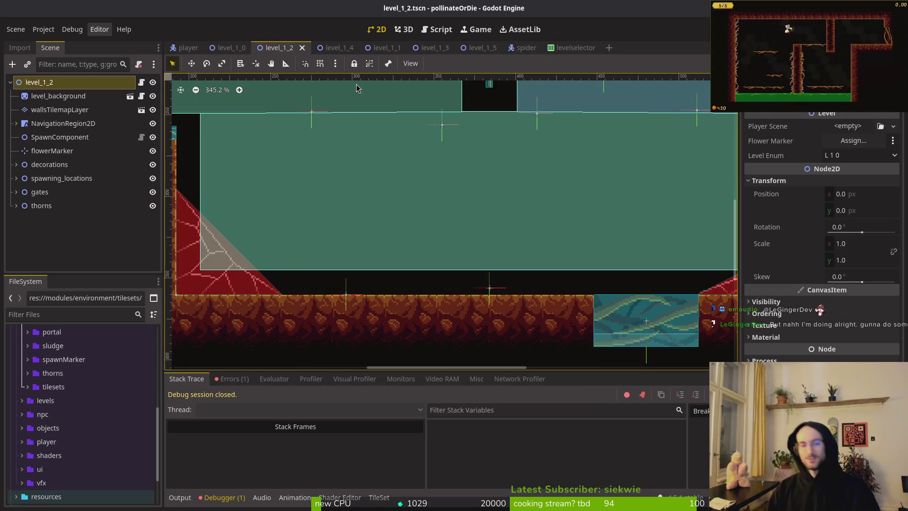
- Quick-open level_2_1.tscn by searching '21' and check its Level Enum, which reads L 1 0
key("alt+shift+o")
type("2")
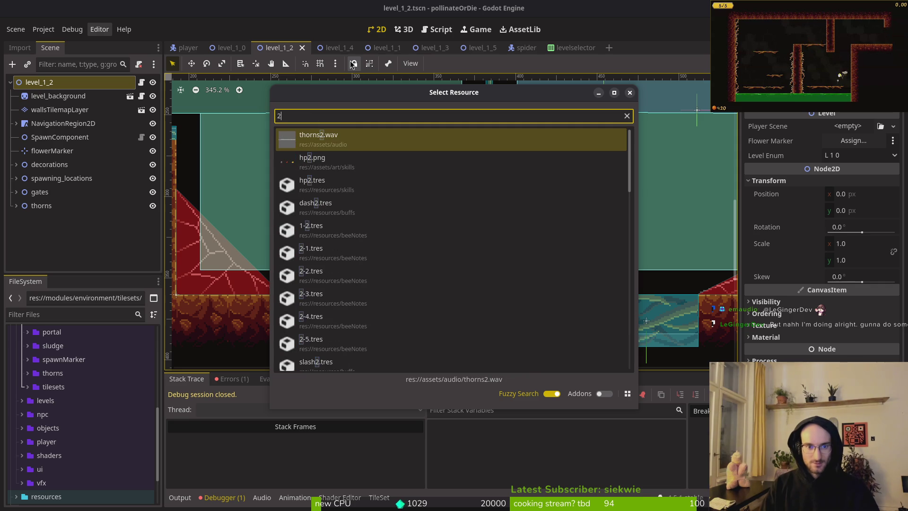
type("1")
key("Down")
key("Up")
key("Down")
key("Down")
key("Down")
key("Down")
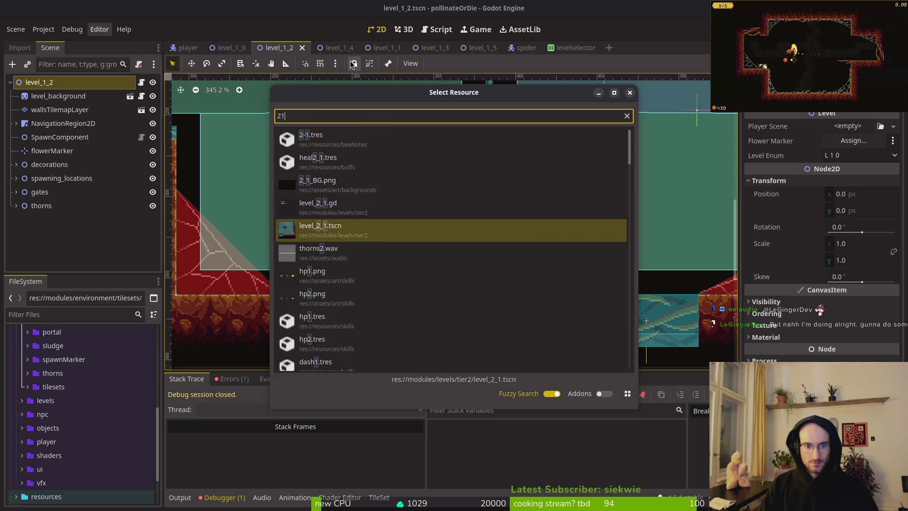
key("Return")
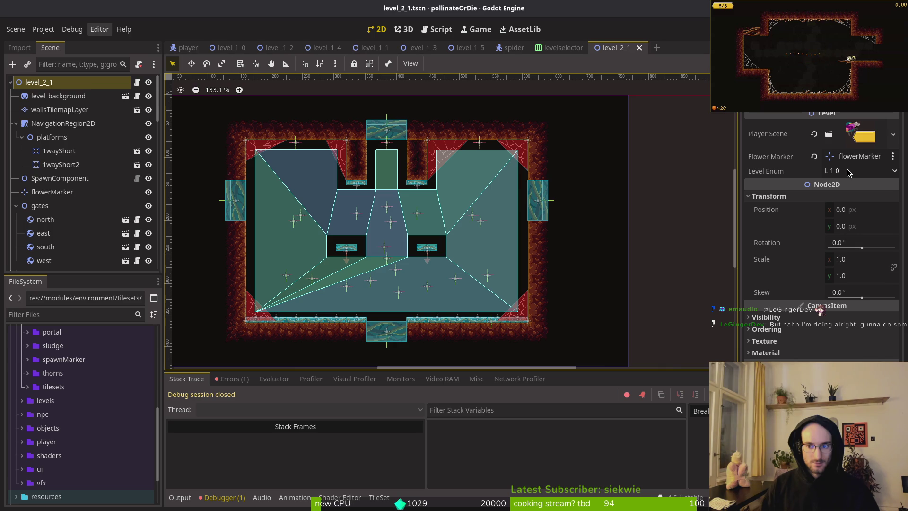
left_click(848, 172)
left_click(847, 170)
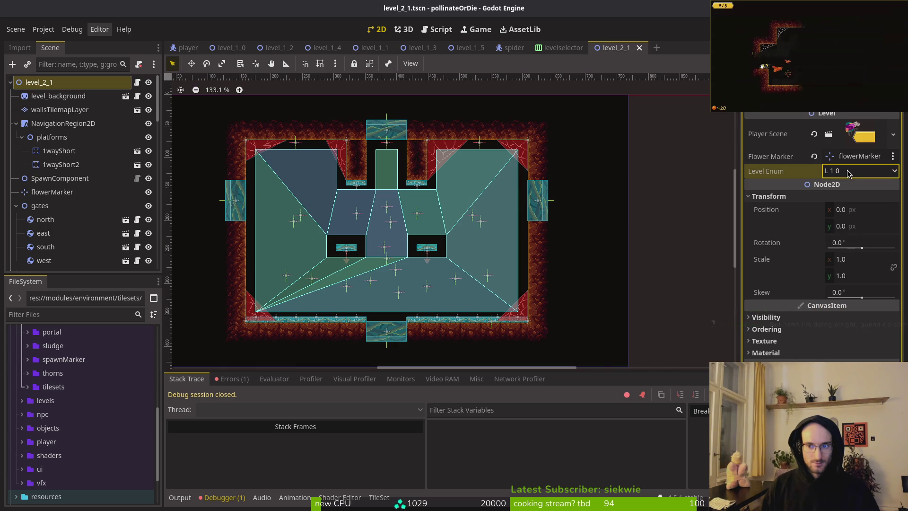
mouse_move(800, 173)
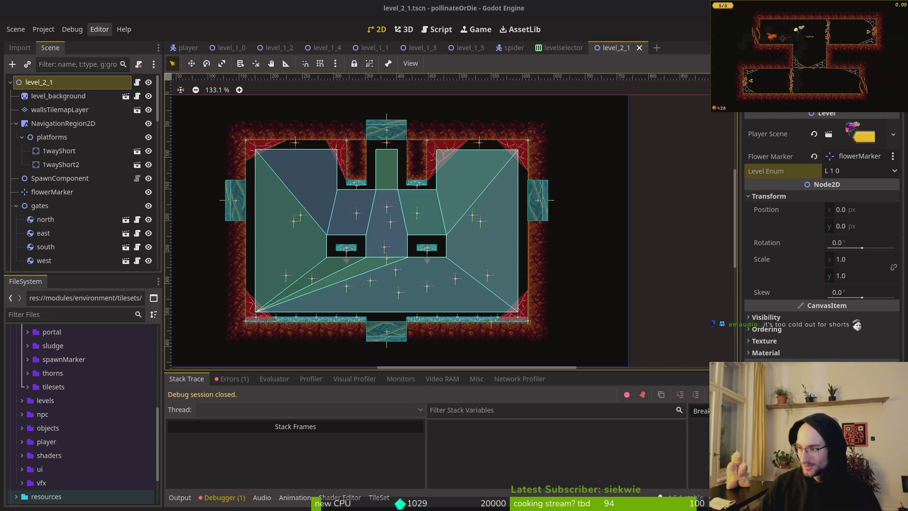
key("alt+Tab")
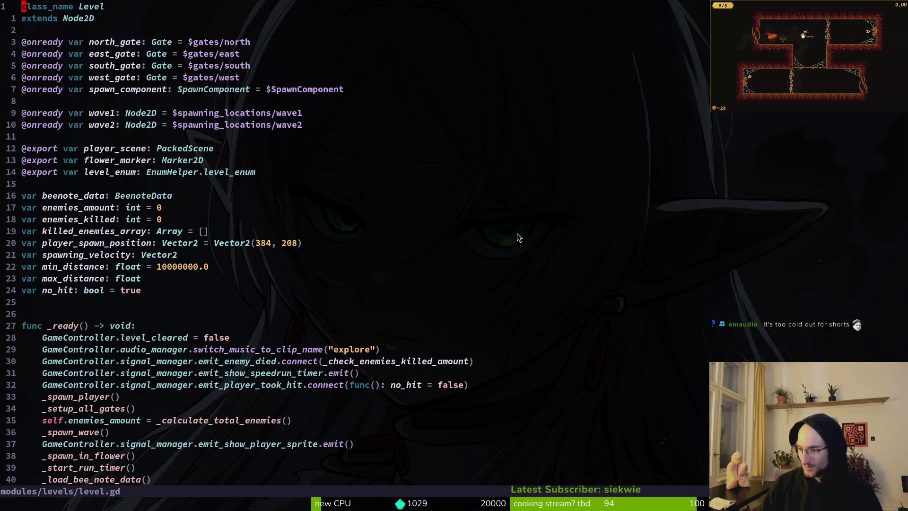
- Open enum.helper.gd through the file finder and move up to the L1_3 entry
left_click(292, 272)
key("Escape")
key("space")
type("pf")
type("enum")
key("Return")
key("k")
key("k")
key("k")
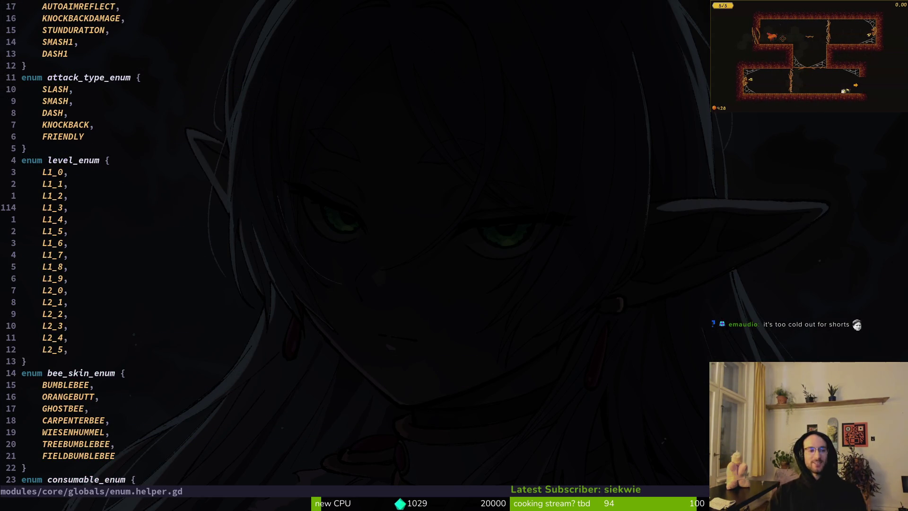
key("alt+Tab")
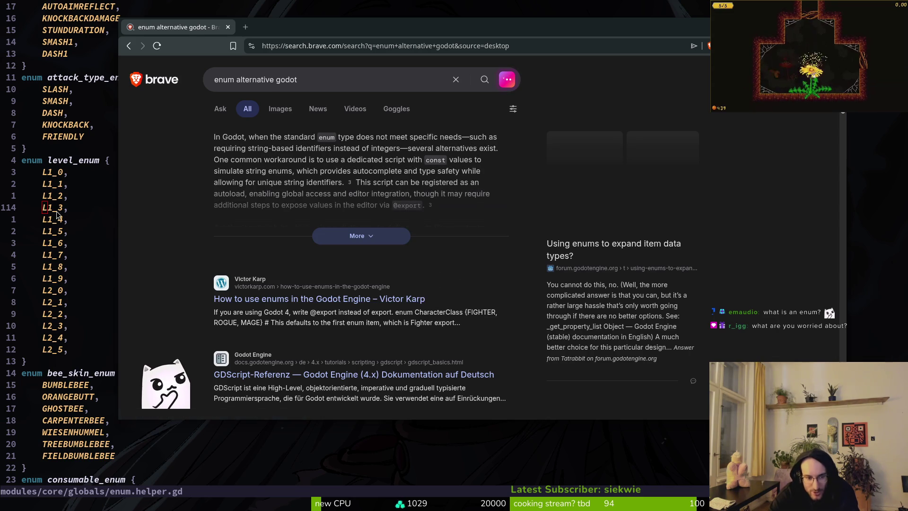
- Select and review the level_enum block in enum.helper.gd, from L1_0 down to L2_5
left_click_drag(57, 161, 67, 173)
key("Escape")
key("b")
key("k")
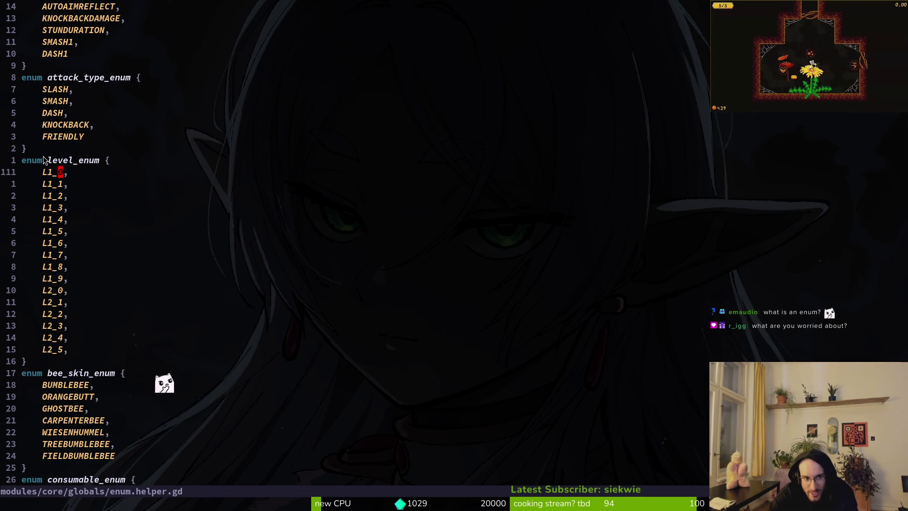
key("v")
key("e")
key("Escape")
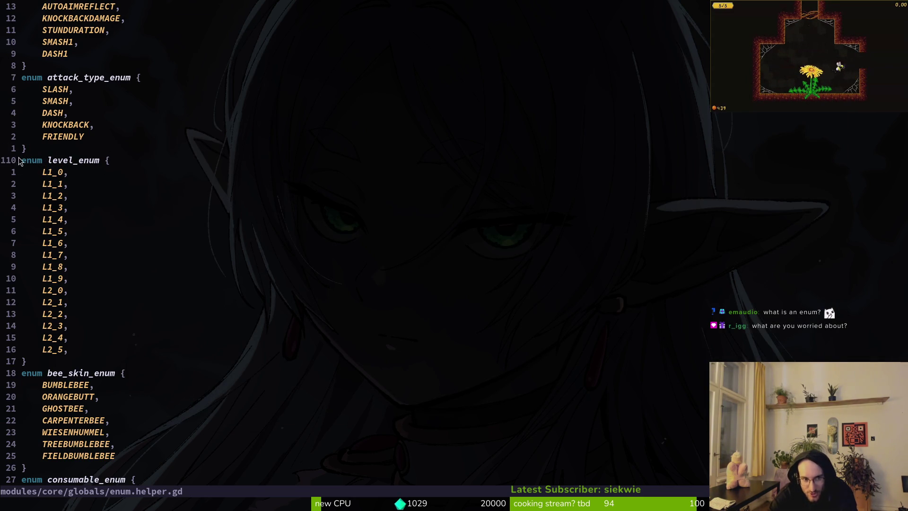
left_click_drag(28, 163, 158, 353)
key("Escape")
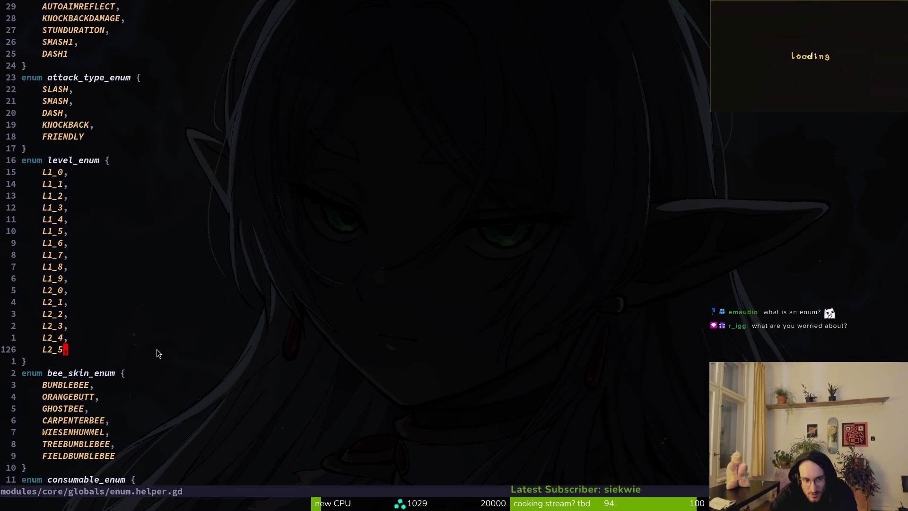
- Glance at the browser results, then select only the level_enum entries L1_0 through L1_9
key("alt+Tab")
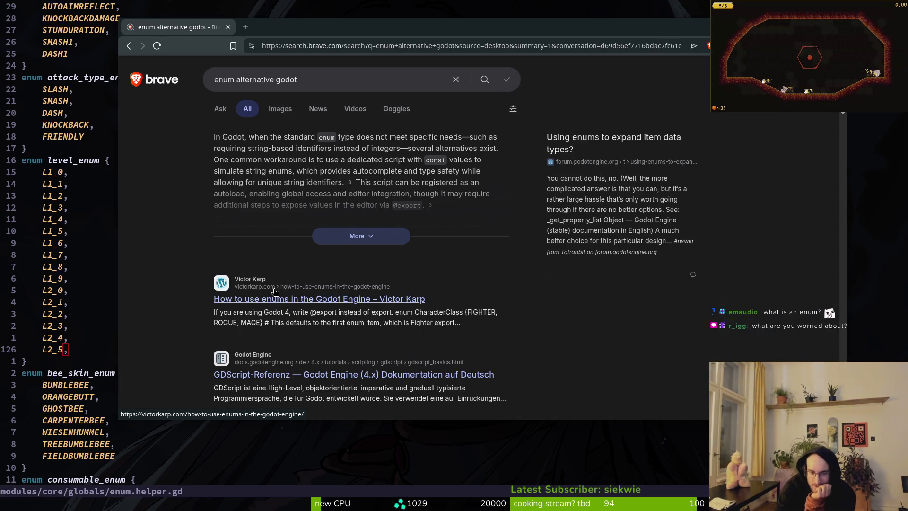
left_click(65, 163)
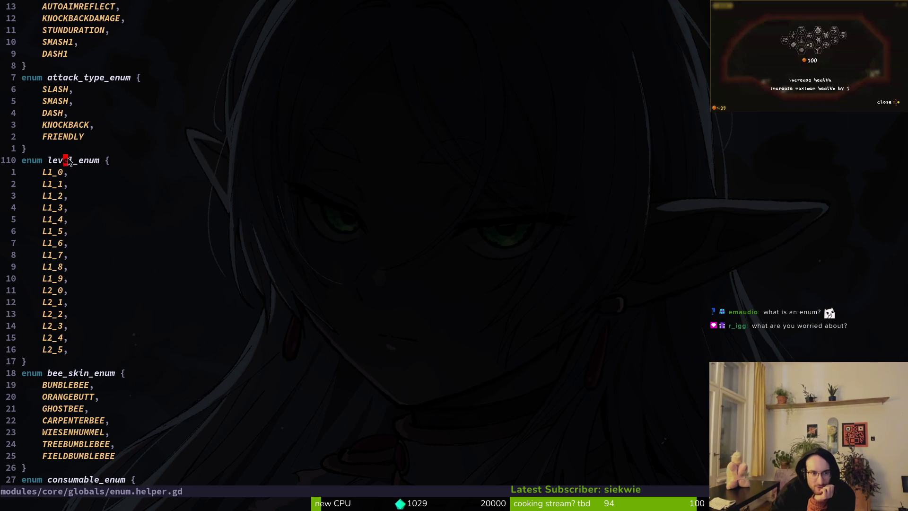
mouse_move(45, 171)
left_mouse_down()
mouse_move(89, 233)
mouse_move(109, 350)
mouse_move(71, 338)
left_mouse_up()
left_click(45, 172)
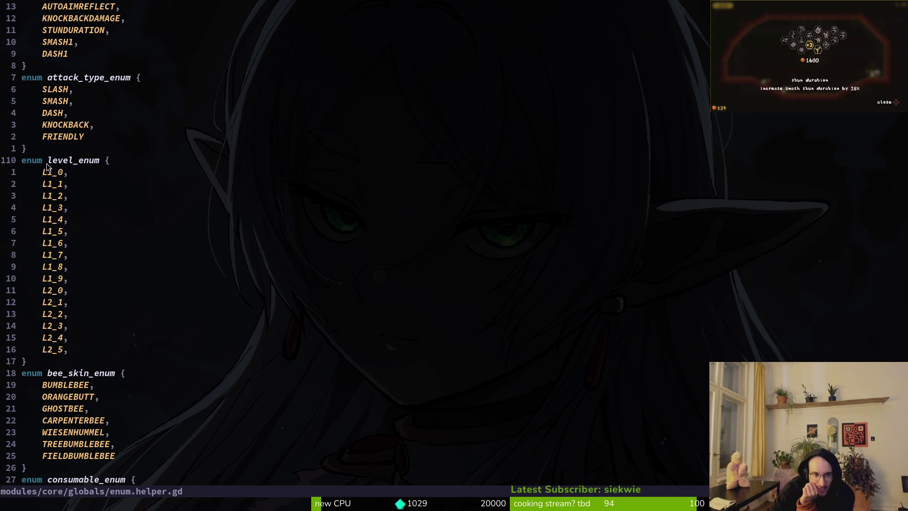
mouse_move(45, 172)
left_mouse_down()
mouse_move(73, 228)
mouse_move(71, 279)
left_mouse_up()
left_click(60, 197)
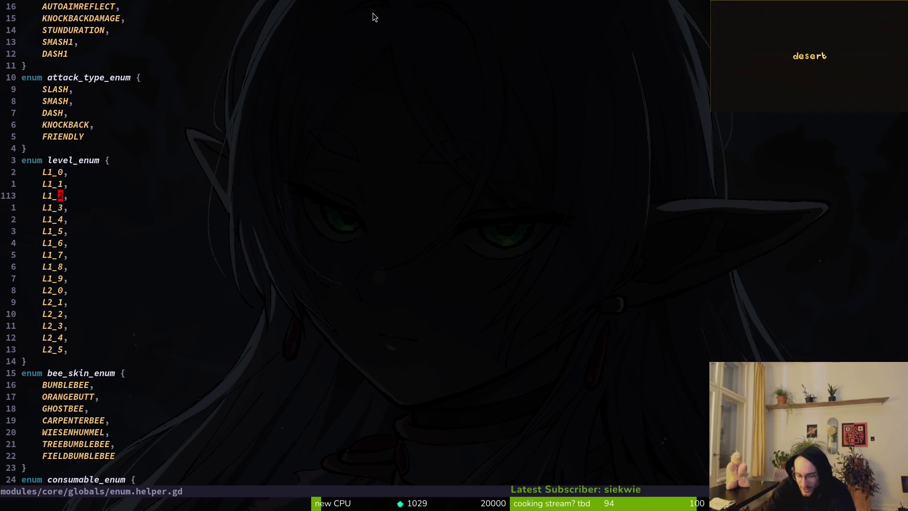
- Expand the Brave AI summary on enum alternatives, then return to enum.helper.gd at L2_5
key("alt+Tab")
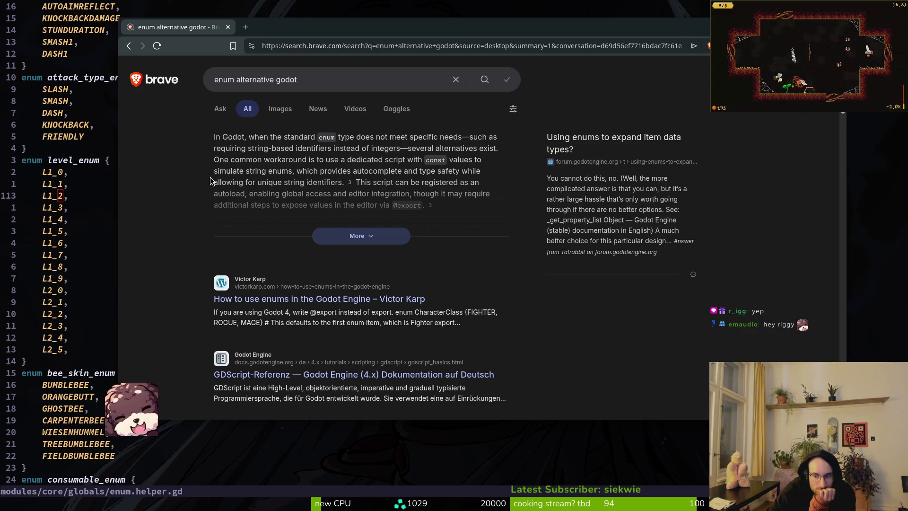
left_click(337, 235)
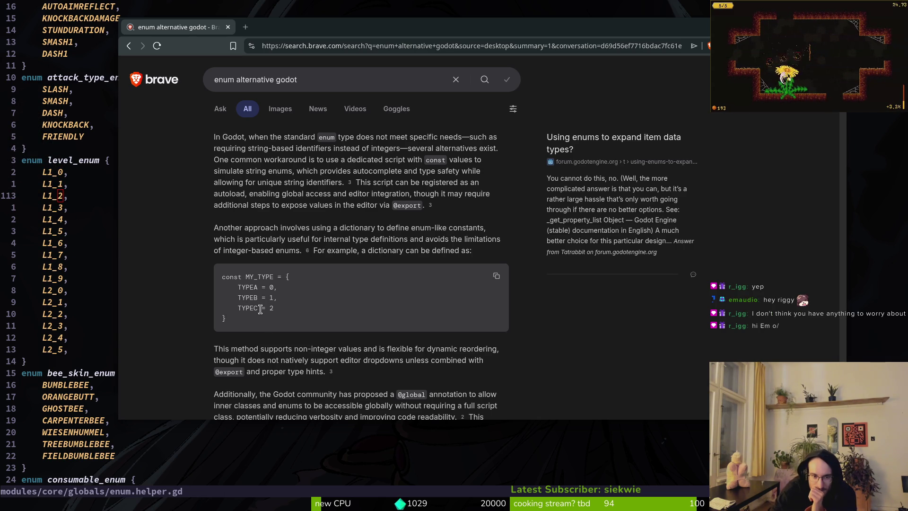
left_click(78, 351)
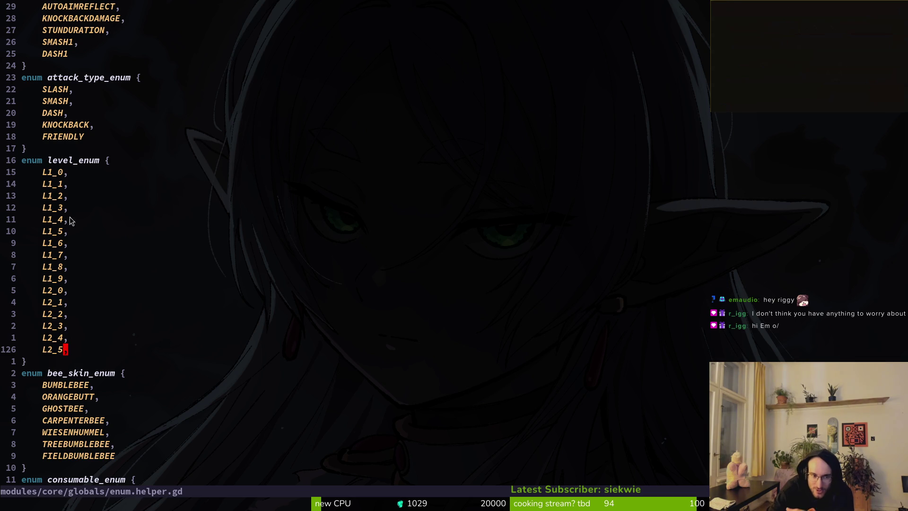
- Review the level_enum block to L2_5 and the skill_enum entries down to DASH1
mouse_move(45, 161)
left_mouse_down()
mouse_move(111, 331)
mouse_move(110, 354)
left_mouse_up()
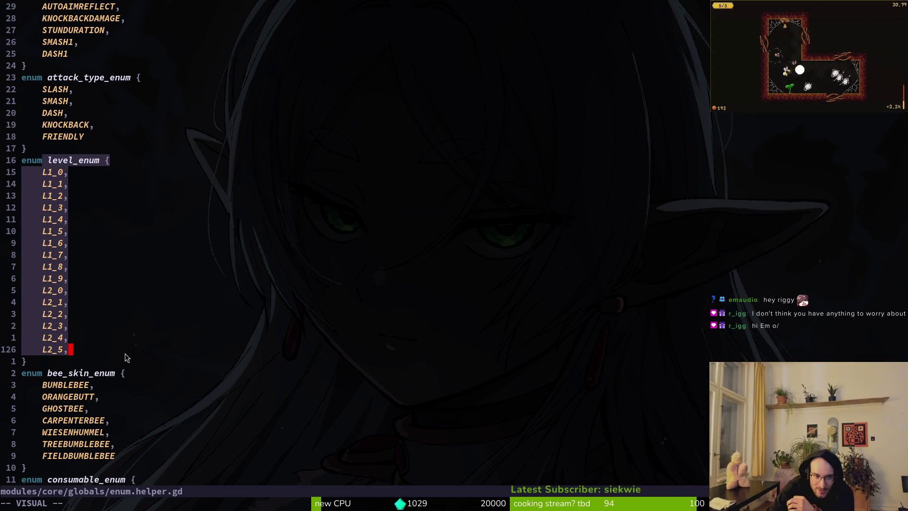
scroll(94, 341, "up", 5)
scroll(138, 152, "up", 4)
key("Escape")
mouse_move(54, 193)
left_mouse_down()
mouse_move(126, 331)
mouse_move(130, 362)
left_mouse_up()
key("Escape")
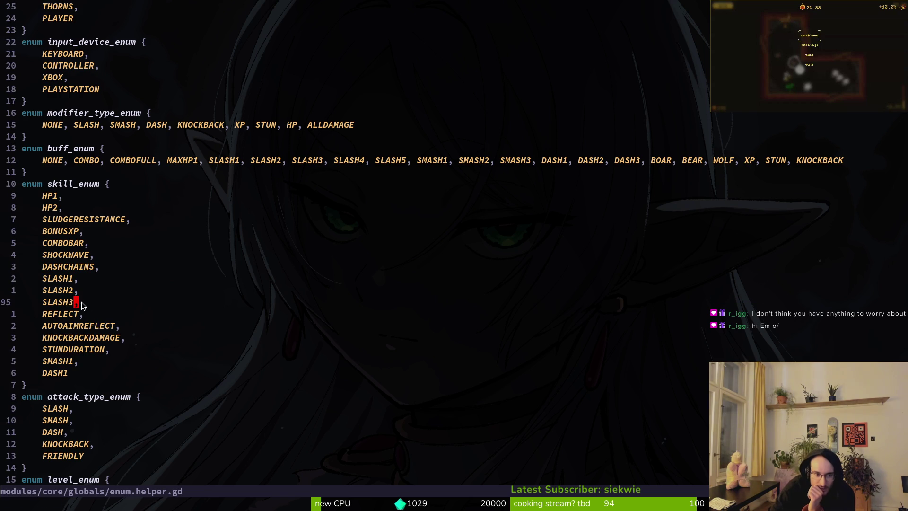
scroll(142, 314, "up", 8)
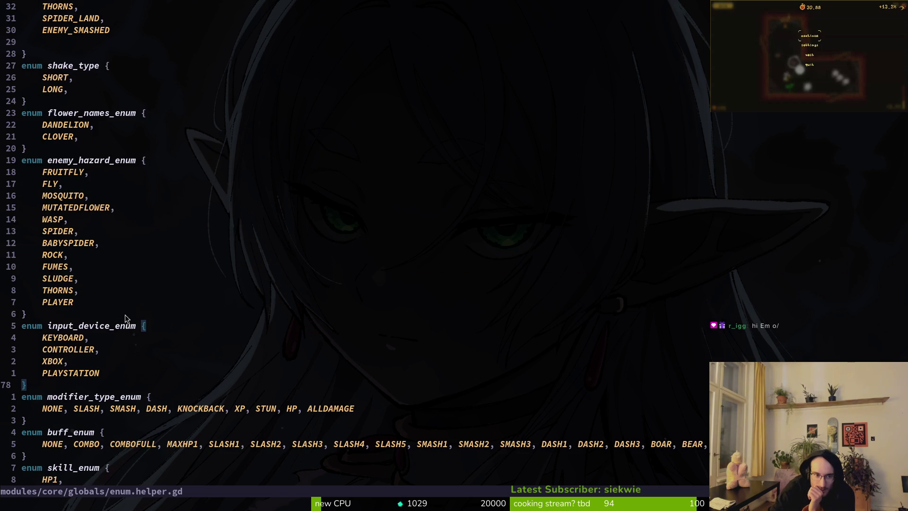
- Inspect the enemy_hazard_enum entries, from FRUITFLY and WASP through SPIDER and THORNS
mouse_move(86, 305)
left_mouse_down()
mouse_move(12, 215)
mouse_move(11, 175)
left_mouse_up()
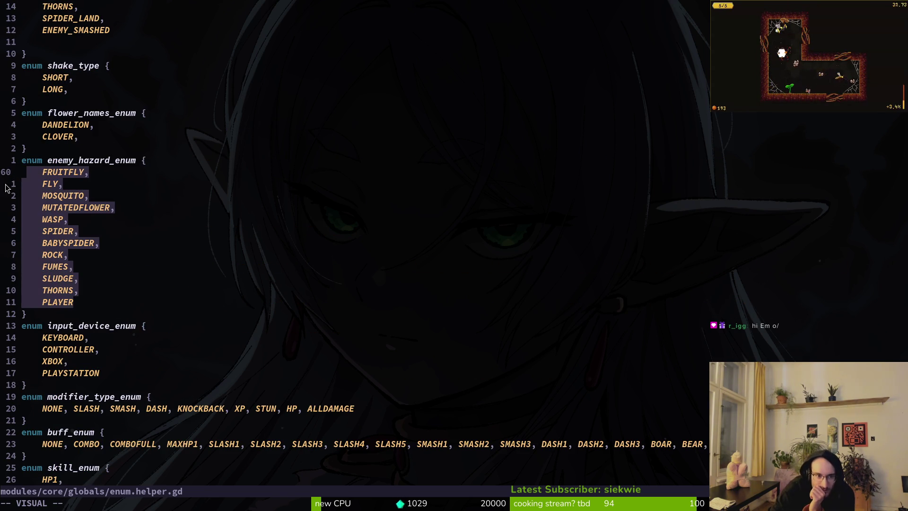
double_click(156, 222)
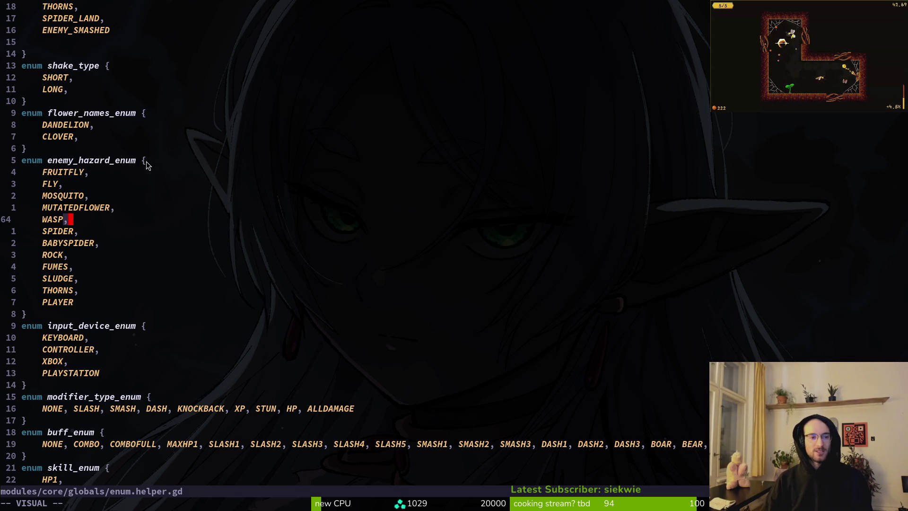
mouse_move(144, 160)
left_mouse_down()
mouse_move(191, 246)
mouse_move(255, 318)
left_mouse_up()
left_click(70, 289)
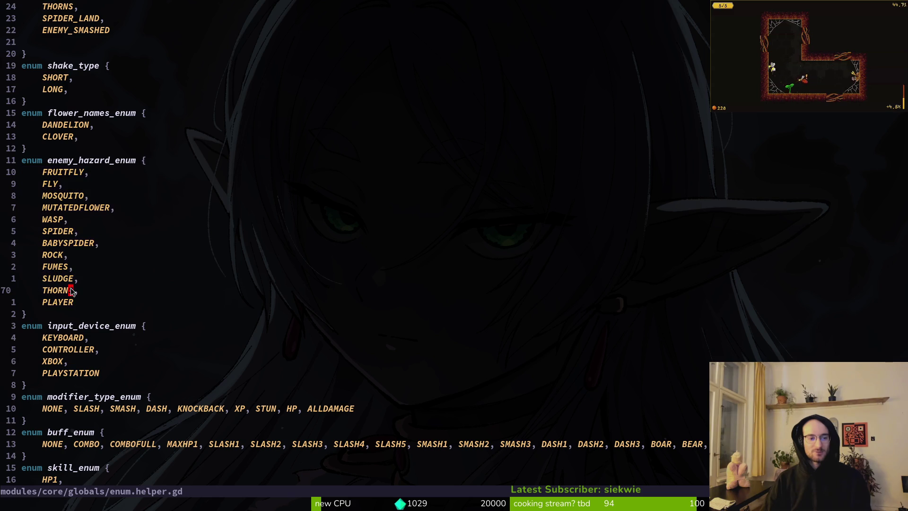
scroll(142, 362, "down", 3)
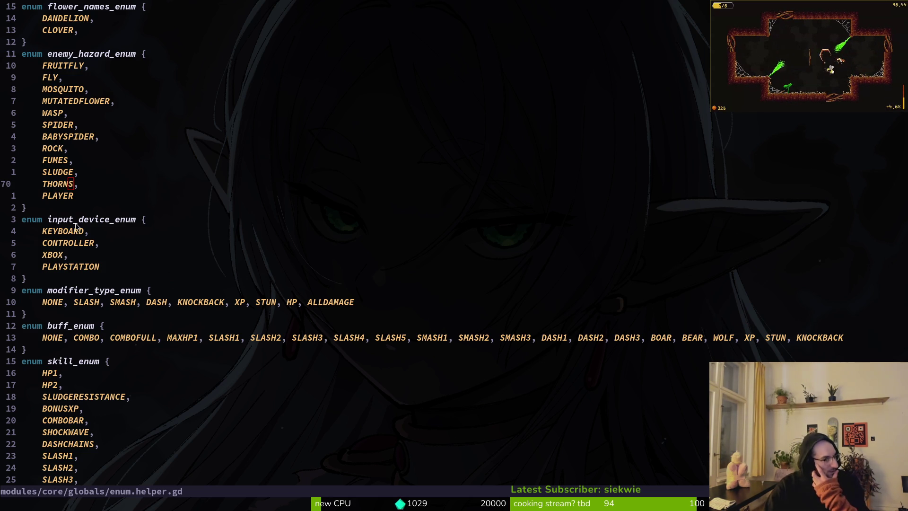
scroll(109, 201, "down", 15)
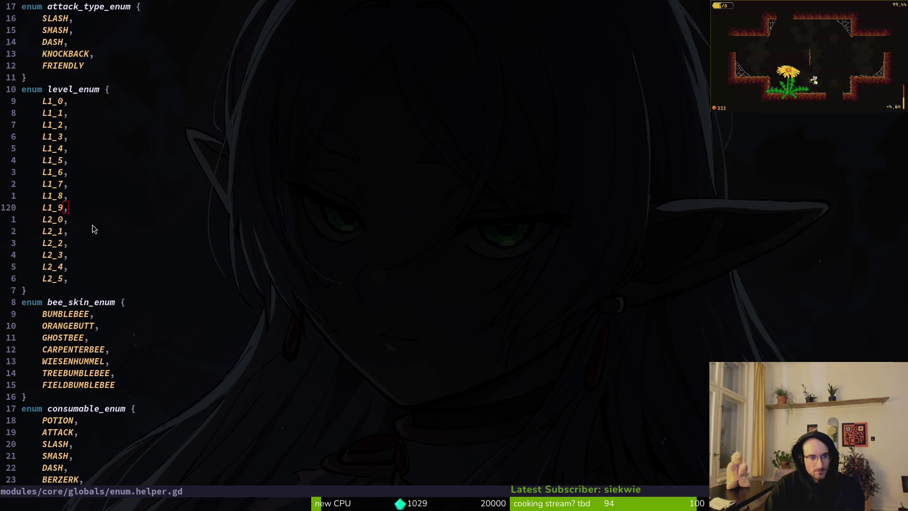
- Save enum.helper.gd with :w and go back to the Godot editor
left_click(86, 218)
type(":w")
key("Return")
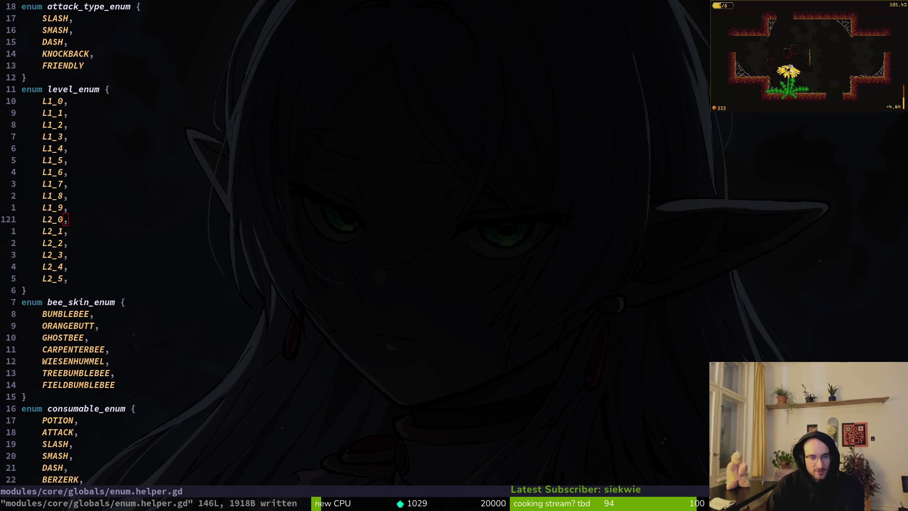
key("alt+Tab")
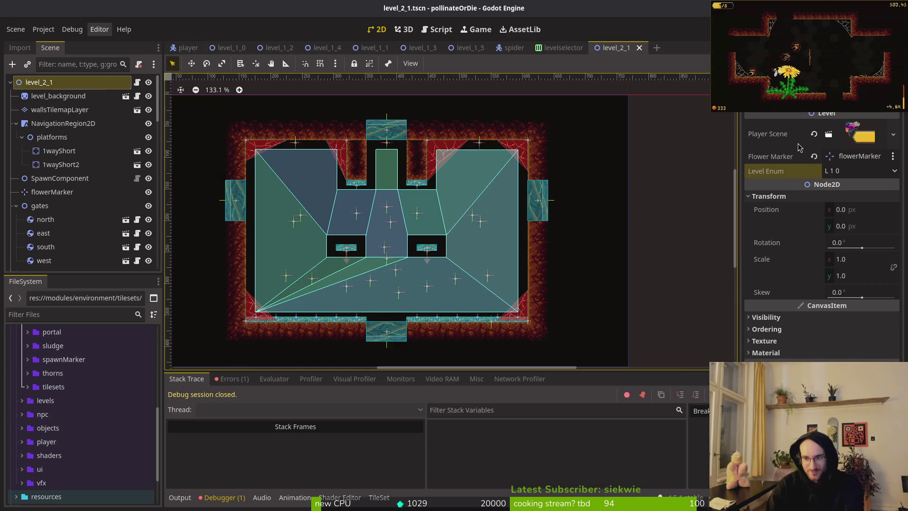
- Copy the Player Scene value from the level_1_0 scene's Inspector
left_click(471, 48)
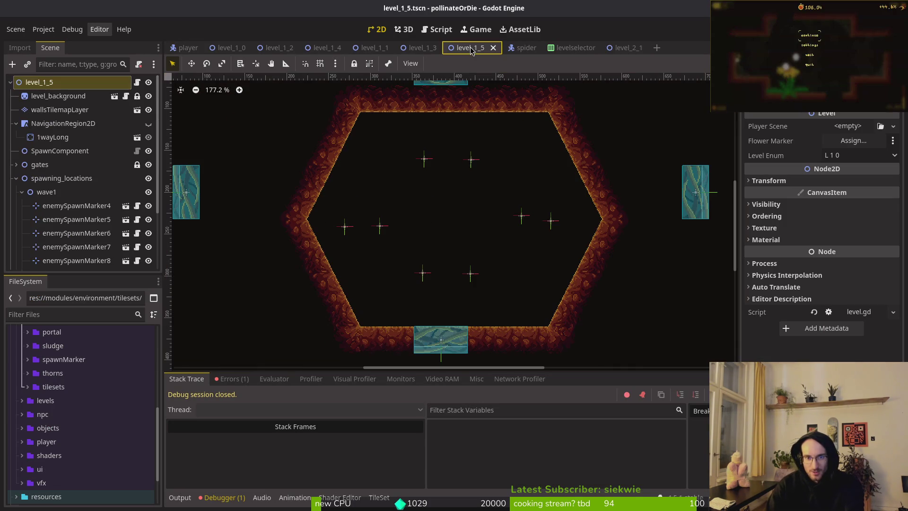
left_click(284, 49)
left_click(222, 49)
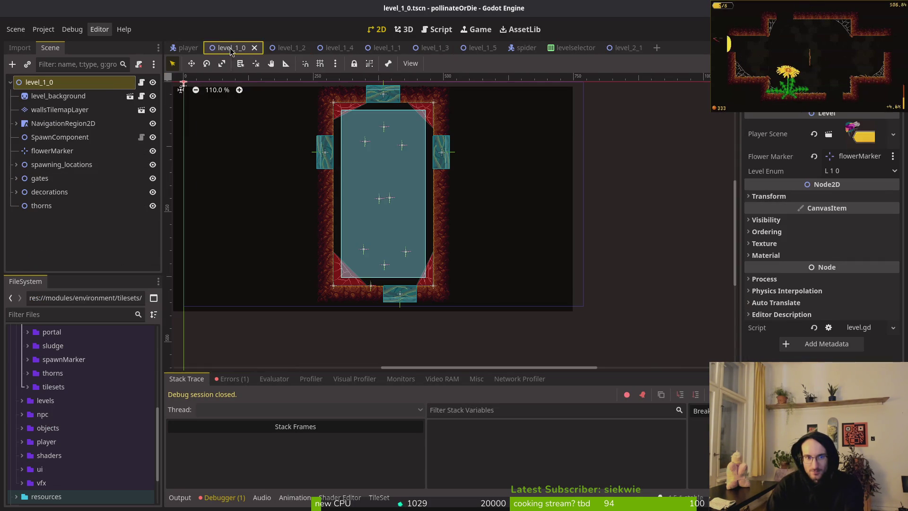
right_click(761, 127)
left_click(621, 118)
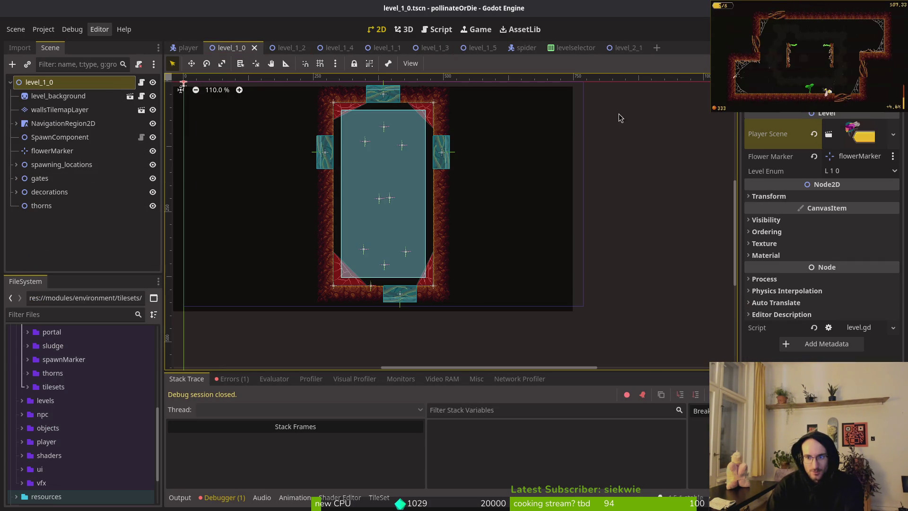
right_click(775, 157)
left_click(302, 62)
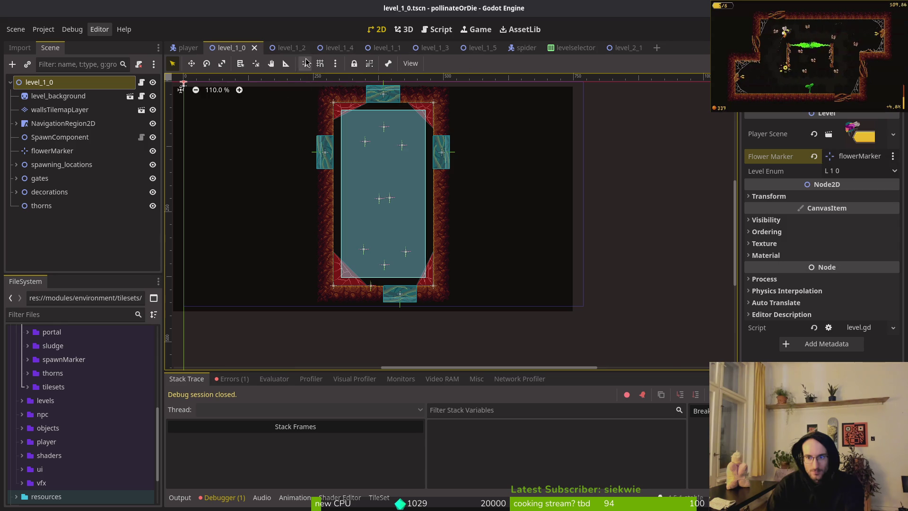
- Reorder the scene tabs, give level_1_1 the player scene, flowerMarker and Level Enum L 1 1, and save
left_click_drag(387, 48, 265, 52)
mouse_move(423, 48)
left_mouse_down()
mouse_move(274, 50)
mouse_move(286, 48)
left_mouse_up()
right_click(775, 130)
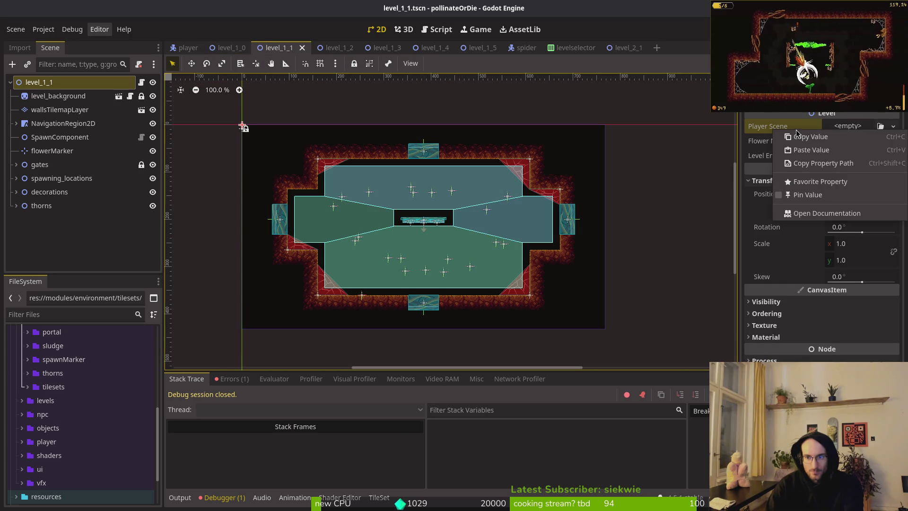
left_click(814, 150)
left_click(853, 156)
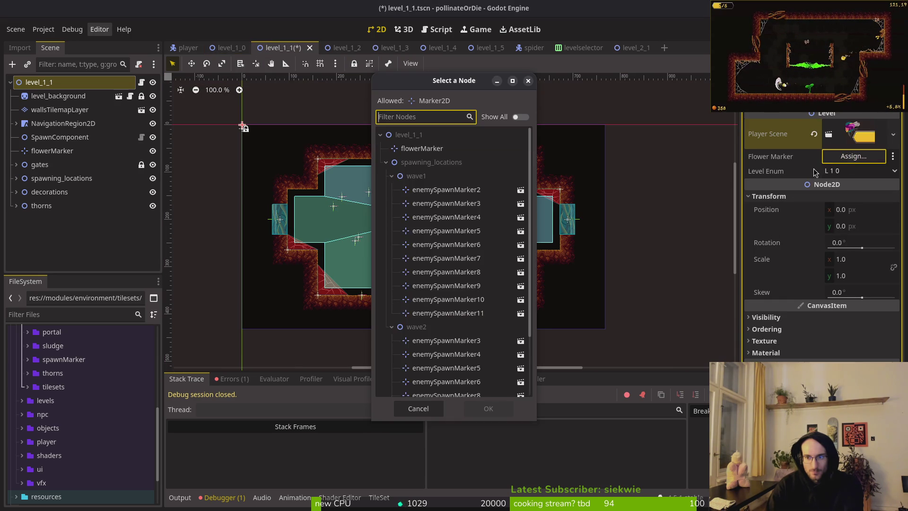
left_click(422, 148)
key("Return")
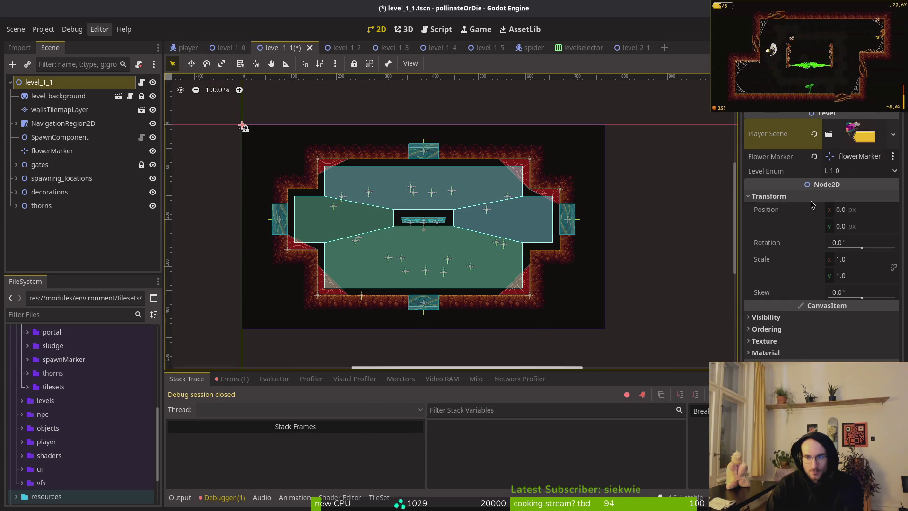
left_click(849, 173)
left_click(854, 191)
key("ctrl+s")
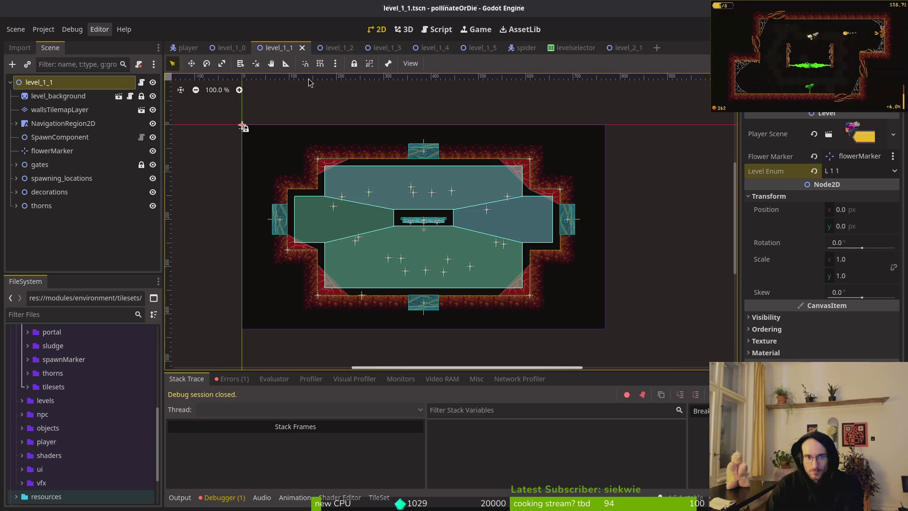
- Give level_1_2 the pasted player scene, flowerMarker as flower marker, and its matching level enum
left_click(336, 47)
right_click(773, 126)
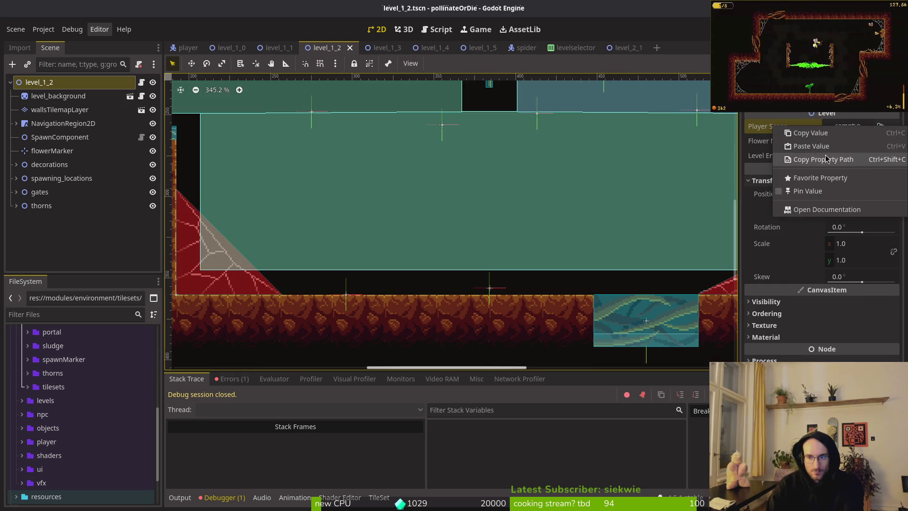
left_click(812, 146)
left_click(854, 156)
left_click(435, 150)
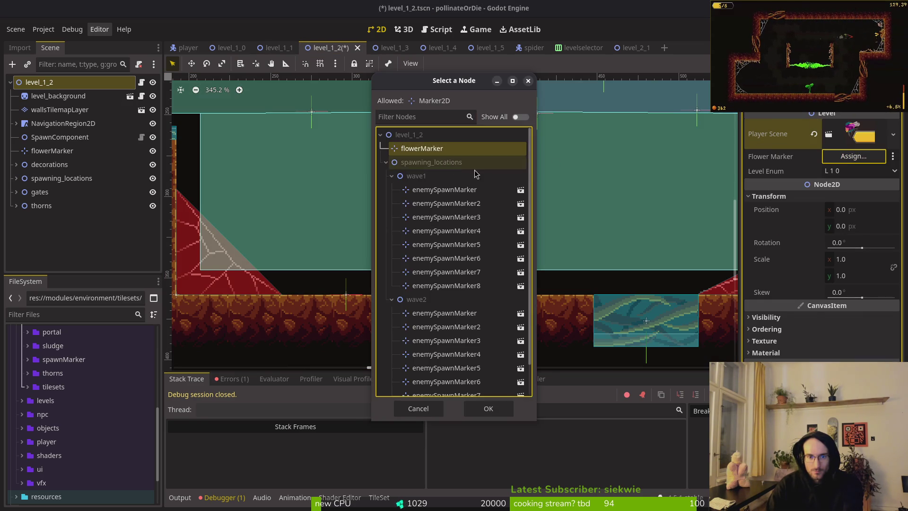
left_click(489, 408)
left_click(834, 171)
left_click(846, 208)
- Paste the player scene into level_1_3 and set its Flower Marker to flowerMarker
left_click(378, 48)
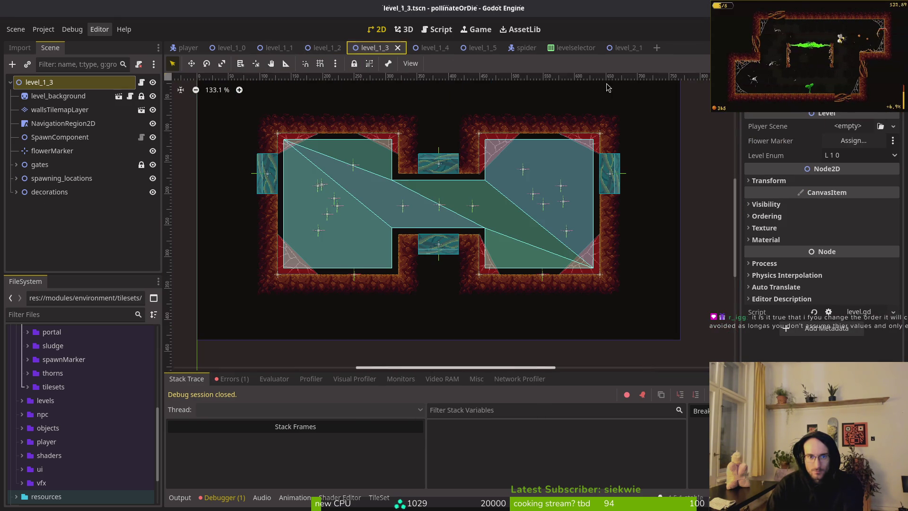
right_click(803, 129)
left_click(806, 146)
left_click(853, 188)
left_click(421, 148)
left_click(489, 408)
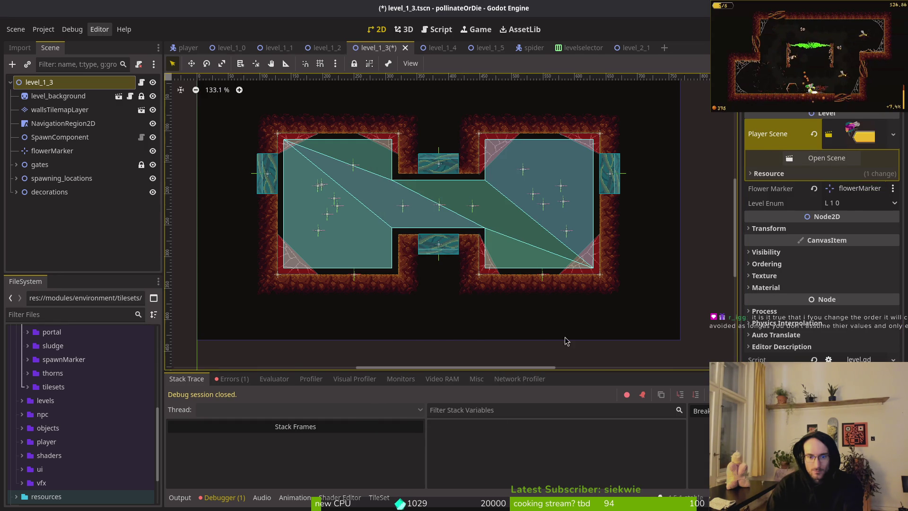
- Set level_1_3's Level Enum to L 1 3
left_click(853, 204)
left_click(844, 245)
left_click(842, 203)
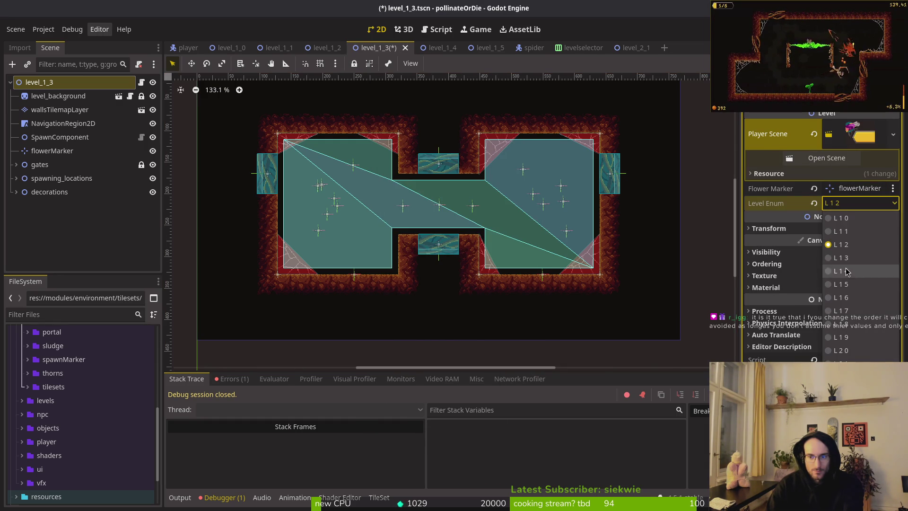
left_click(844, 271)
left_click(853, 188)
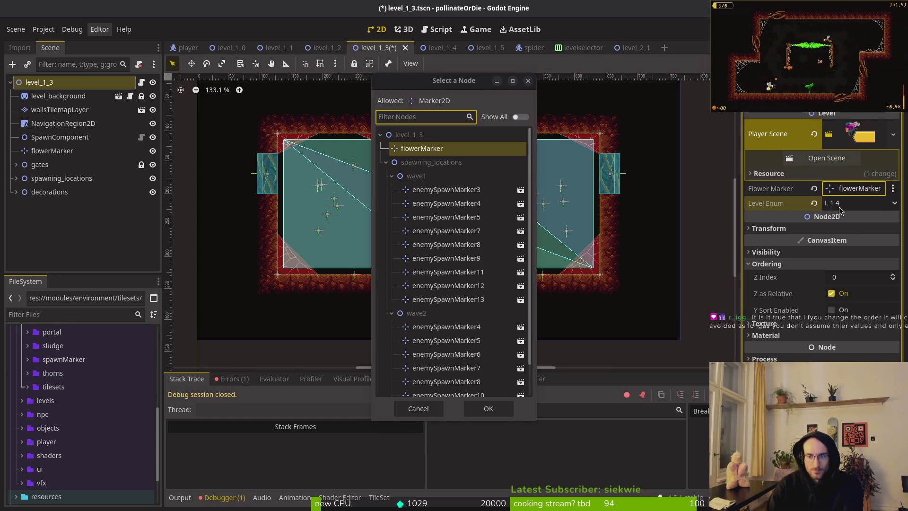
key("Escape")
left_click(846, 202)
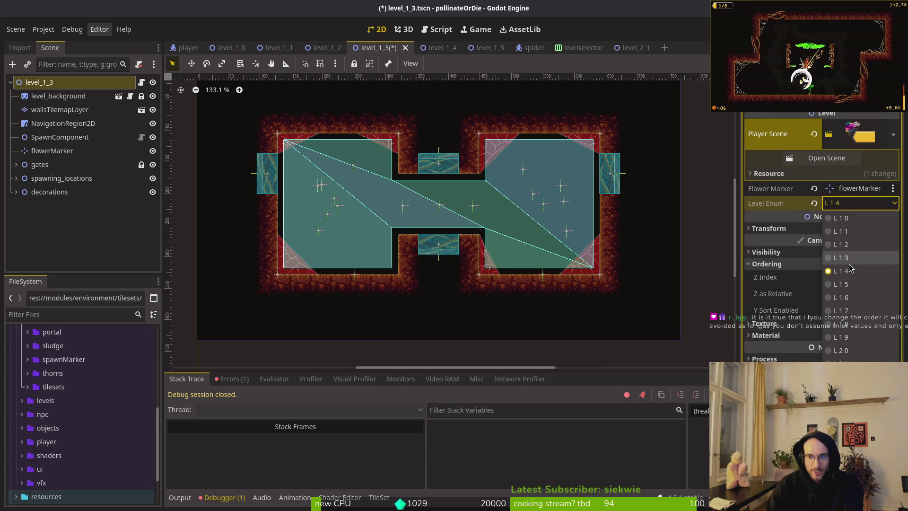
left_click(849, 260)
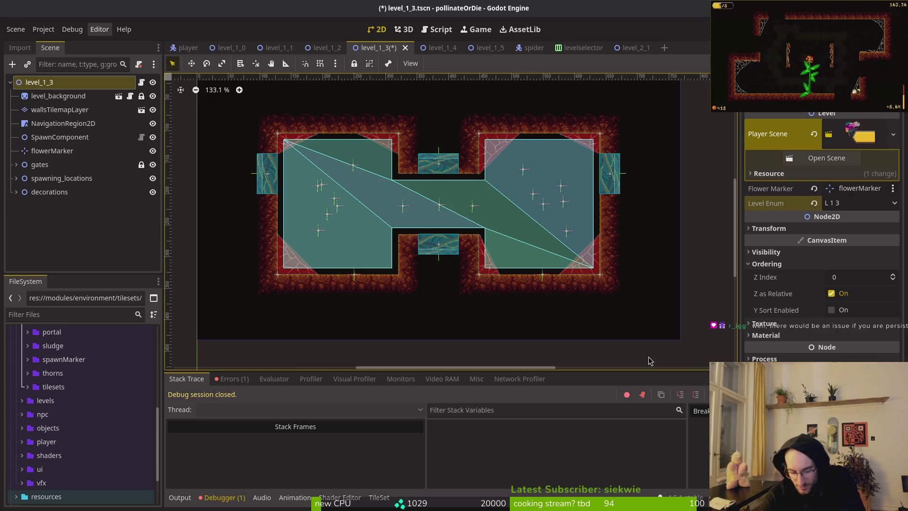
left_click(648, 357)
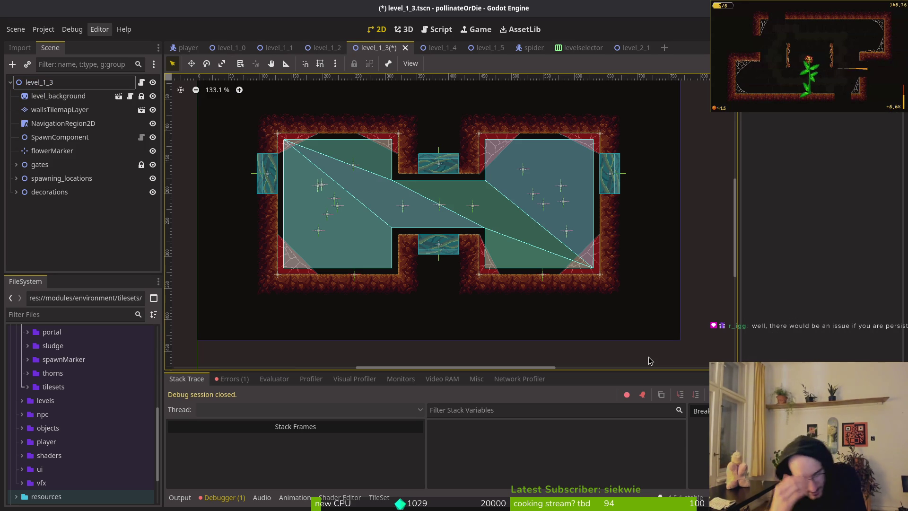
- Switch to Neovim and open resources/save_data.gd with the file finder
key("alt+Tab")
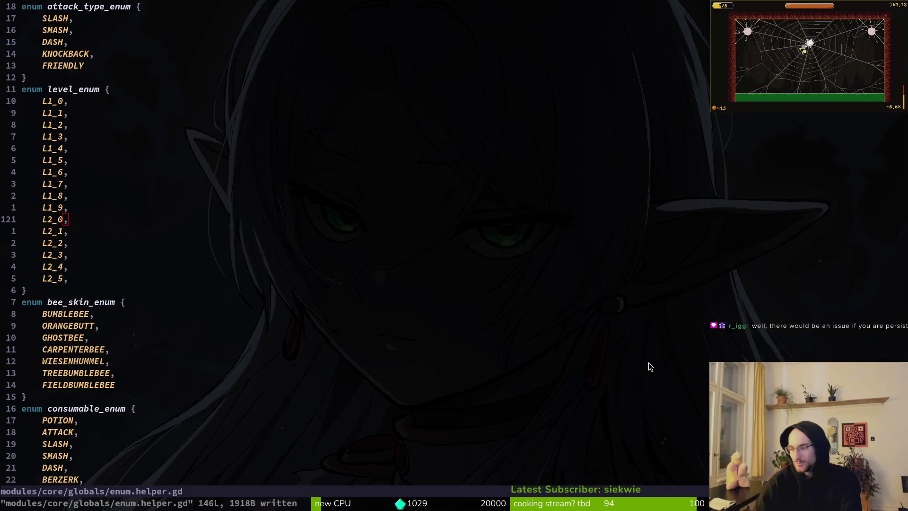
key("space")
key("f")
key("f")
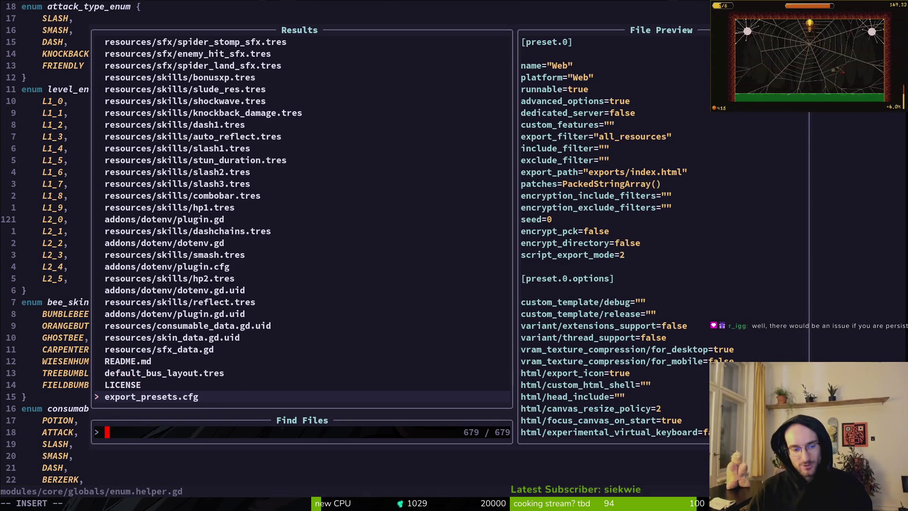
type("save")
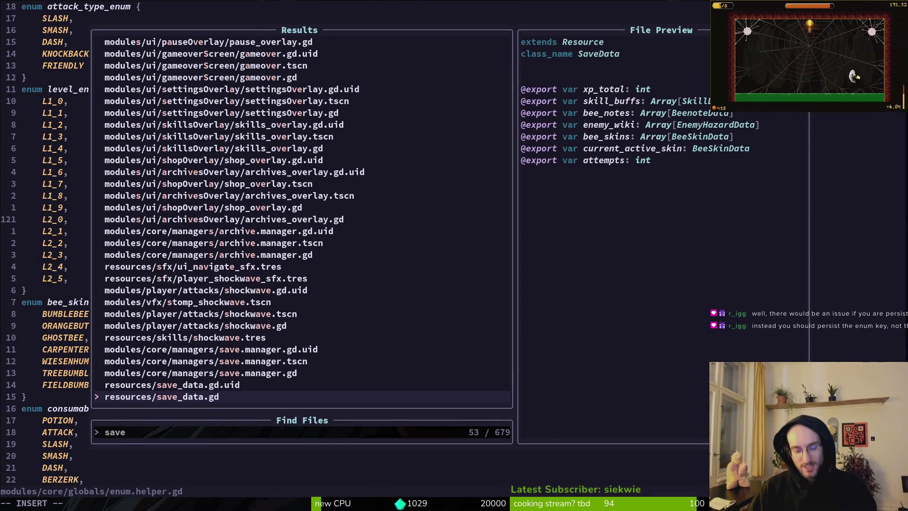
type("files")
key("BackSpace")
key("BackSpace")
key("BackSpace")
type("data")
key("Return")
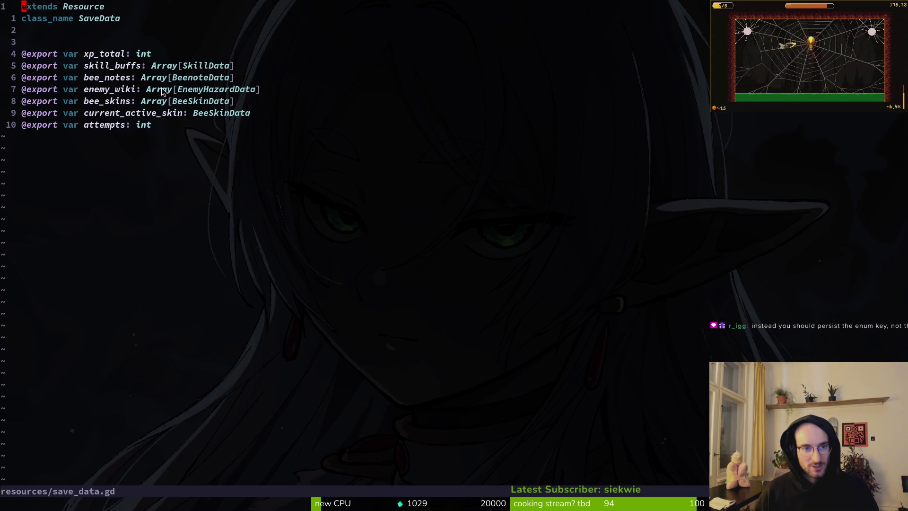
- Look up the BeeSkinData type used by the bee_skins and current_active_skin exports
left_click(194, 101)
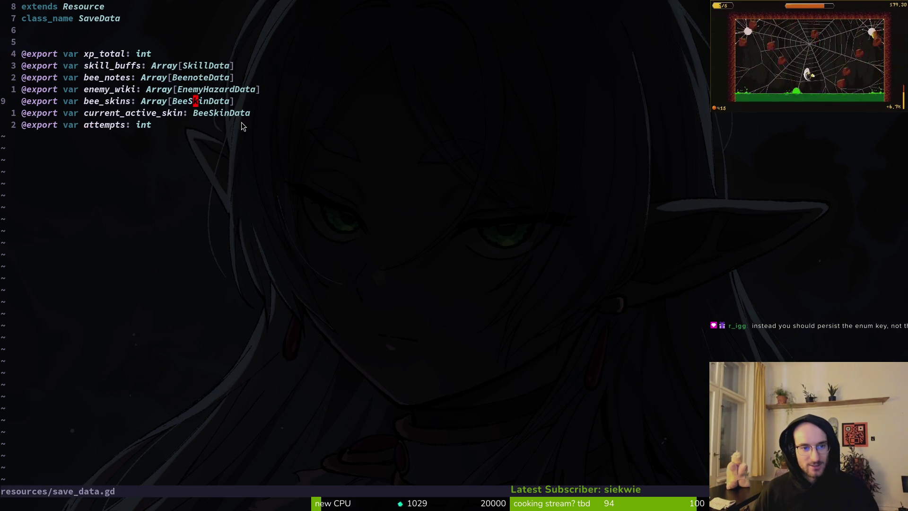
left_click_drag(22, 65, 122, 89)
left_click(174, 134)
left_click(225, 114)
- Search the bee skin files and open resources/skin_data.gd
key("space")
key("f")
key("f")
type("beski")
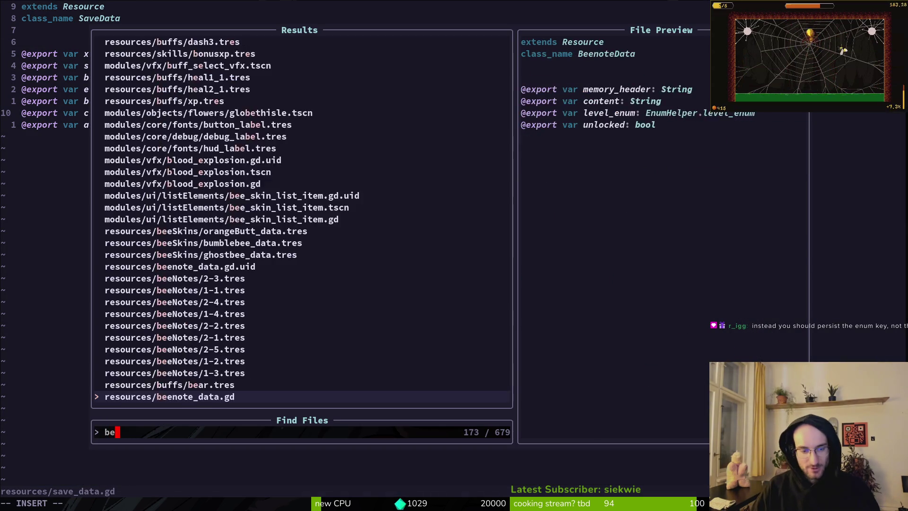
key("Up")
key("Up")
key("Up")
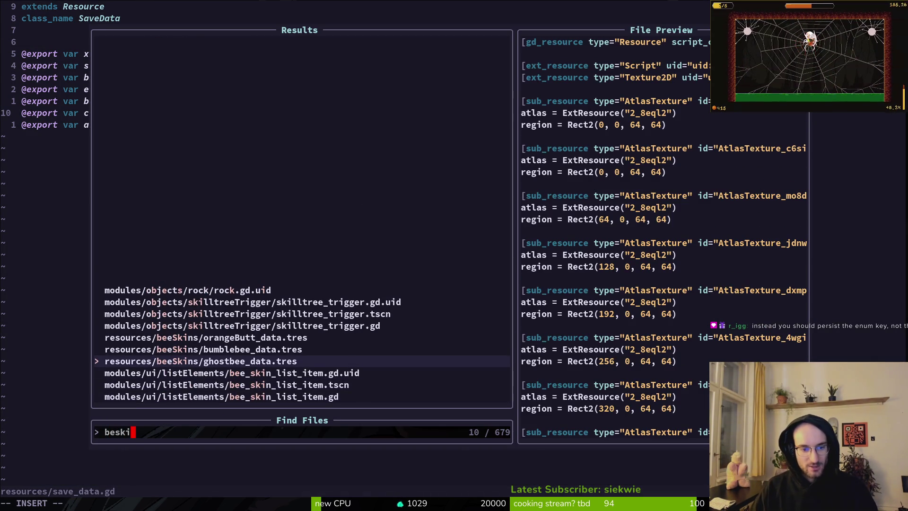
key("Up")
key("Up")
key("Down")
key("Down")
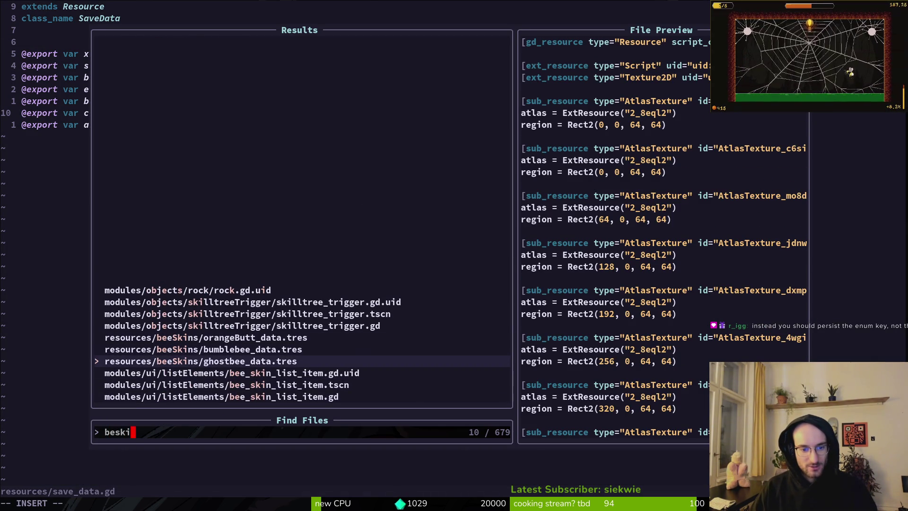
key("Escape")
key("Escape")
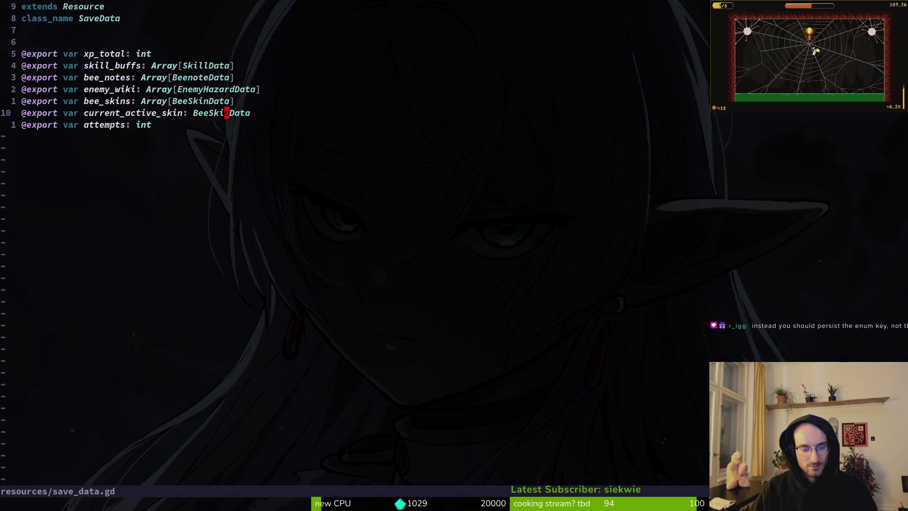
key("space")
key("f")
key("f")
type("beskindata")
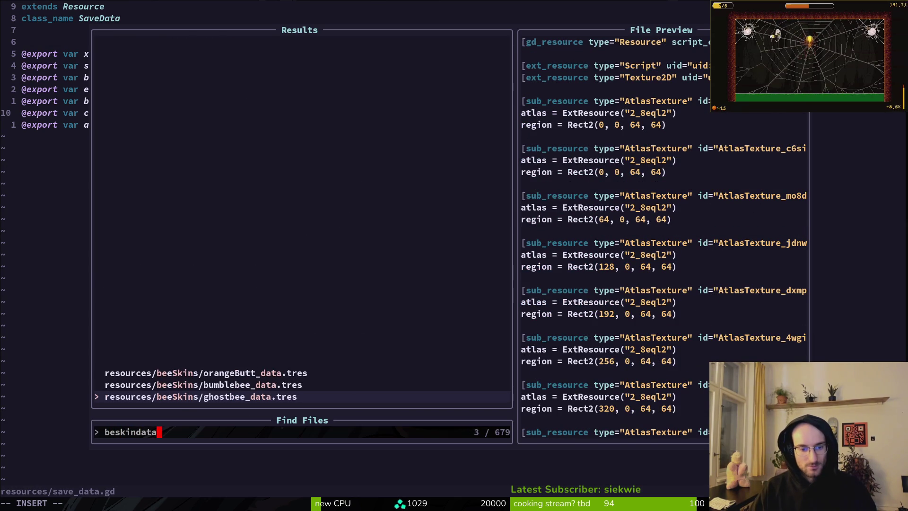
key("BackSpace")
key("BackSpace")
key("BackSpace")
type("skinda")
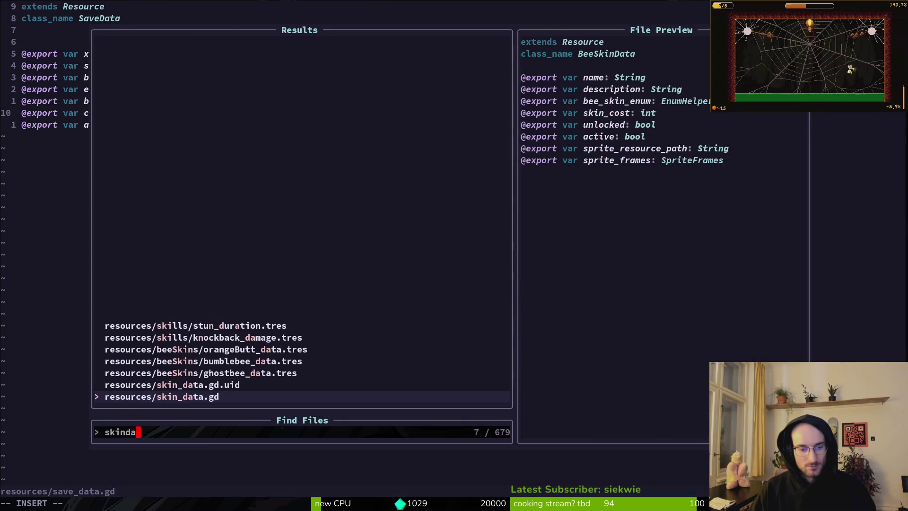
key("Return")
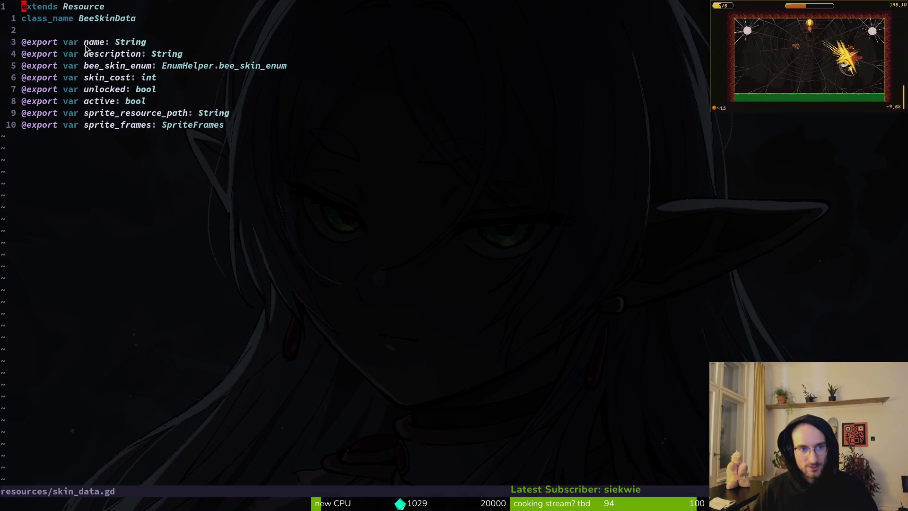
- Inspect the bee_skin_enum declaration and its EnumHelper reference, then jump back to save_data.gd
left_click_drag(83, 68, 255, 70)
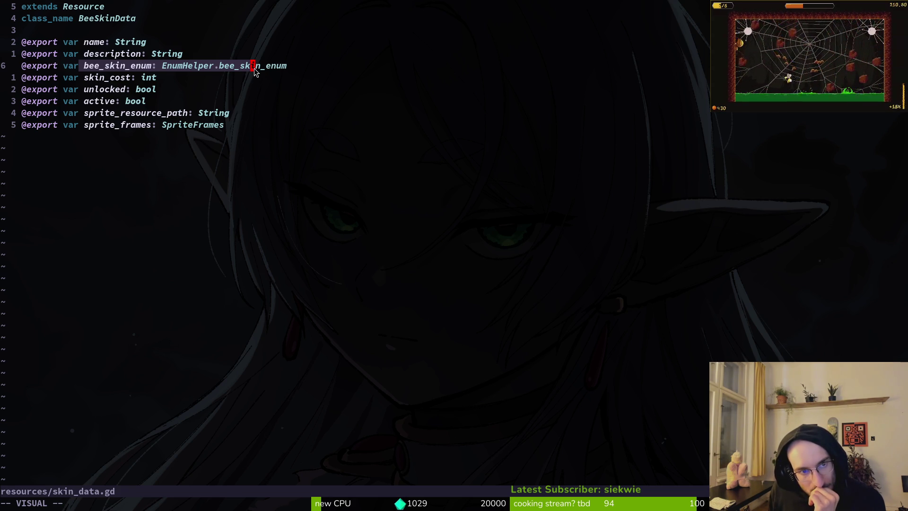
key("Escape")
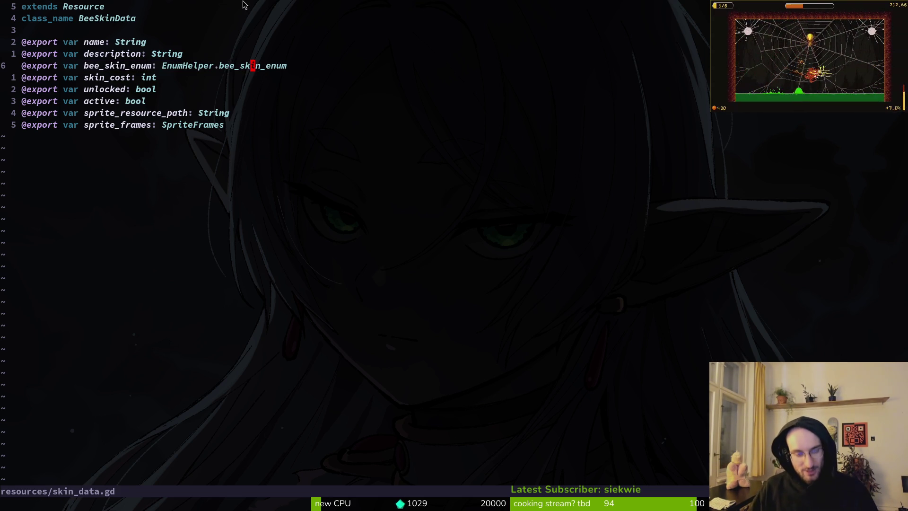
key("k")
key("j")
key("l")
left_click(163, 68)
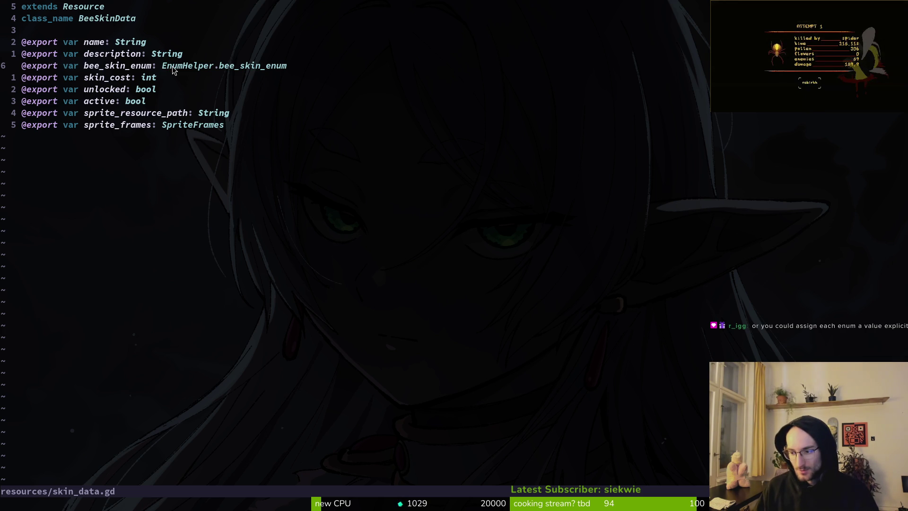
key("ctrl+o")
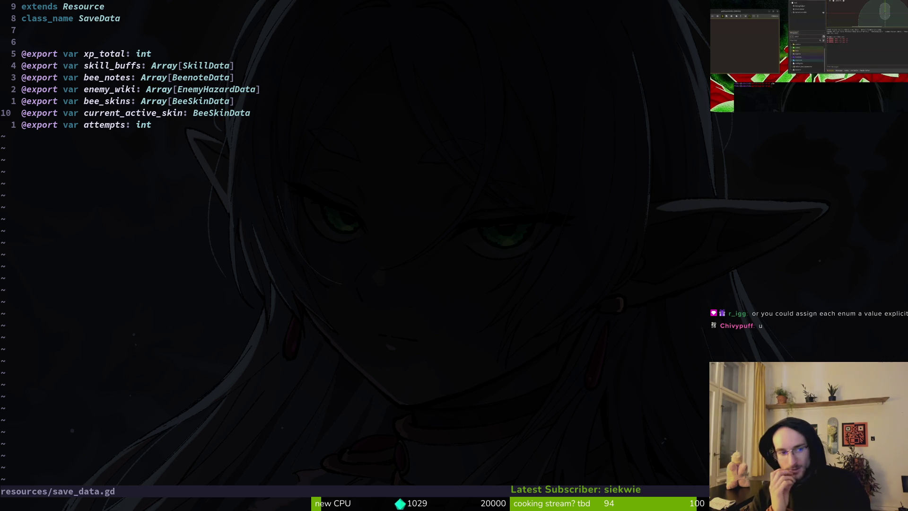
- Open enum.helper.gd through the Neovim project file finder
key("space")
key("f")
key("f")
type("enh")
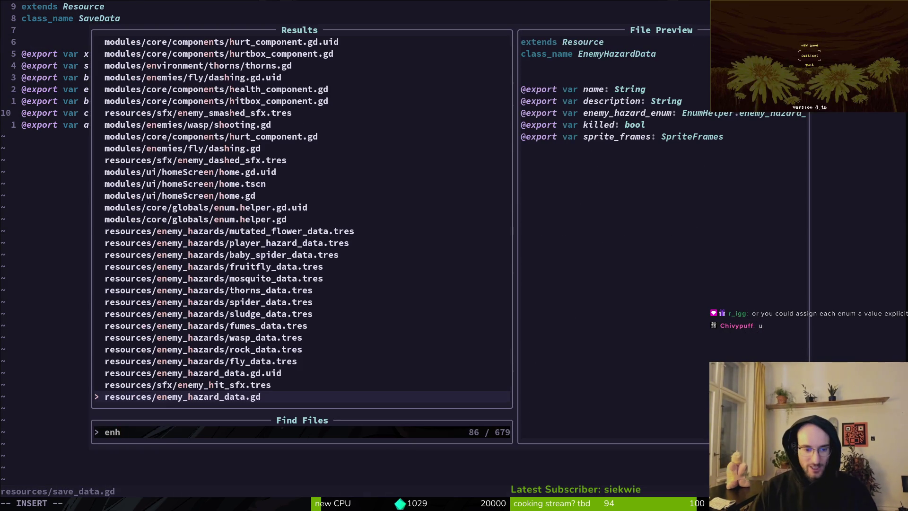
type("to")
key("BackSpace")
key("BackSpace")
type("e")
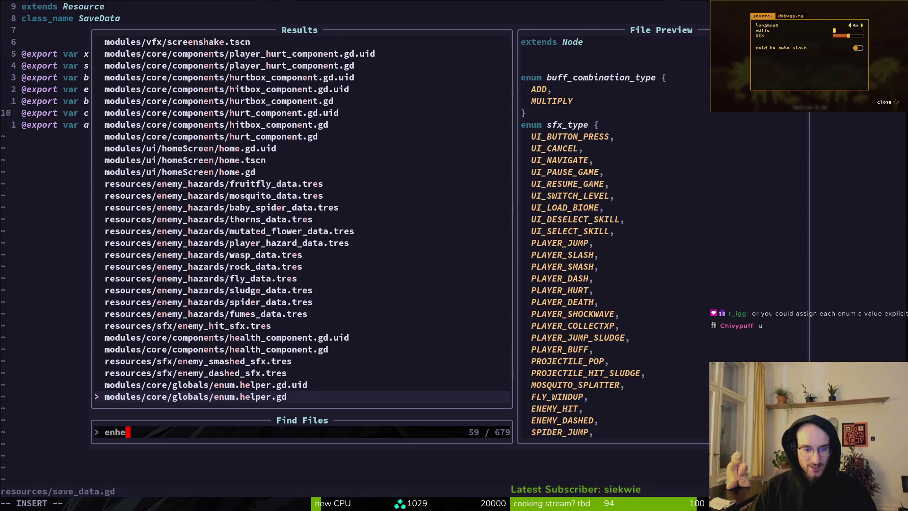
type("l")
key("Return")
- Try inserting a value on the L1_0 entry of level_enum, then save with :w
left_click(48, 123)
type("iq")
key("BackSpace")
key("BackSpace")
type("1? L1_0,")
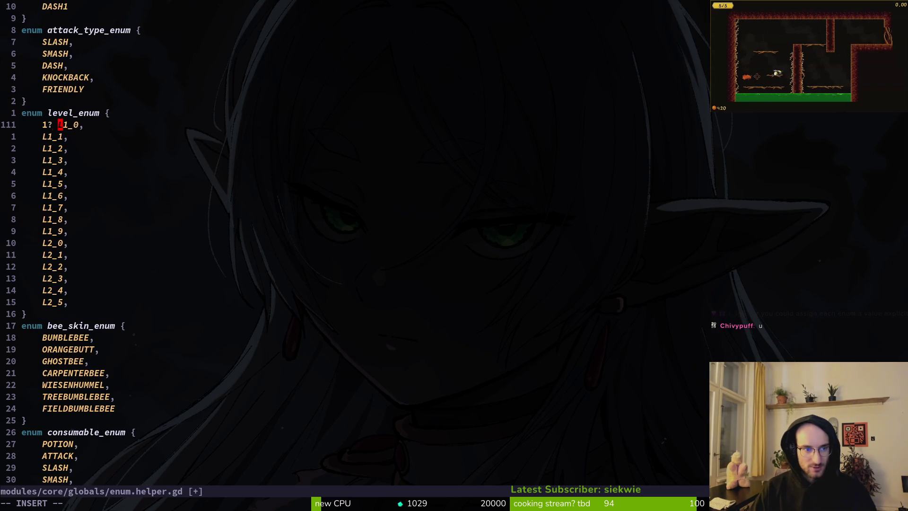
key("BackSpace")
key("ctrl+d")
key("Escape")
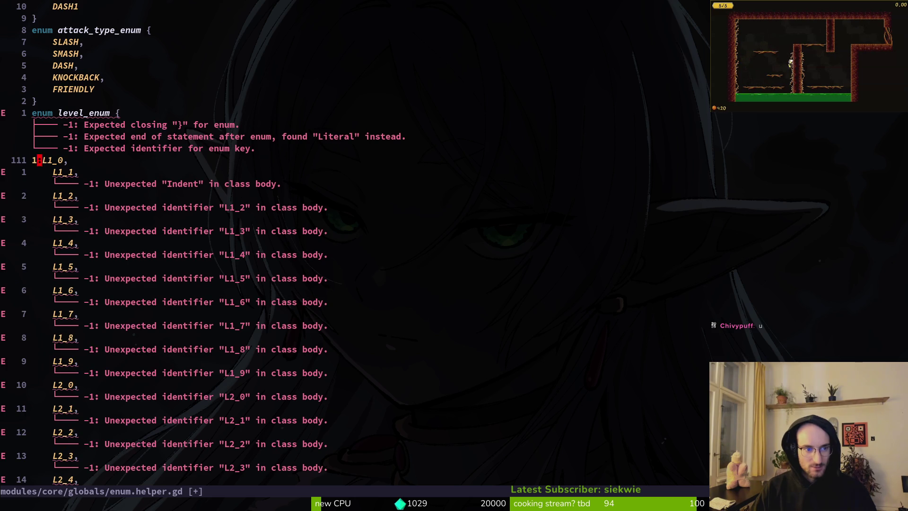
type(":")
key("Escape")
type(":w")
key("Return")
key("0")
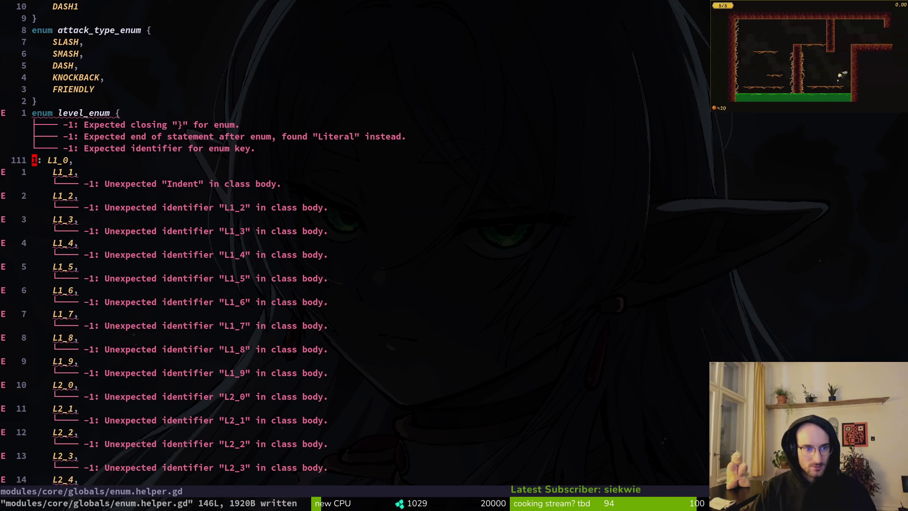
- Indent the L1_0 entry and move around the level_enum lines back to L1_0
key("i")
key("Tab")
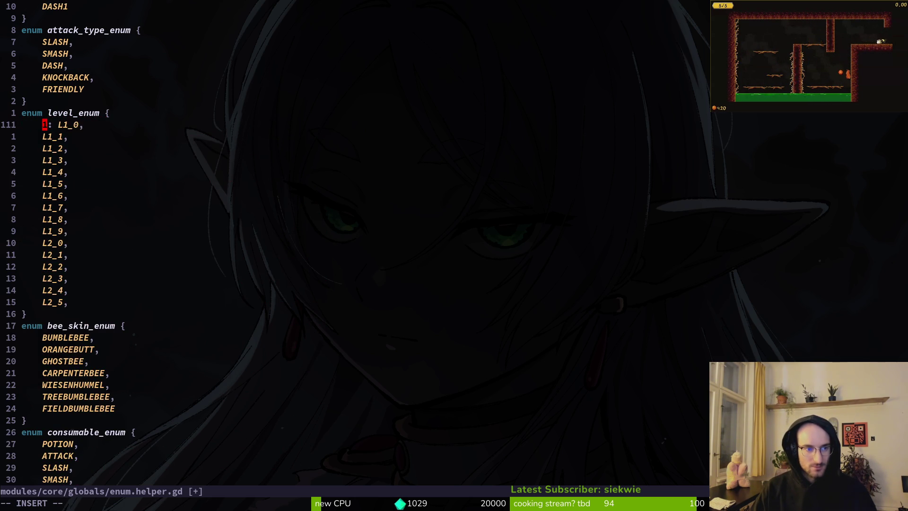
key("Escape")
key("ctrl+d")
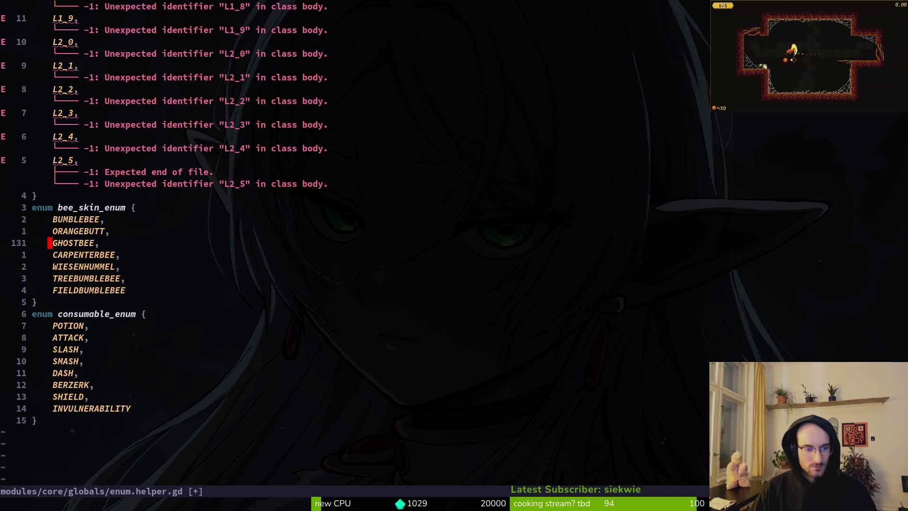
key("ctrl+u")
key("k")
key("k")
key("l")
key("j")
key("j")
key("k")
- Replace the character after L1_0 with '=' and save enum.helper.gd
key("s")
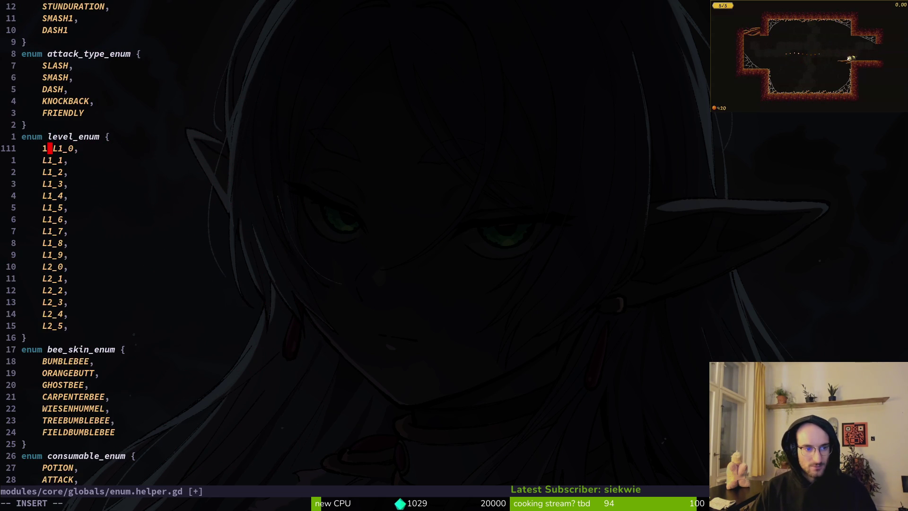
key("BackSpace")
type("=")
key("Escape")
type(":w")
key("Return")
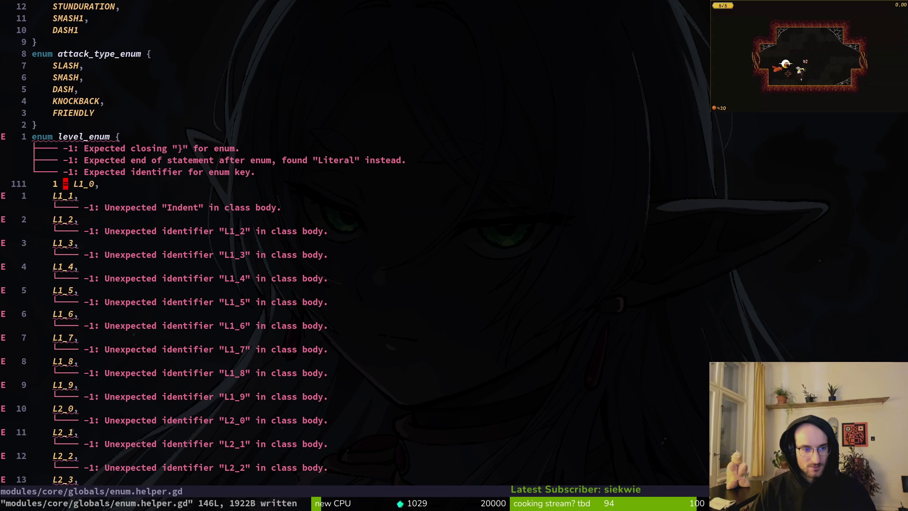
- Undo the L1_0 value assignment, add a space after L1_0, and save the file
key("u")
type("uuu:w")
key("Return")
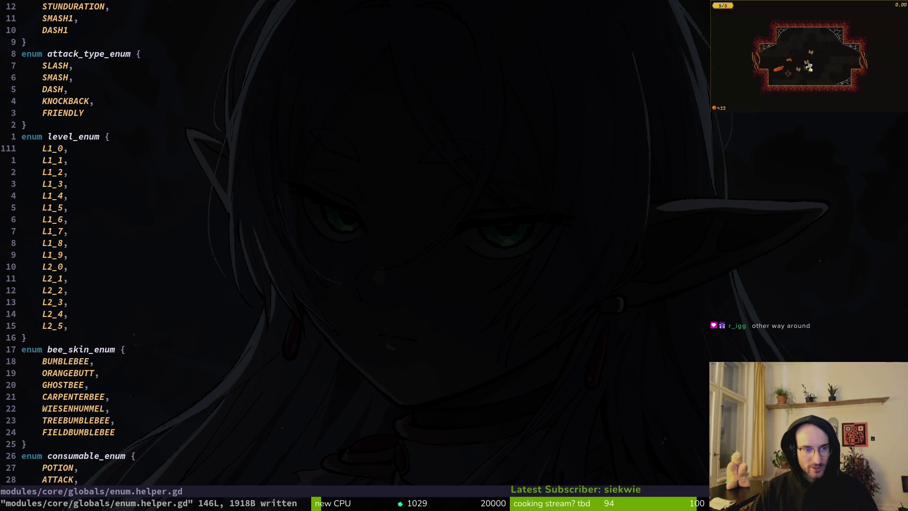
type("i?")
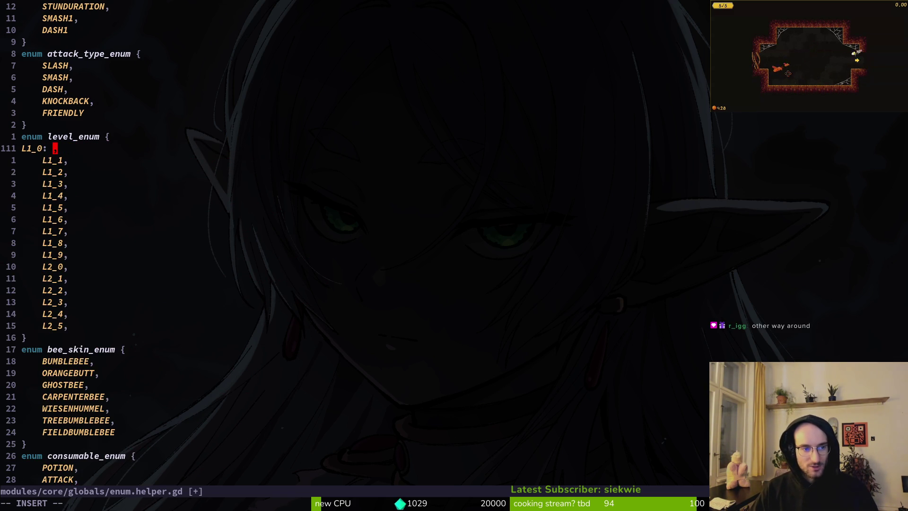
key("Escape")
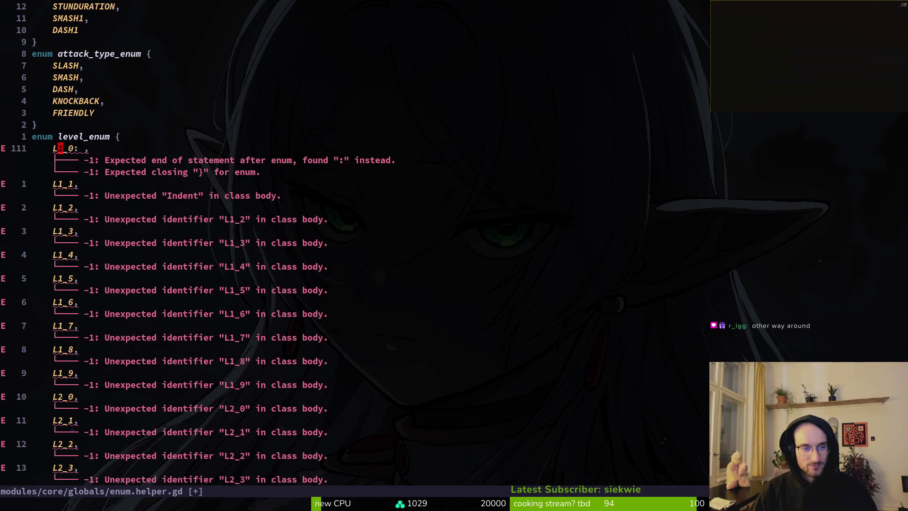
type(":w")
key("Return")
key("l")
key("l")
key("l")
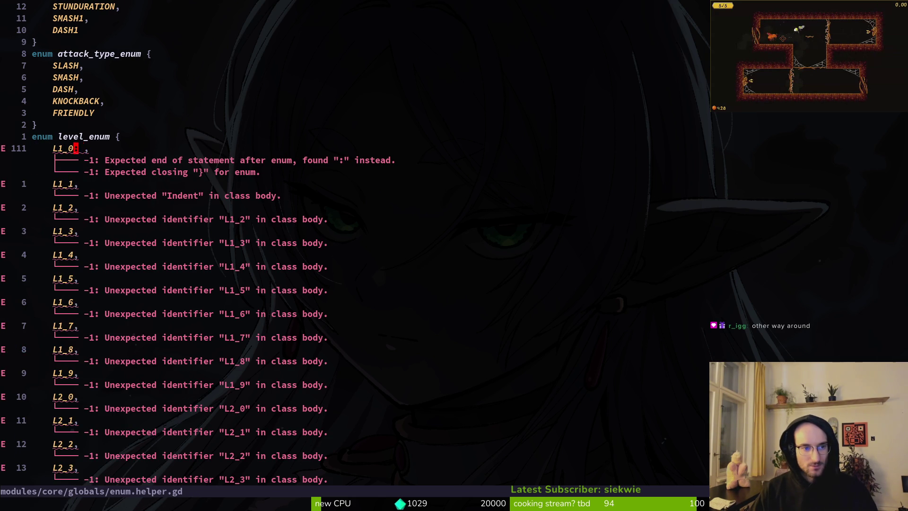
key("Escape")
type(":w")
key("Return")
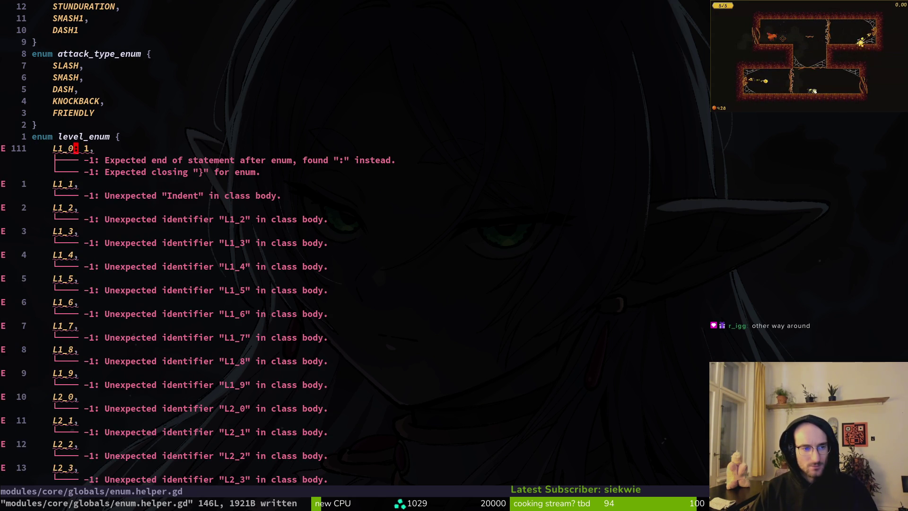
- Delete the colon after L1_0, then undo until it reads 'L1_0,' and save
key("s")
key("Escape")
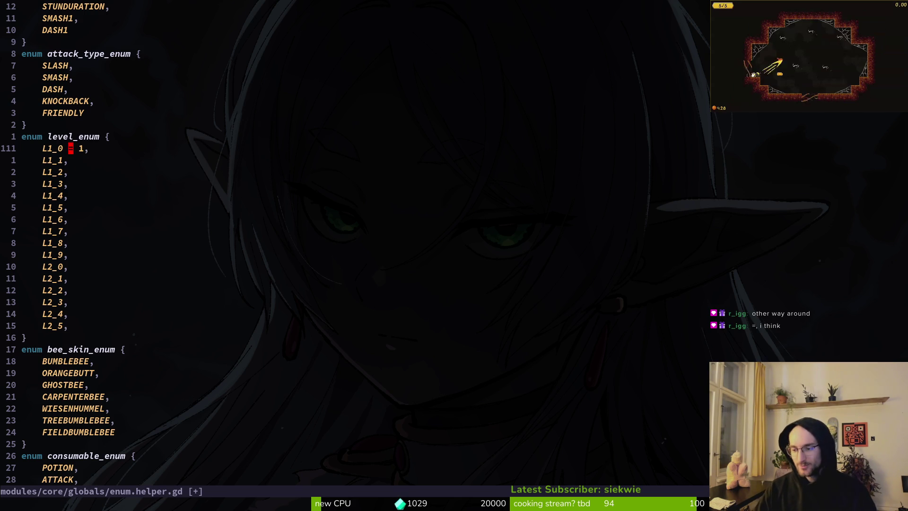
key("j")
key("k")
key("j")
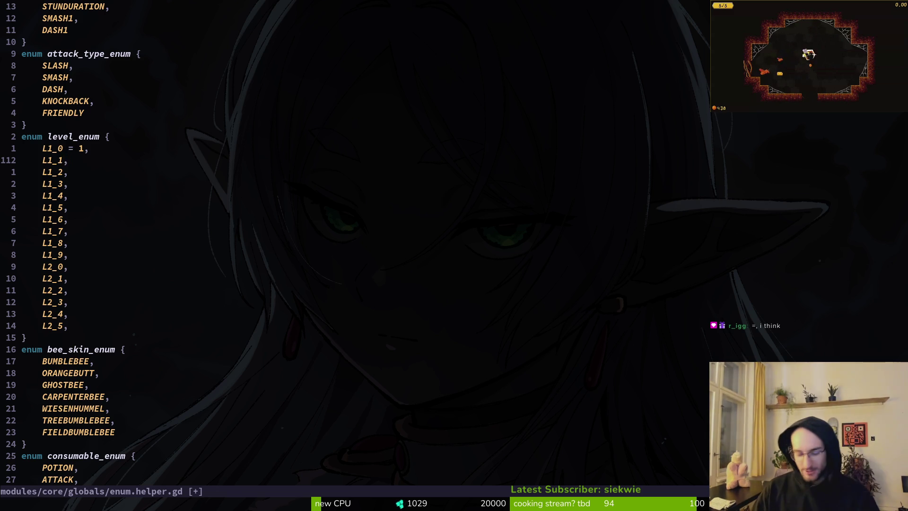
key("u")
type("uu")
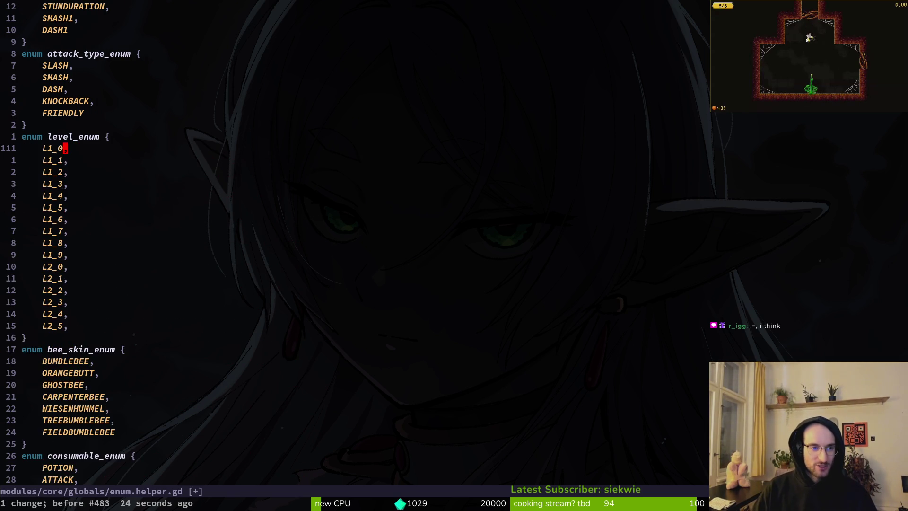
type(":w")
key("Return")
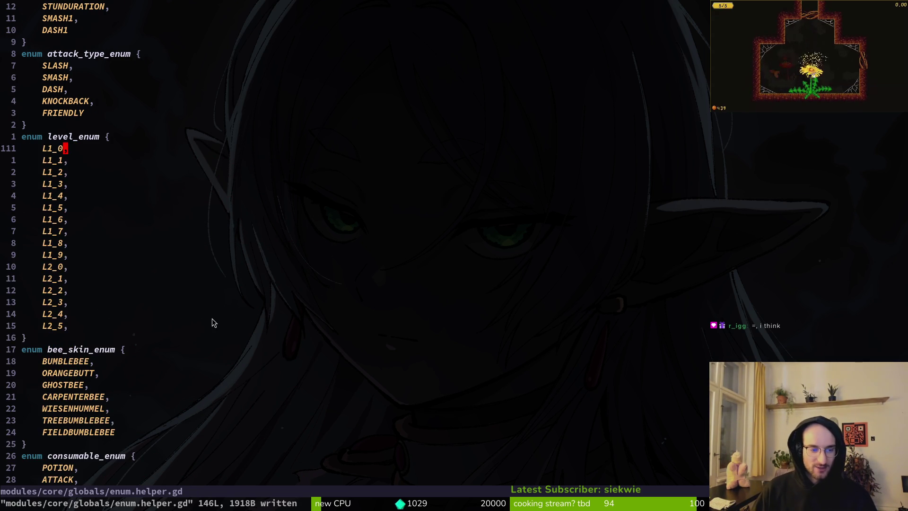
- Scroll through the file, jump 14 lines down to L1_1, and return to Godot
scroll(142, 234, "up", 6)
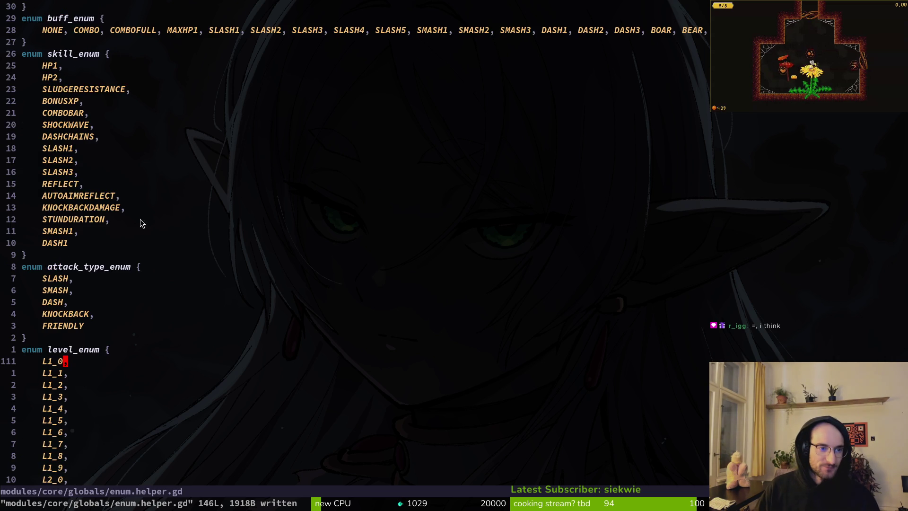
scroll(92, 361, "down", 5)
scroll(101, 345, "up", 13)
scroll(60, 278, "down", 11)
key("1")
key("4")
key("j")
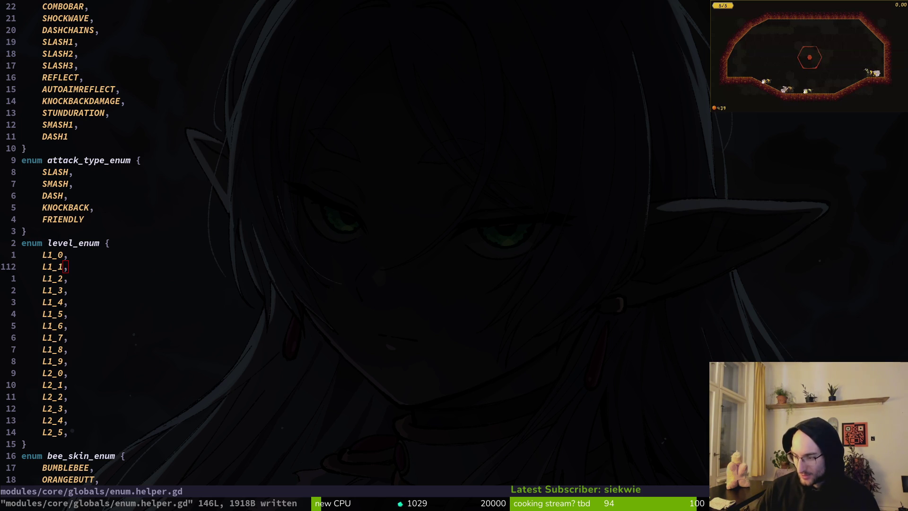
key("alt+Tab")
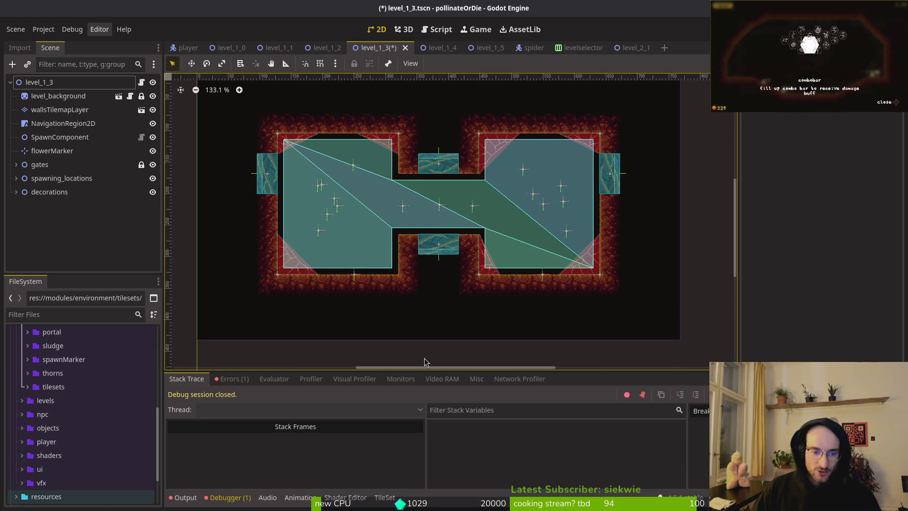
- Check the debugger errors, select the level_1_3 root, and save level_1_3
left_click(235, 380)
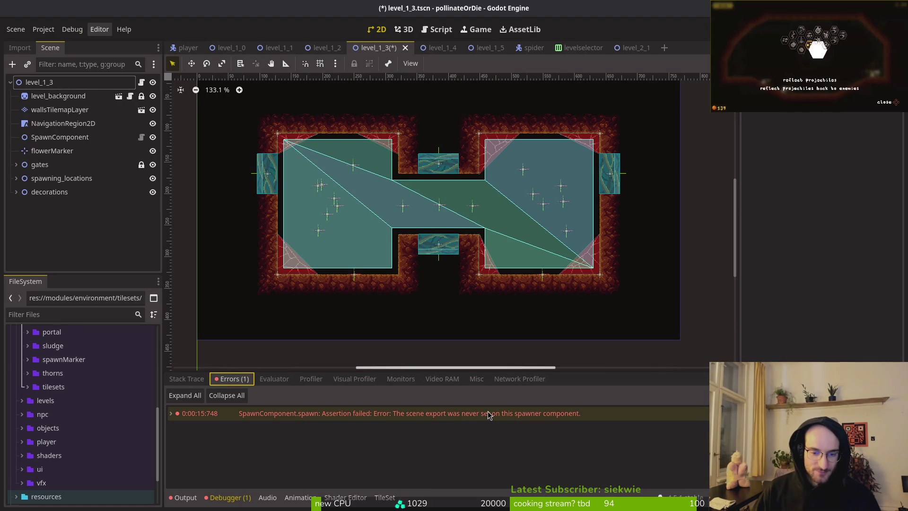
mouse_move(494, 414)
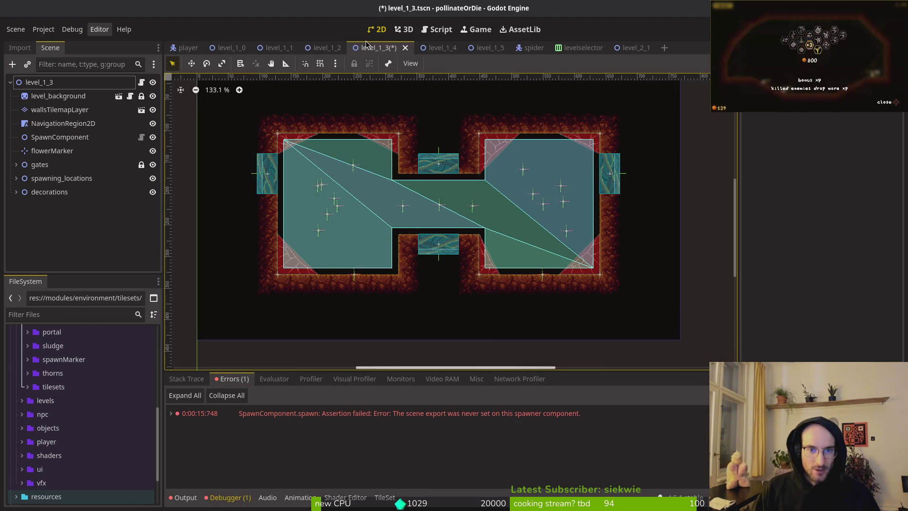
left_click(38, 82)
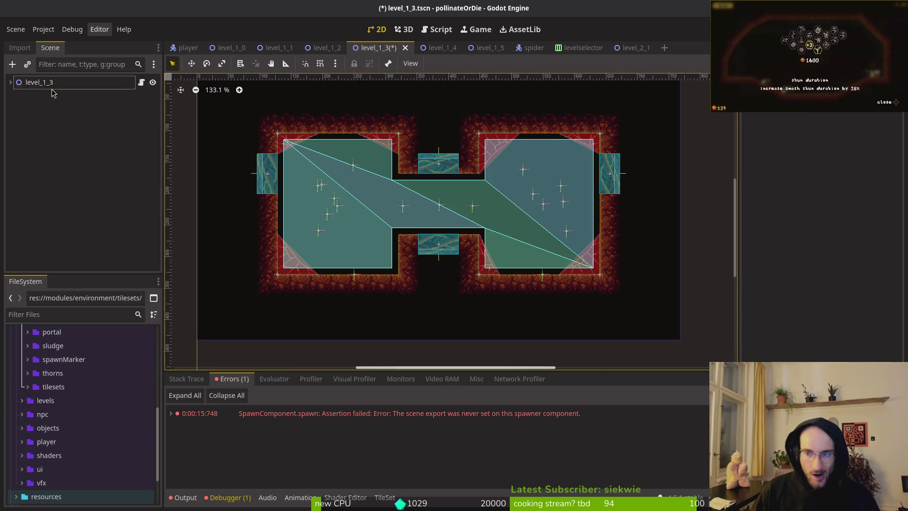
key("ctrl+s")
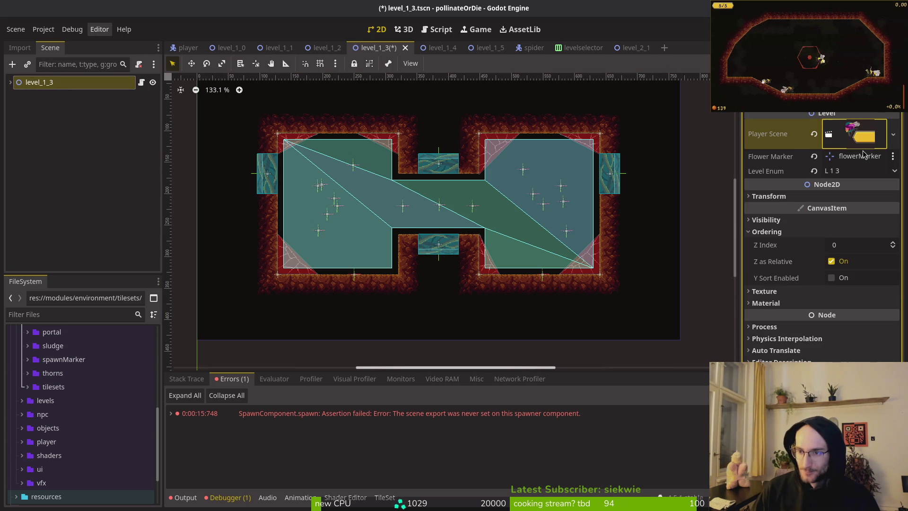
- In level_1_4, paste the Player Scene and assign flowerMarker as the flower marker
left_click(428, 48)
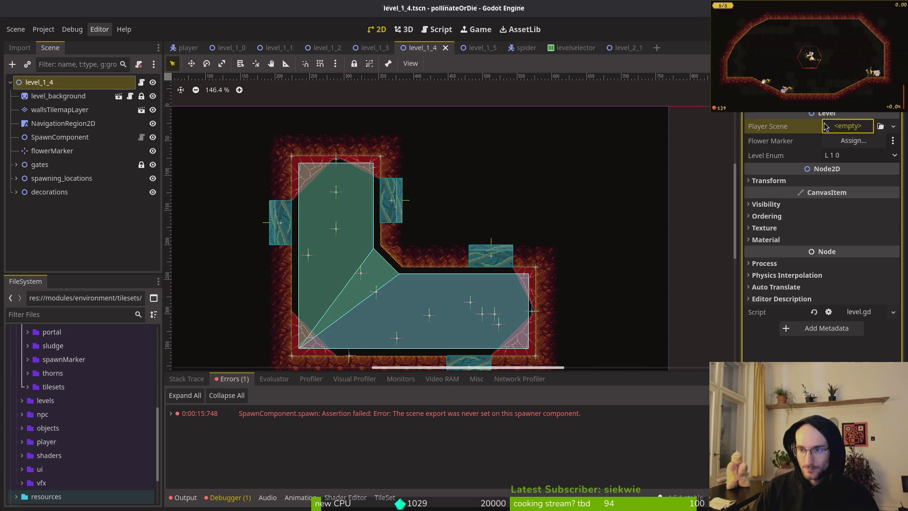
right_click(773, 126)
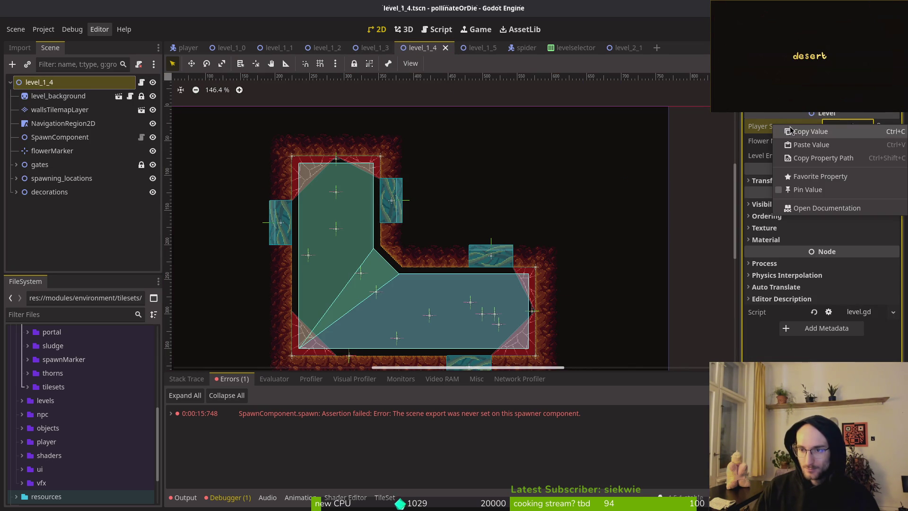
left_click(810, 142)
left_click(851, 157)
left_click(411, 146)
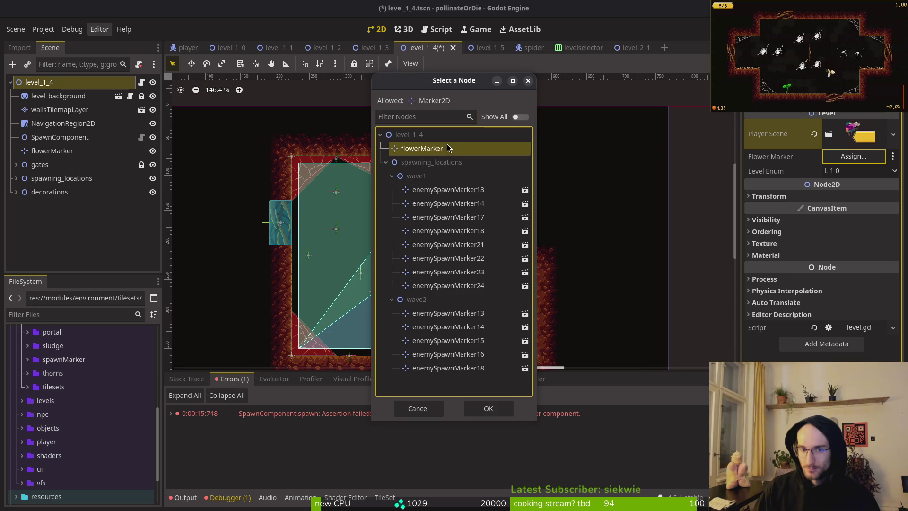
left_click(488, 409)
- Set Level Enum to L 1 4, save level_1_4, and open level_1_5
left_click(860, 170)
left_click(847, 239)
key("ctrl+s")
left_click(487, 51)
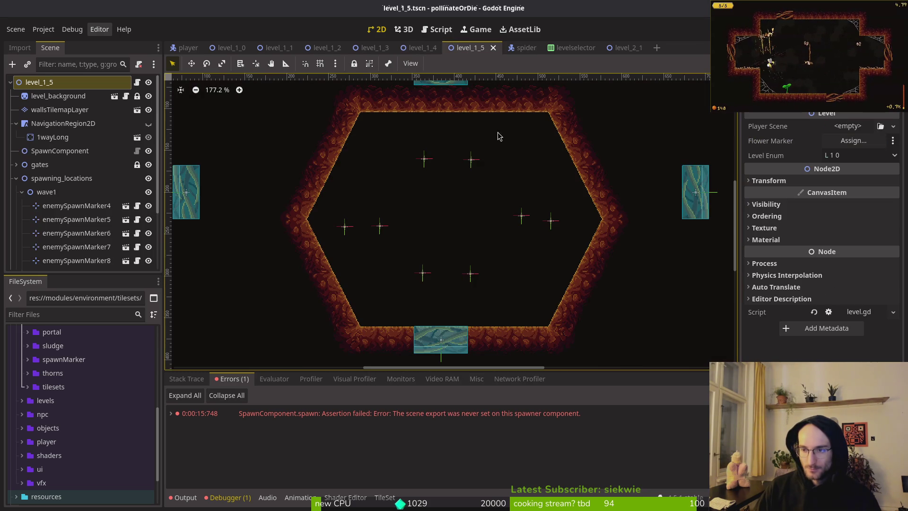
- Erase the diagonal, bottom and lower-left dirt walls on wallsTilemapLayer and save
left_click(59, 109)
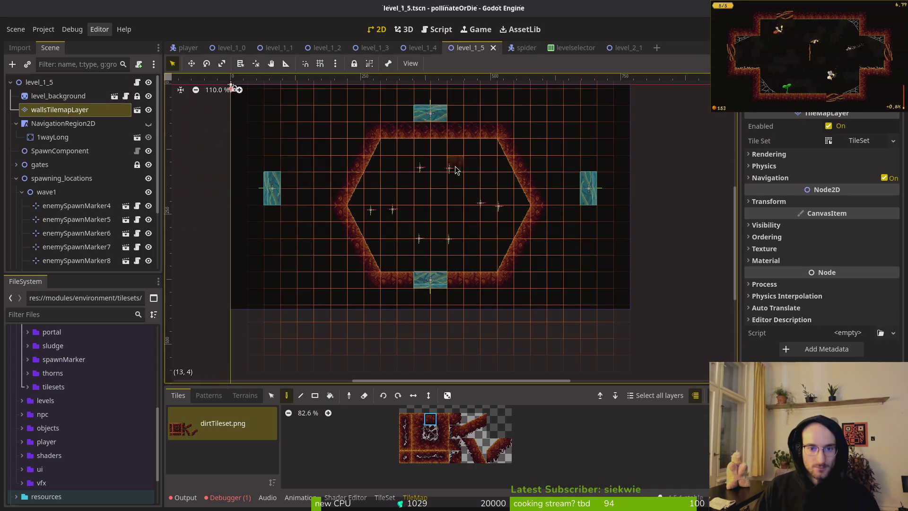
left_click_drag(491, 143, 540, 230)
mouse_move(506, 120)
left_mouse_down()
mouse_move(527, 243)
mouse_move(519, 250)
left_mouse_up()
left_click_drag(452, 275, 400, 255)
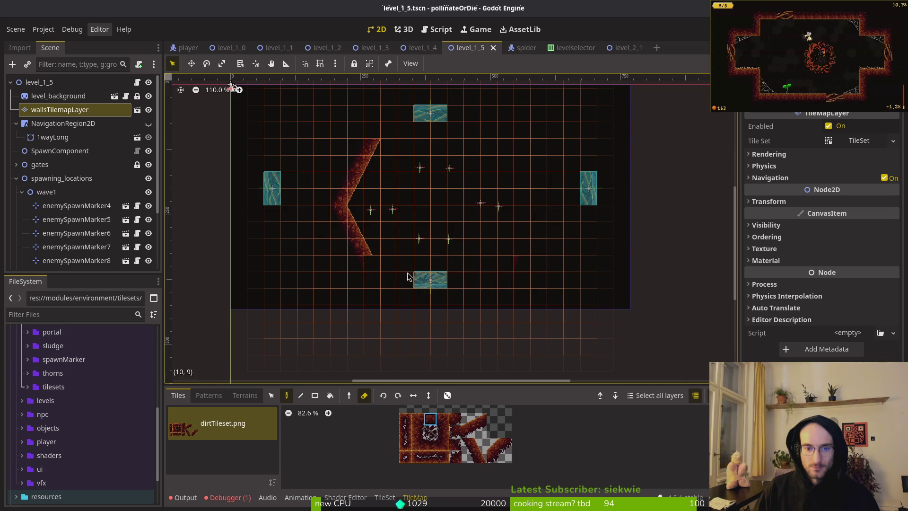
mouse_move(330, 239)
left_mouse_down()
mouse_move(333, 195)
mouse_move(373, 152)
left_mouse_up()
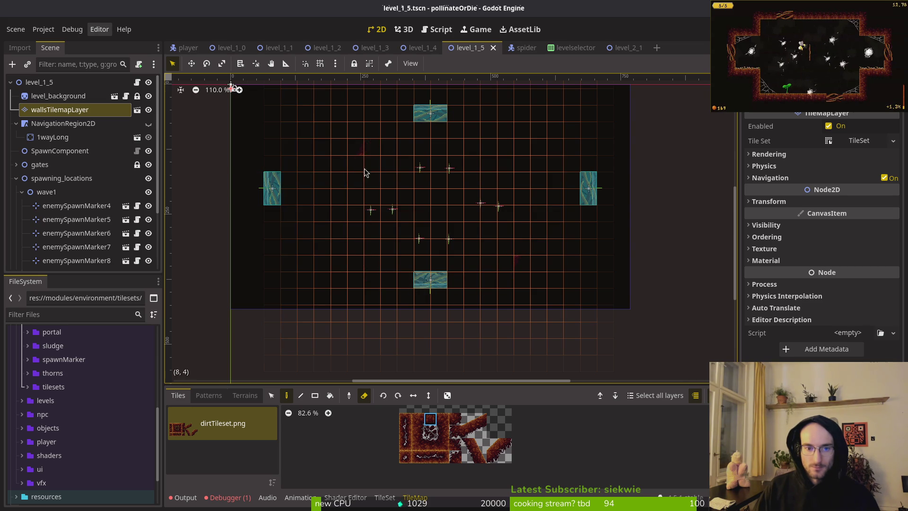
key("Escape")
key("ctrl+s")
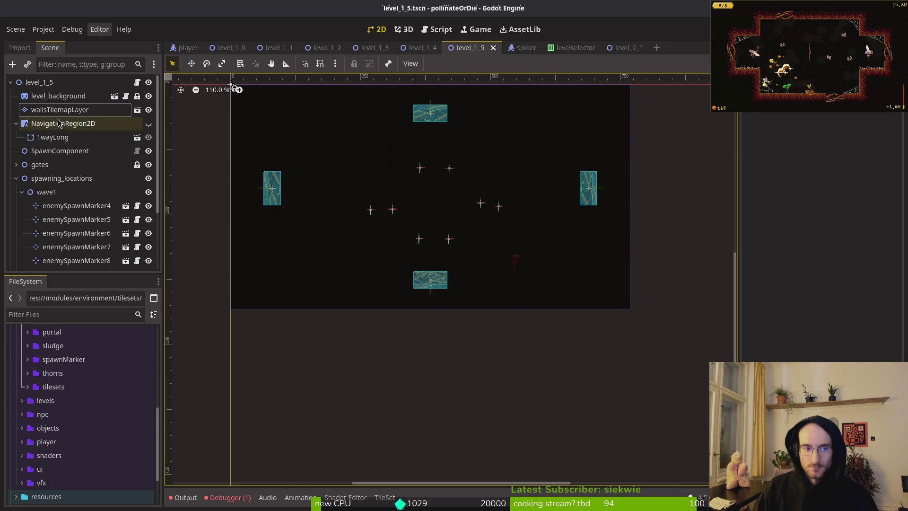
- Box-select the remaining stray dirt tiles across the level and delete them
left_click(60, 110)
mouse_move(521, 262)
left_mouse_down()
mouse_move(482, 266)
mouse_move(520, 280)
left_mouse_up()
key("s")
left_click_drag(591, 298, 248, 72)
key("Delete")
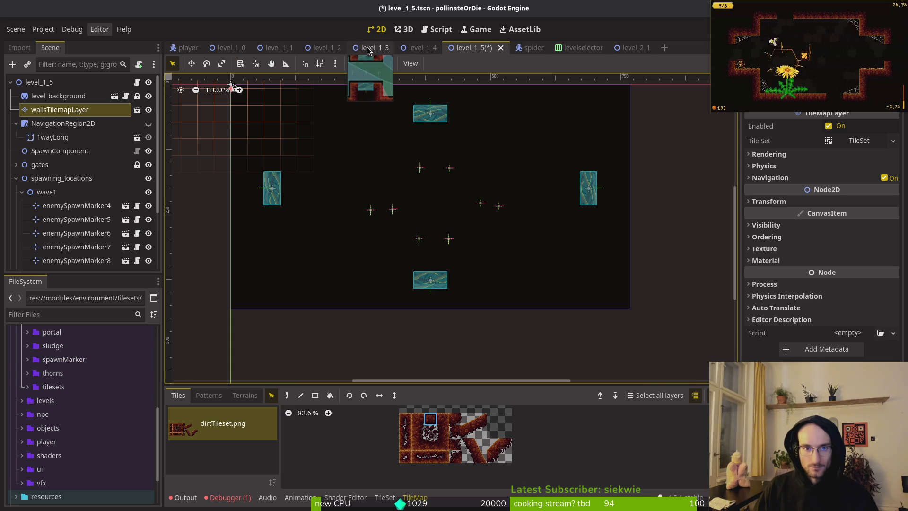
- Compare level_1_4 and level_1_5 walls, choosing the paint tool in level_1_5
left_click(419, 48)
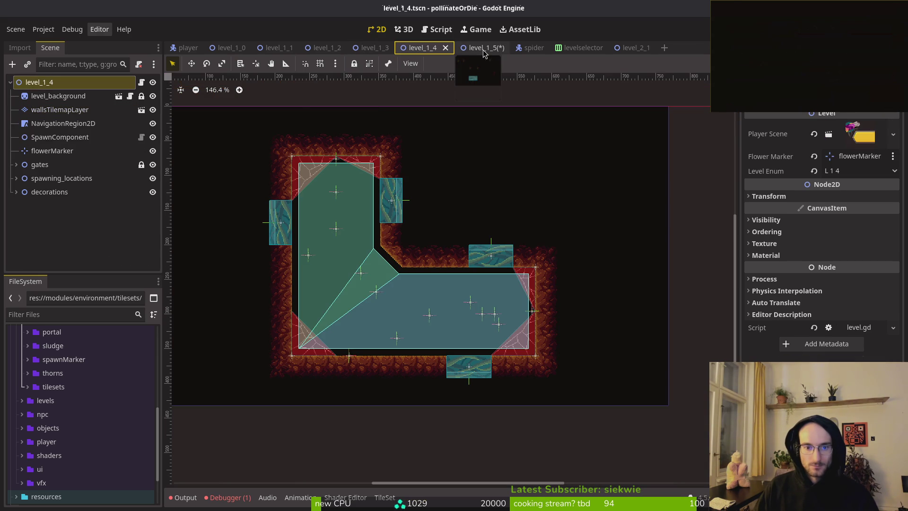
left_click(484, 49)
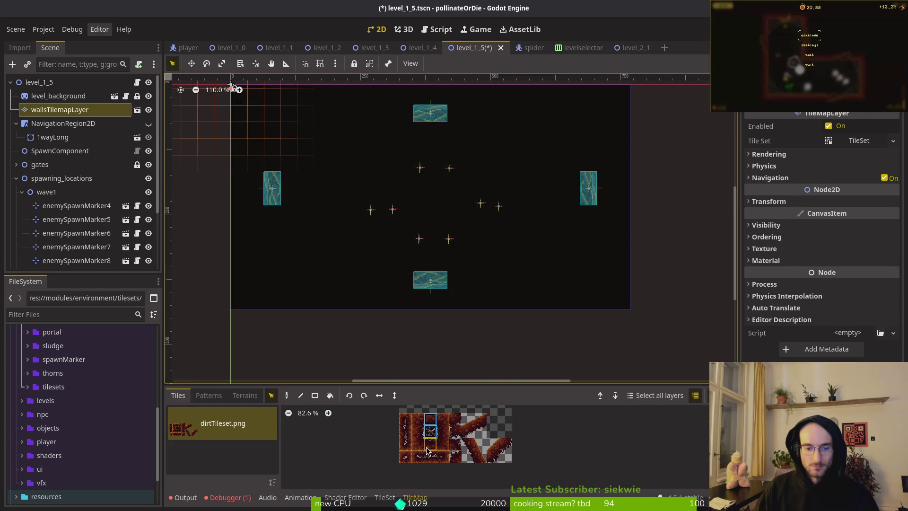
scroll(466, 203, "up", 2)
left_click(286, 397)
scroll(452, 154, "up", 3)
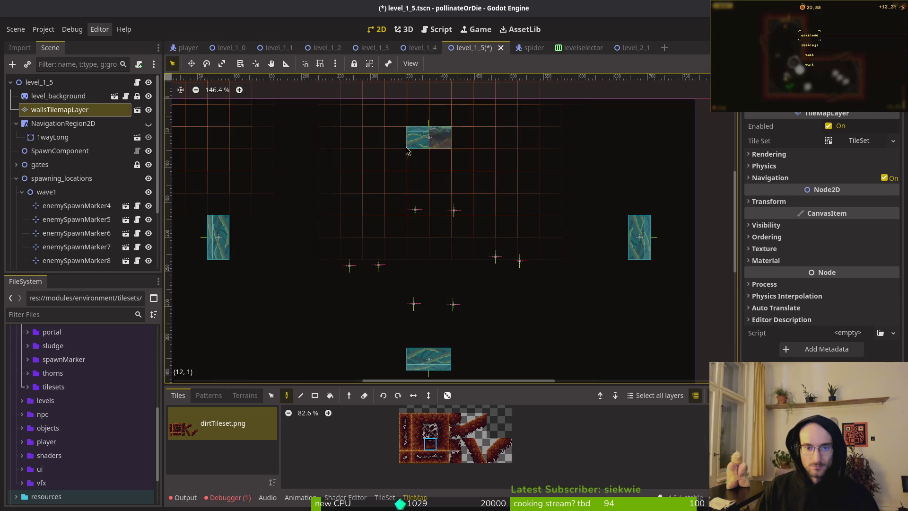
scroll(255, 127, "down", 3)
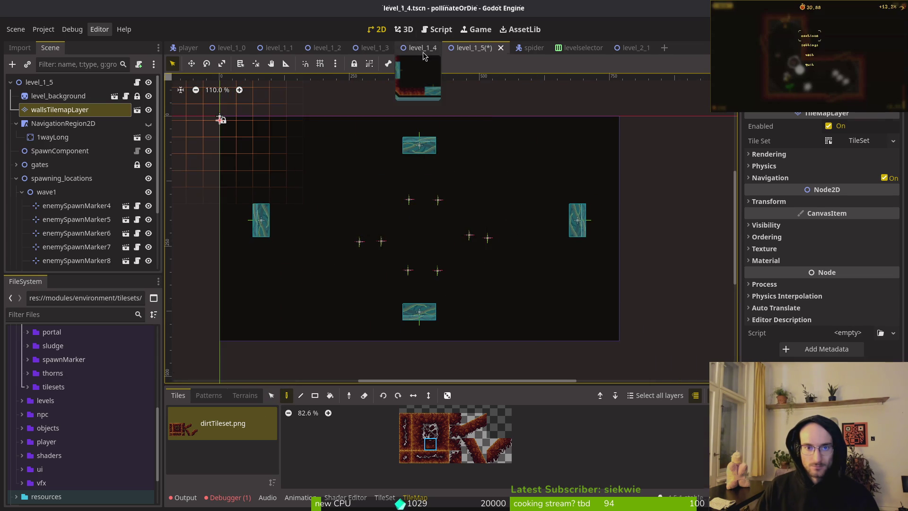
- Select all of level_1_4's wall tiles and paste them into level_1_5
left_click(422, 48)
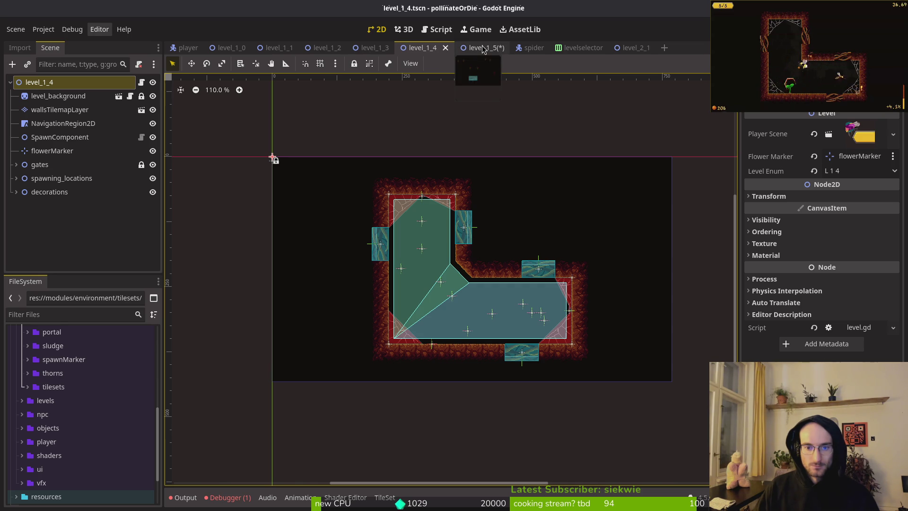
left_click(36, 107)
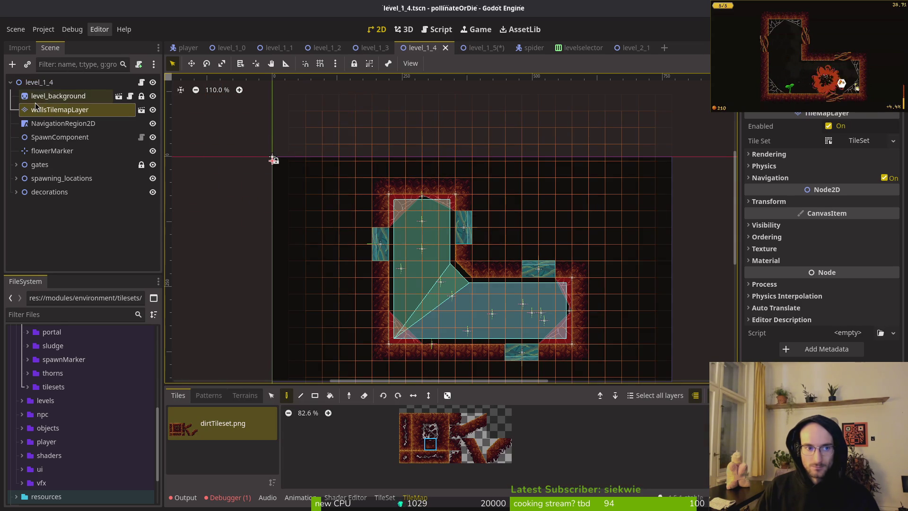
left_click_drag(308, 133, 607, 348)
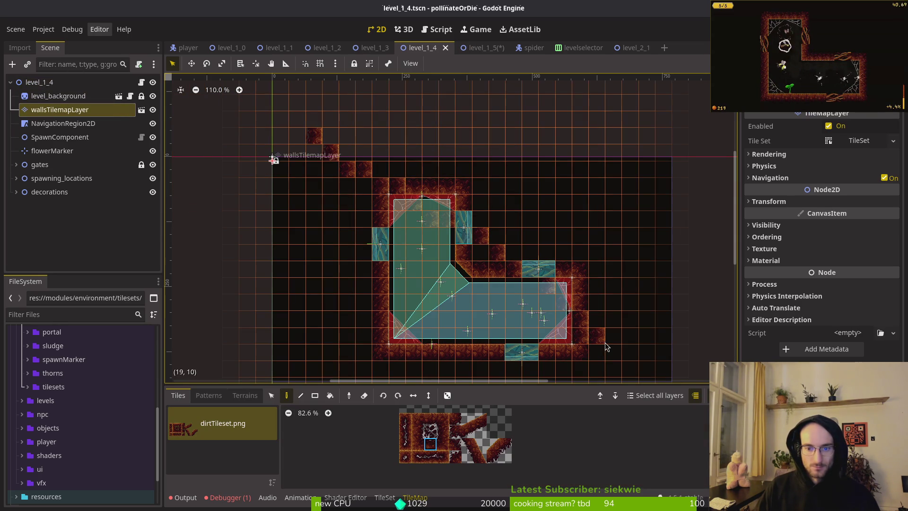
key("ctrl+z")
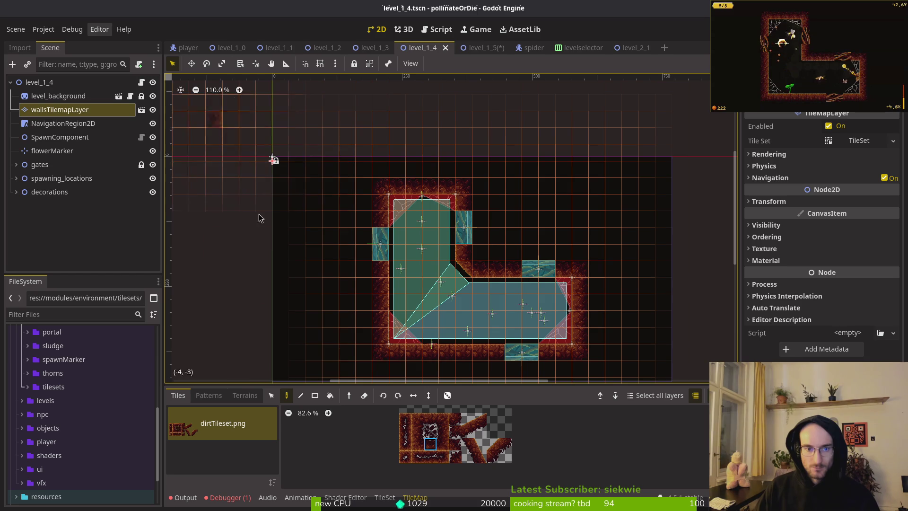
left_click(271, 395)
mouse_move(286, 112)
left_mouse_down()
mouse_move(506, 310)
mouse_move(687, 383)
left_mouse_up()
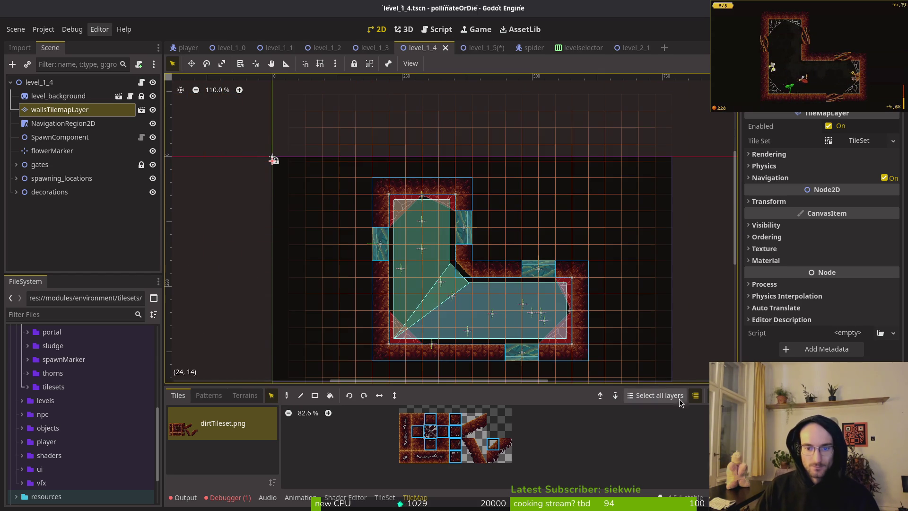
left_click(485, 49)
key("ctrl+v")
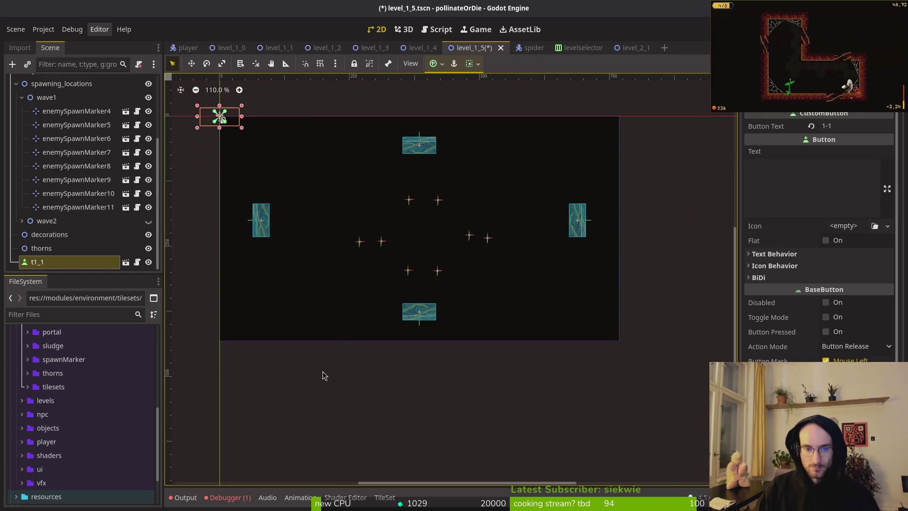
- Copy level_1_4's wallsTilemapLayer node and paste it under the level_1_5 root
left_click(422, 47)
left_click(50, 111)
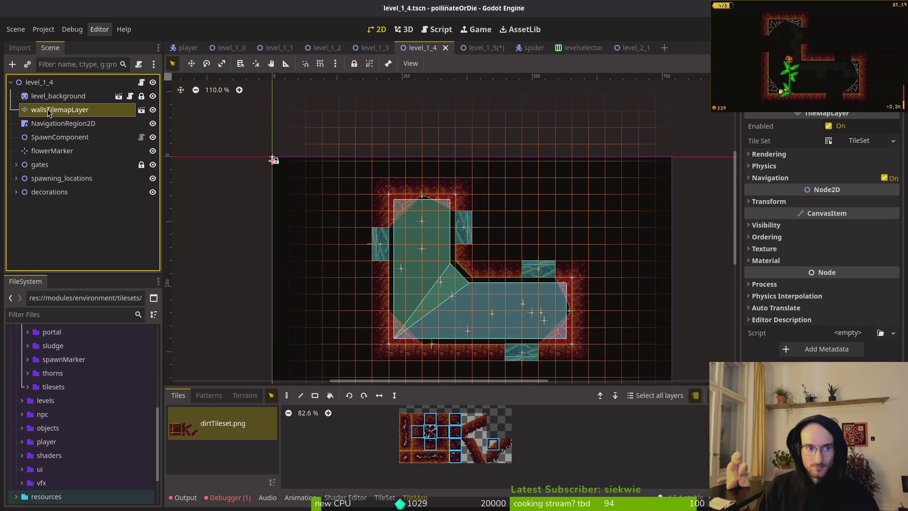
left_click(127, 124)
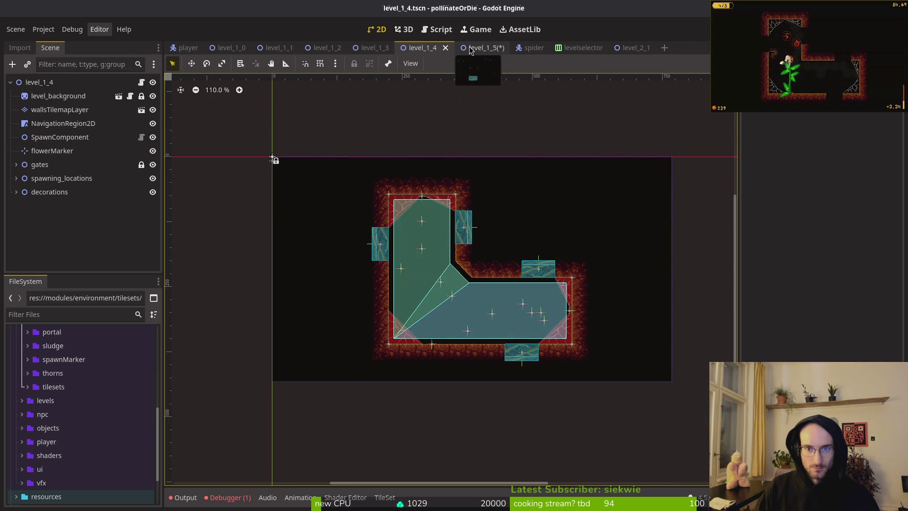
left_click(473, 48)
left_click(16, 97)
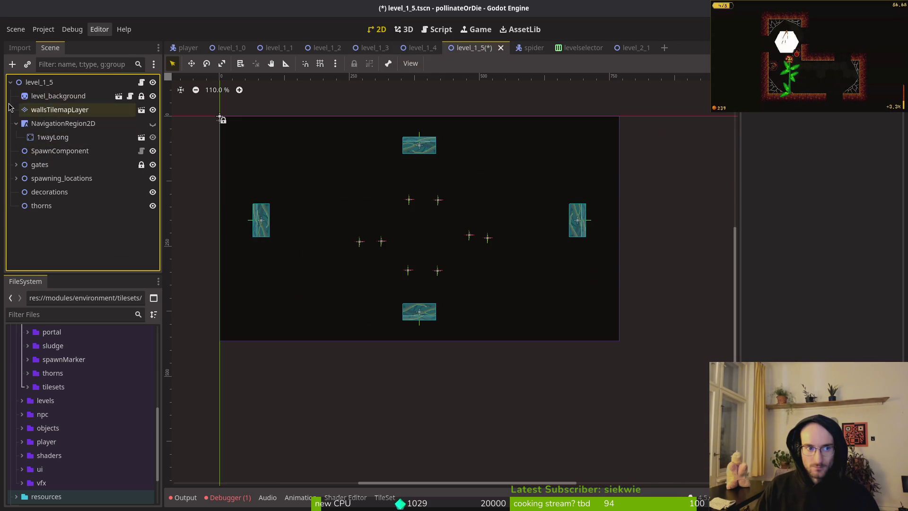
left_click(31, 86)
key("ctrl+v")
- Move spawning_locations above the original wallsTilemapLayer in the scene tree
left_click_drag(58, 218, 57, 199)
left_click_drag(61, 178, 53, 108)
left_click(59, 123)
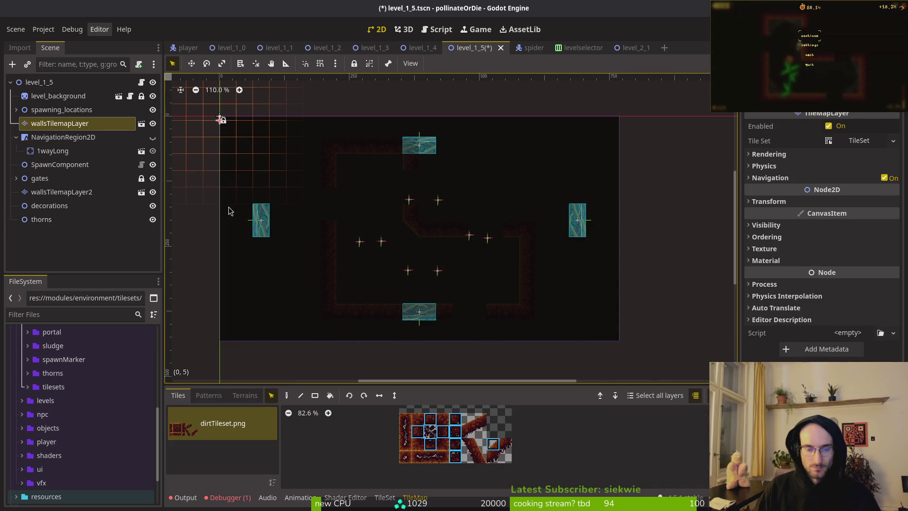
key("Escape")
key("Escape")
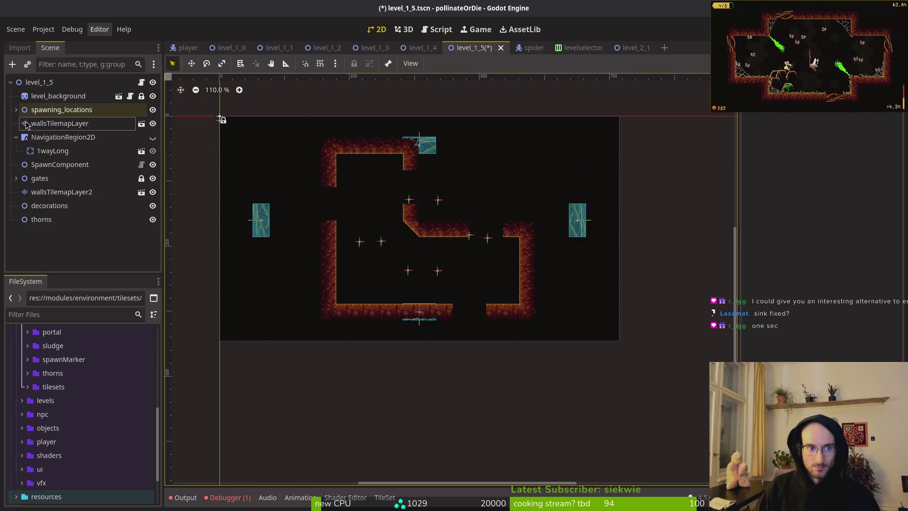
- Select wallsTilemapLayer and paint the top row of dirt wall tiles
left_click(50, 123)
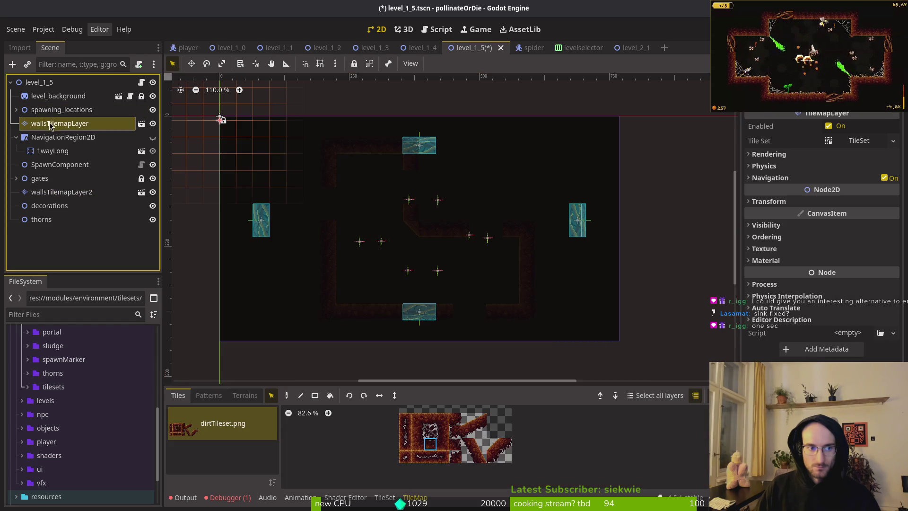
scroll(432, 213, "up", 2)
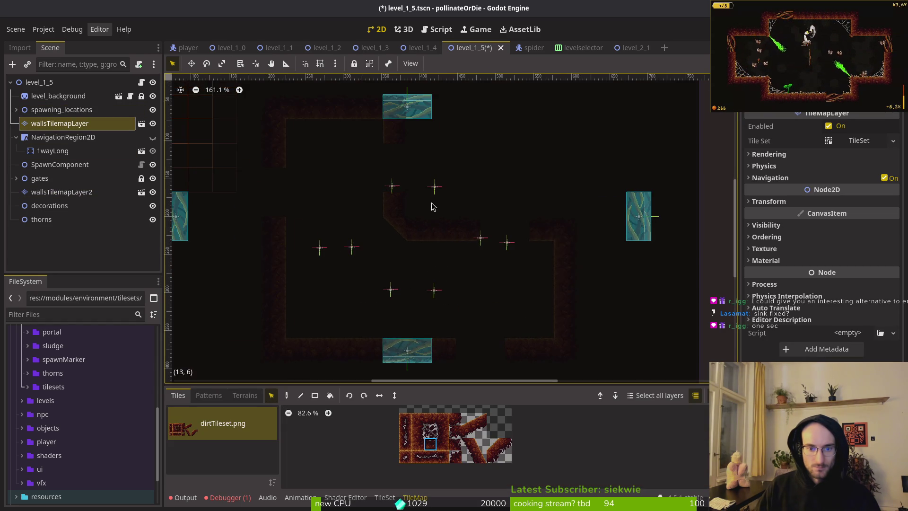
left_click(287, 396)
left_click_drag(305, 177, 521, 182)
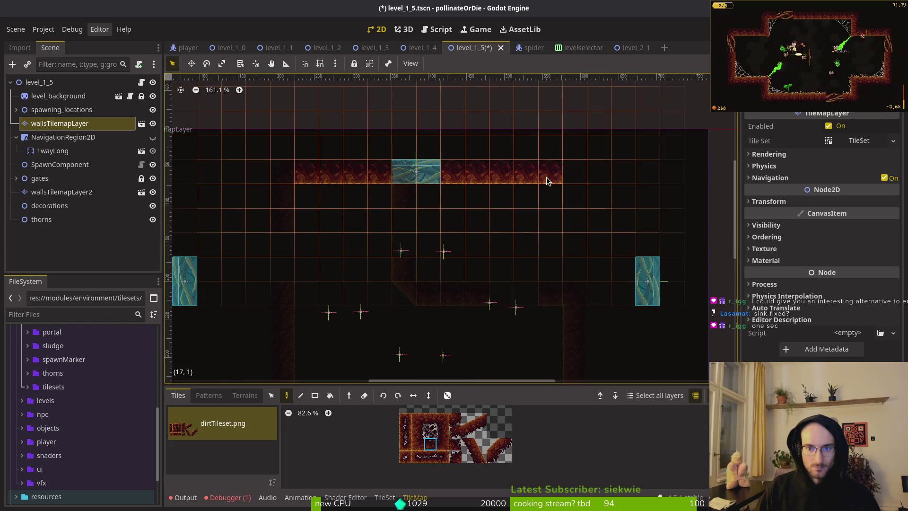
- Paint the outer right wall with a vertical dirt wall tile
scroll(474, 225, "down", 3)
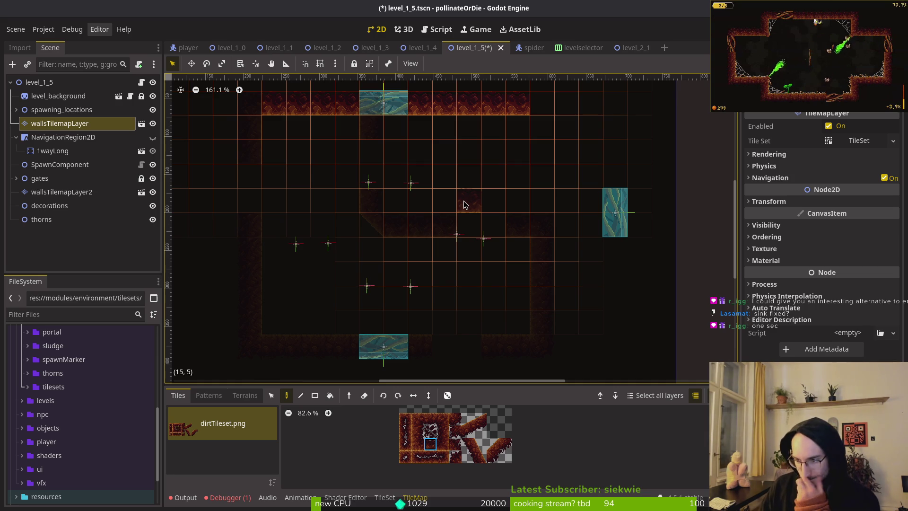
left_click(419, 432)
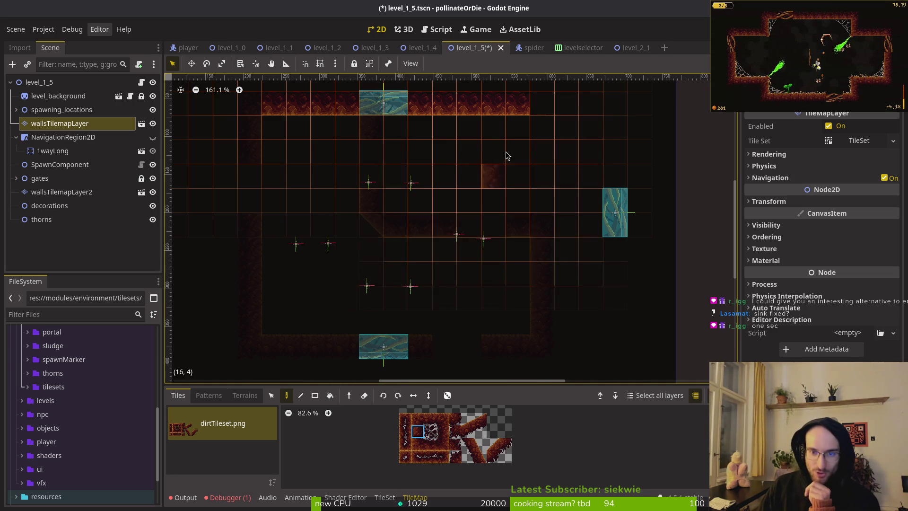
left_click_drag(539, 124, 544, 320)
- Paint an inner vertical dirt wall and the bottom row right of the lower gate
scroll(517, 297, "left", 3)
scroll(516, 298, "up", 1)
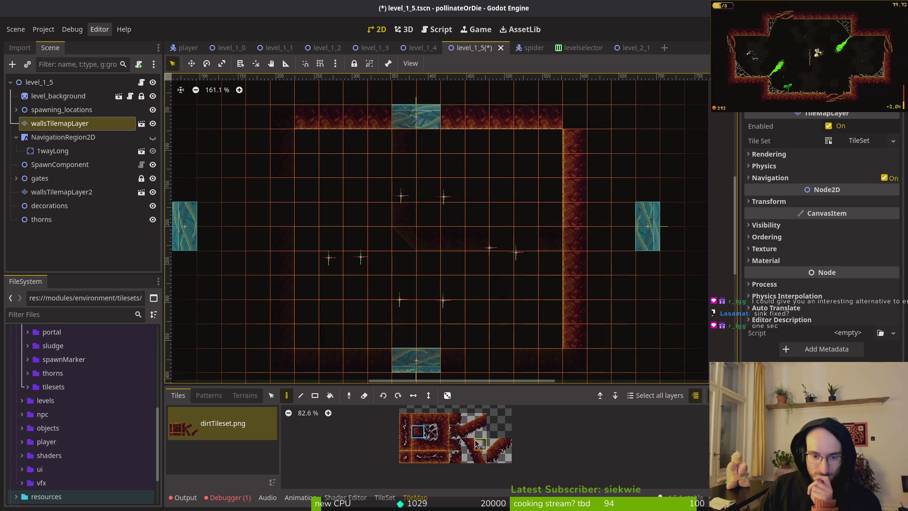
left_click(443, 431)
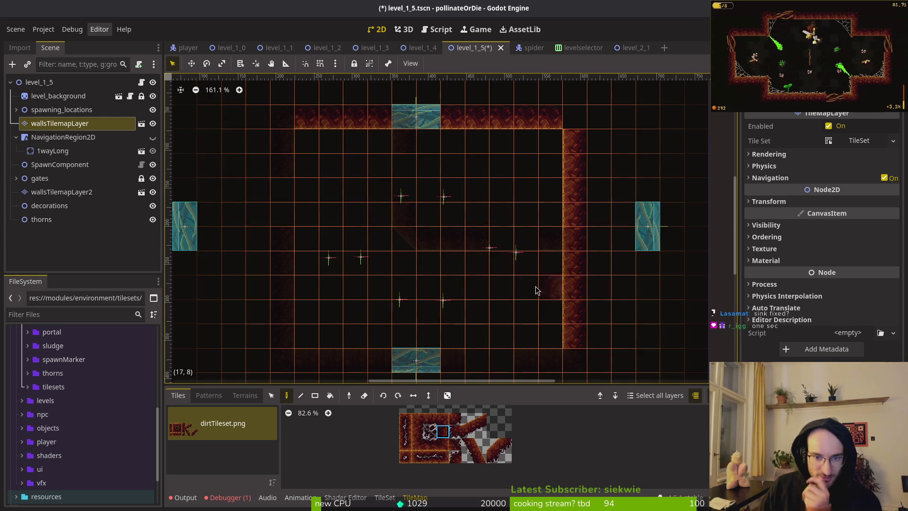
scroll(506, 295, "down", 3)
scroll(506, 296, "right", 2)
scroll(506, 297, "down", 1)
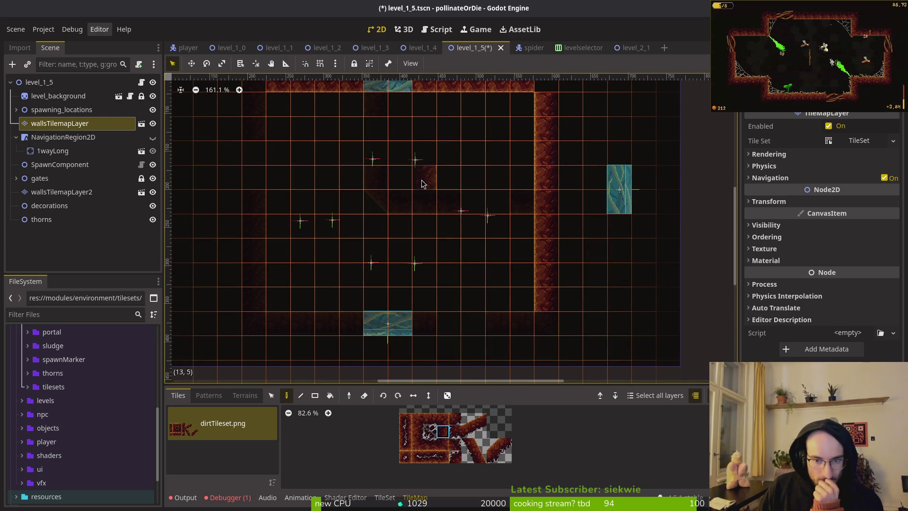
left_click_drag(422, 181, 423, 232)
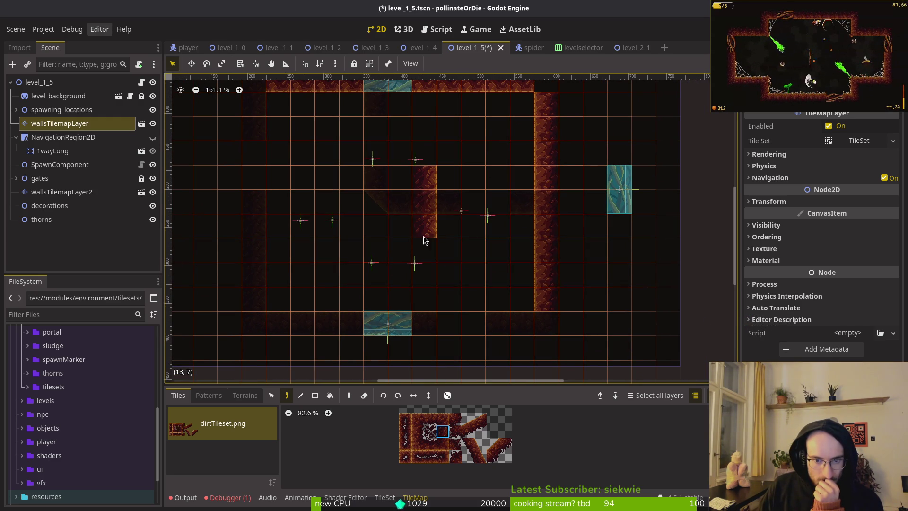
left_click_drag(422, 291, 421, 308)
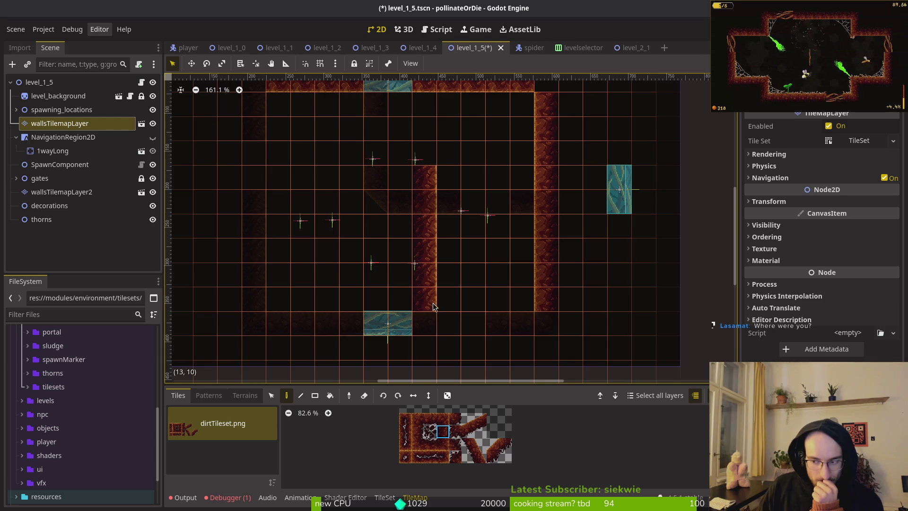
scroll(431, 305, "down", 3)
mouse_move(425, 296)
left_mouse_down()
mouse_move(480, 307)
mouse_move(494, 296)
left_mouse_up()
- Paint a horizontal inner wall leftward and place a corner tile where the walls meet
scroll(503, 266, "up", 5)
scroll(502, 265, "left", 4)
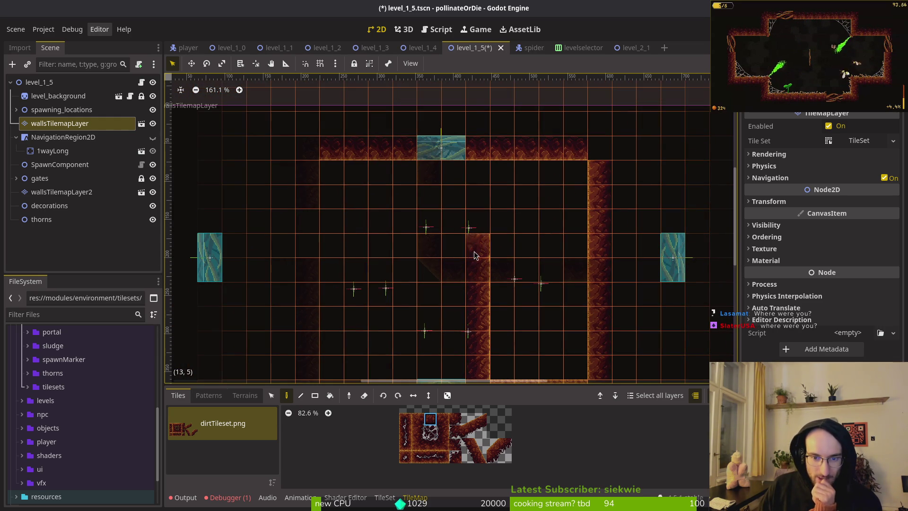
scroll(465, 223, "down", 4)
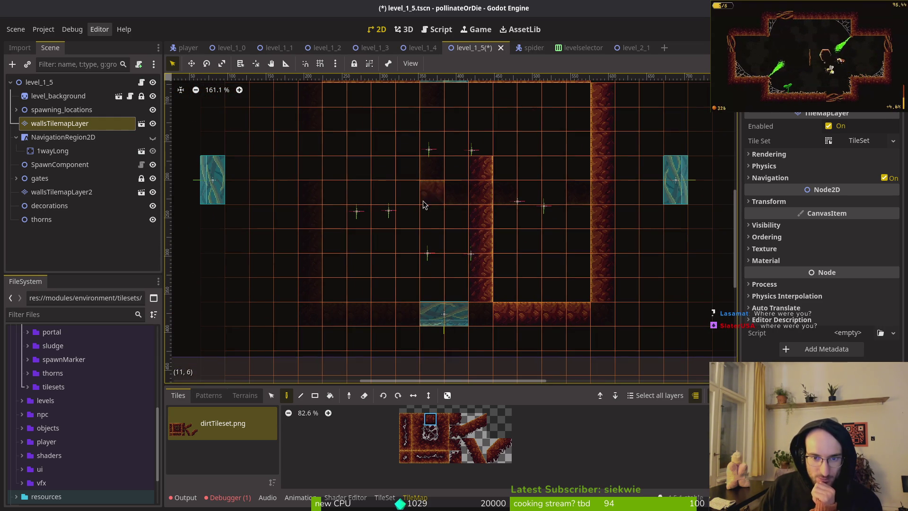
left_click_drag(453, 198, 331, 193)
scroll(428, 204, "up", 2)
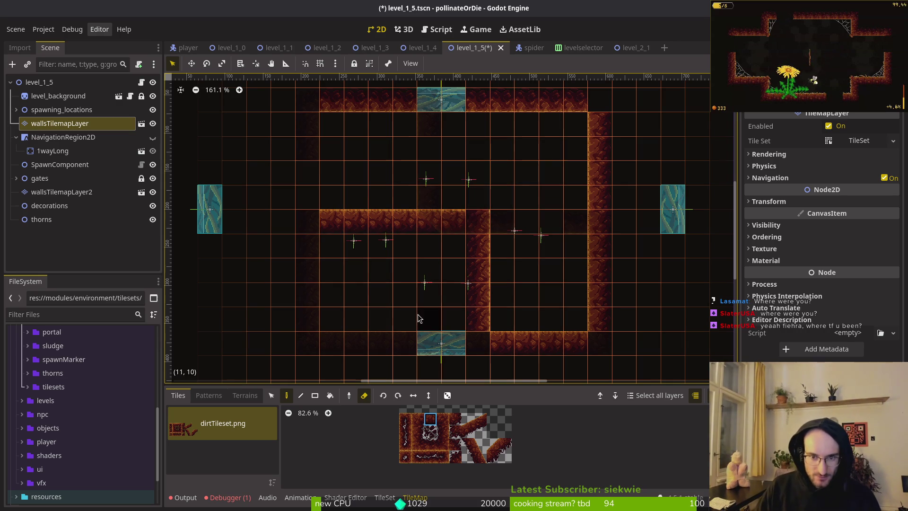
scroll(470, 220, "up", 1)
scroll(470, 220, "left", 1)
left_click(442, 419)
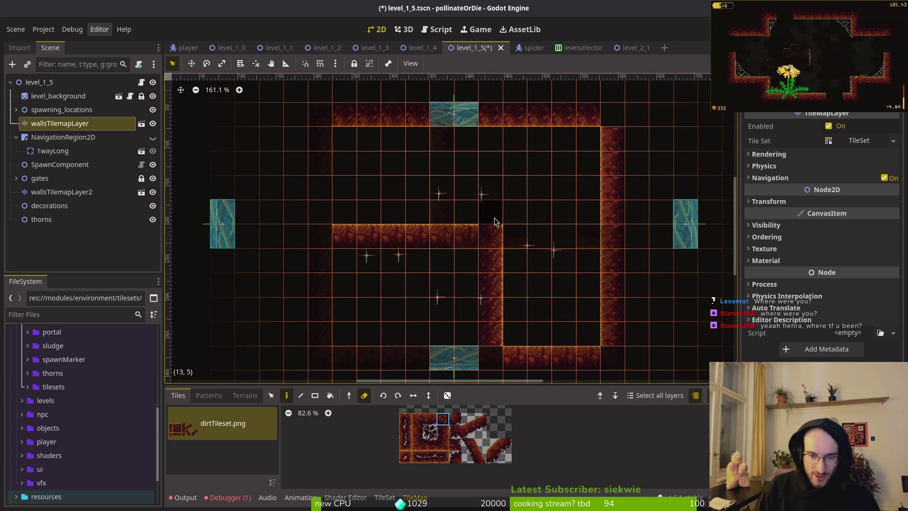
left_click(491, 237)
- Deselect the walls layer to review all layers, then reselect wallsTilemapLayer
scroll(509, 287, "down", 3)
scroll(508, 287, "right", 2)
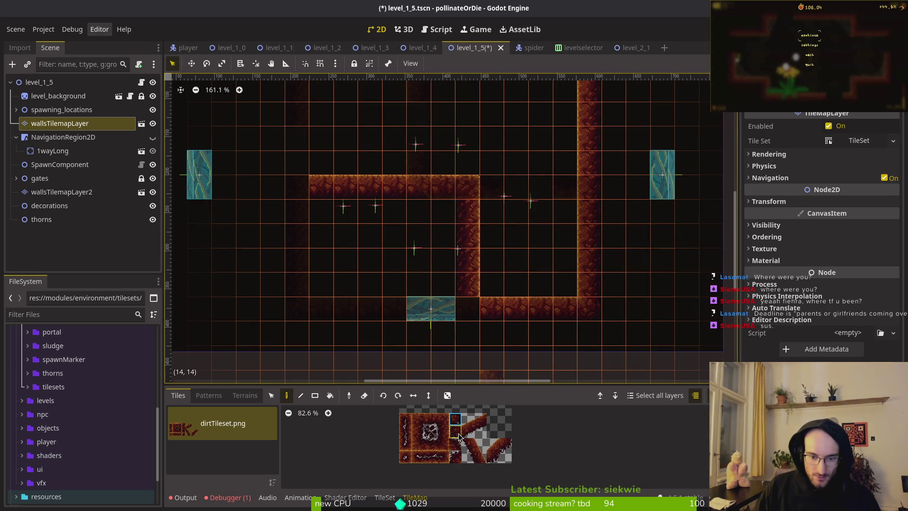
left_click(488, 211)
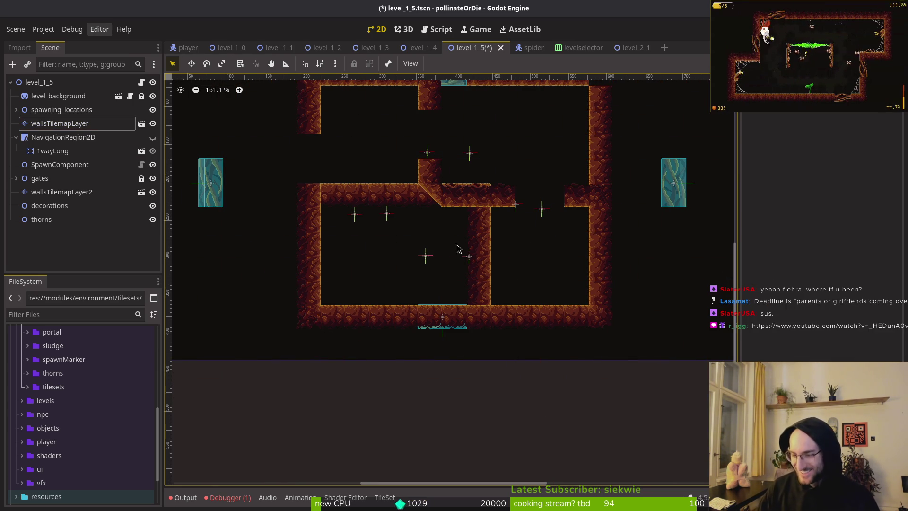
scroll(374, 164, "up", 2)
left_click(59, 123)
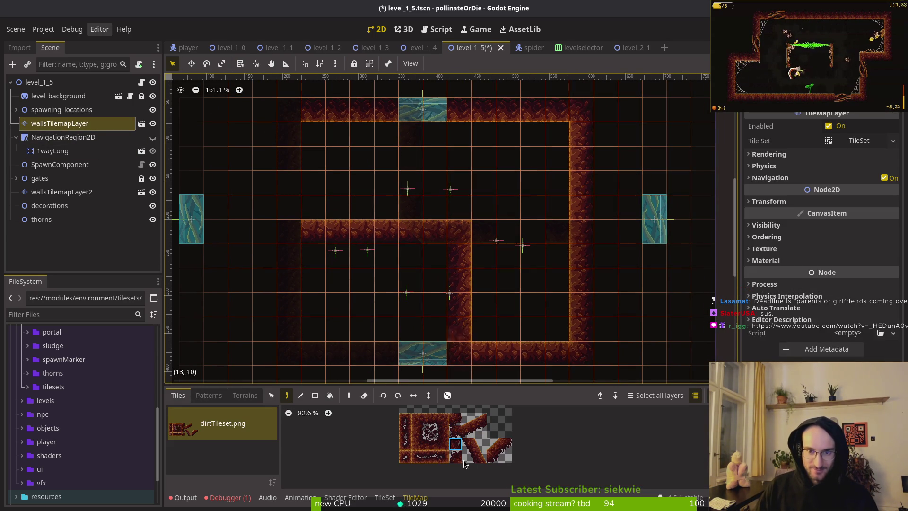
- Place a top-left corner tile and paint the left wall down to the horizontal wall
left_click(455, 457)
left_click(289, 109)
left_click(455, 431)
left_click(443, 431)
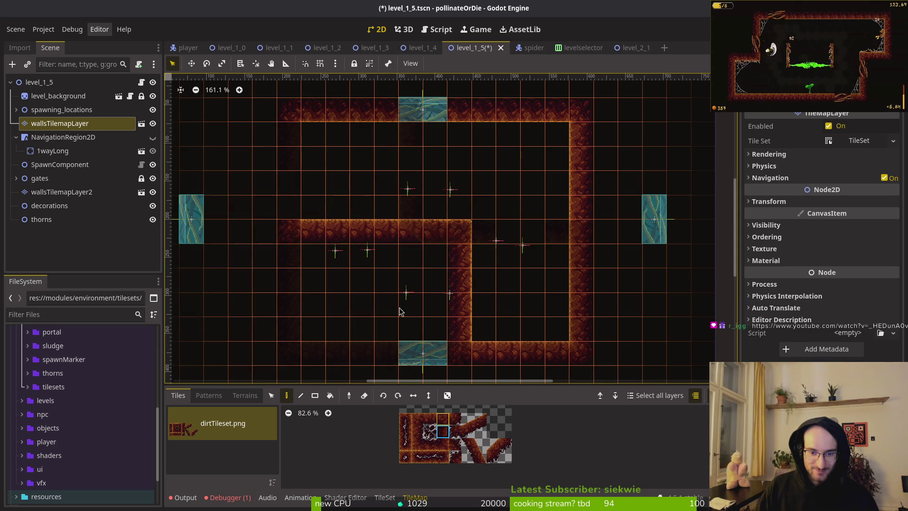
left_click(290, 137)
left_click(294, 214)
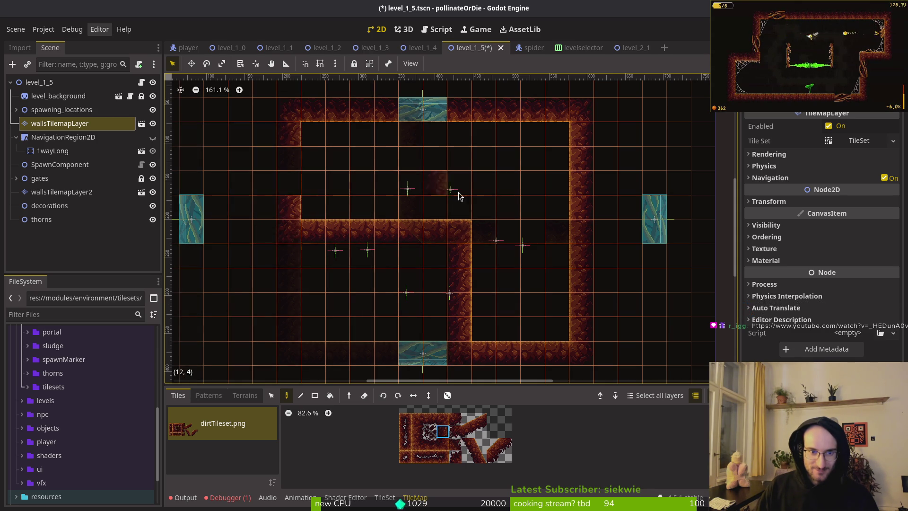
key("ctrl+z")
key("ctrl+z")
left_click_drag(286, 137, 286, 207)
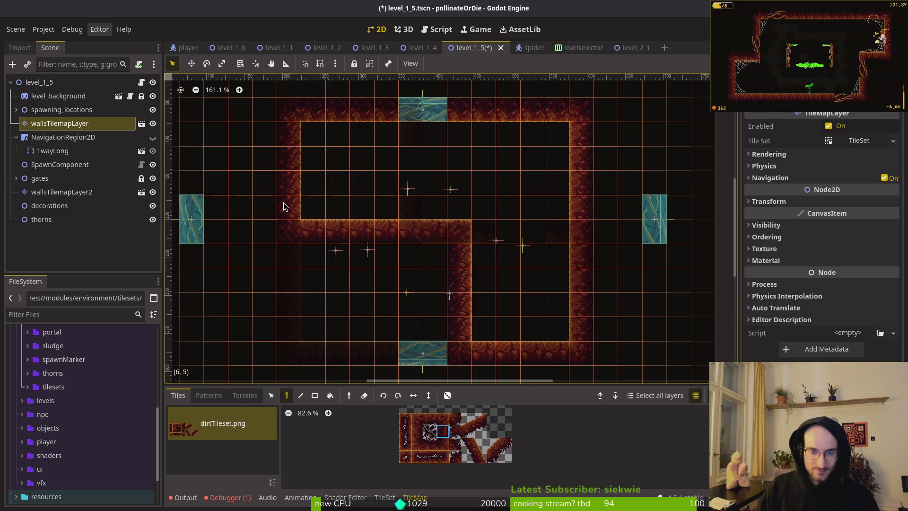
- Stop tile editing and hide wallsTilemapLayer2's tiles
scroll(491, 247, "down", 6)
key("Escape")
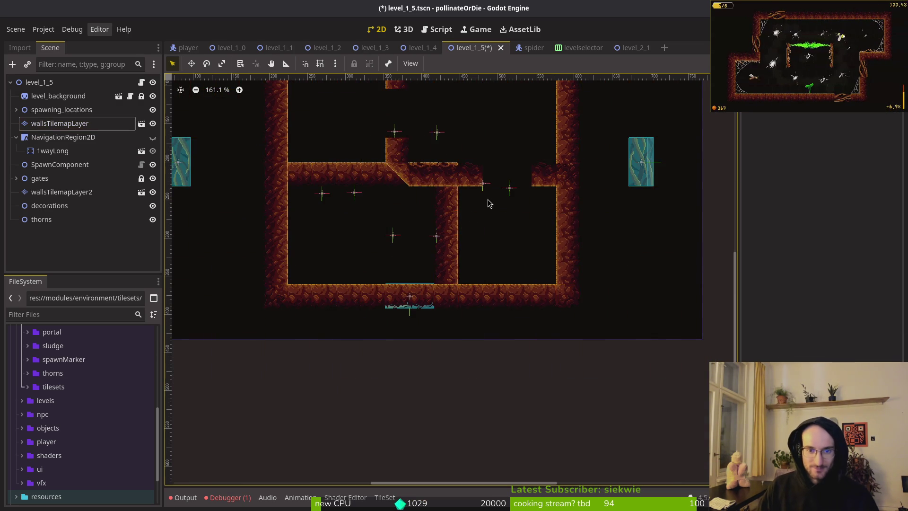
scroll(458, 206, "up", 1)
left_click(153, 192)
left_click_drag(424, 227, 417, 285)
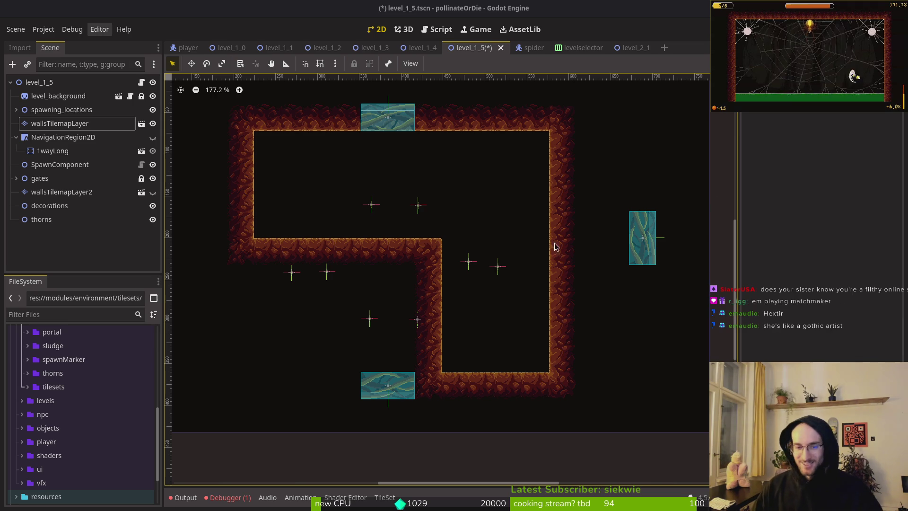
- Collapse NavigationRegion2D to tuck away 1wayLong, keeping wallsTilemapLayer selected
scroll(442, 217, "left", 2)
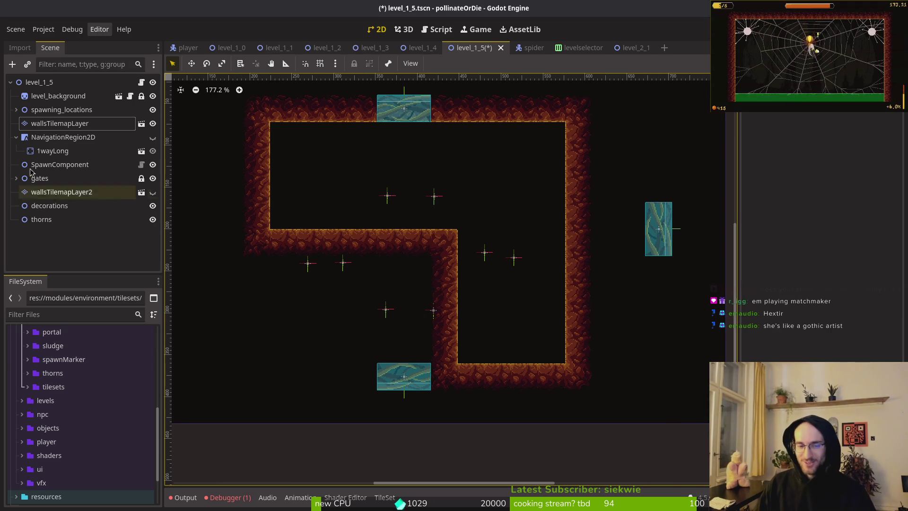
left_click(39, 124)
scroll(203, 189, "down", 1)
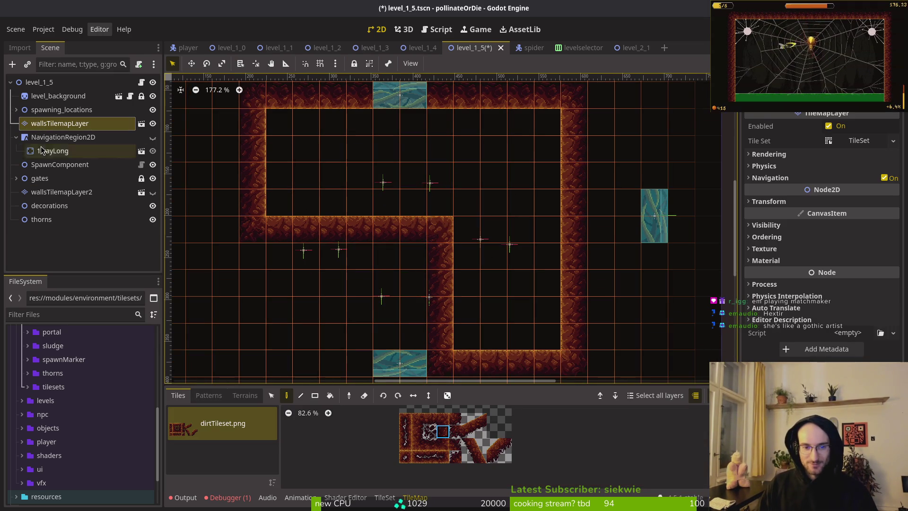
left_click(16, 138)
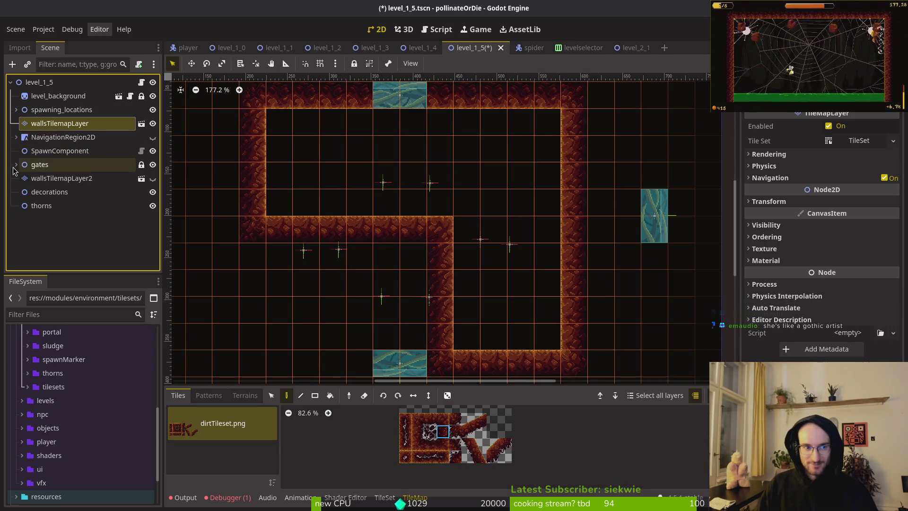
scroll(460, 244, "right", 4)
key("Escape")
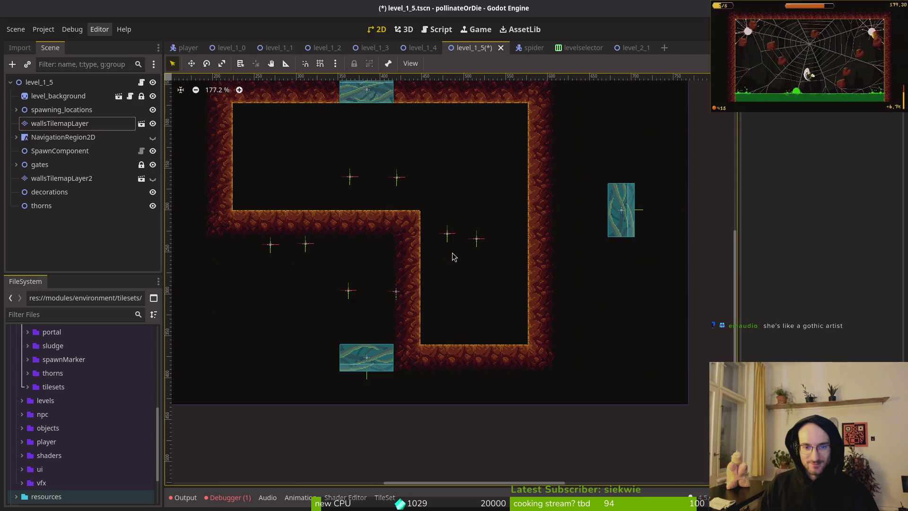
left_click(38, 122)
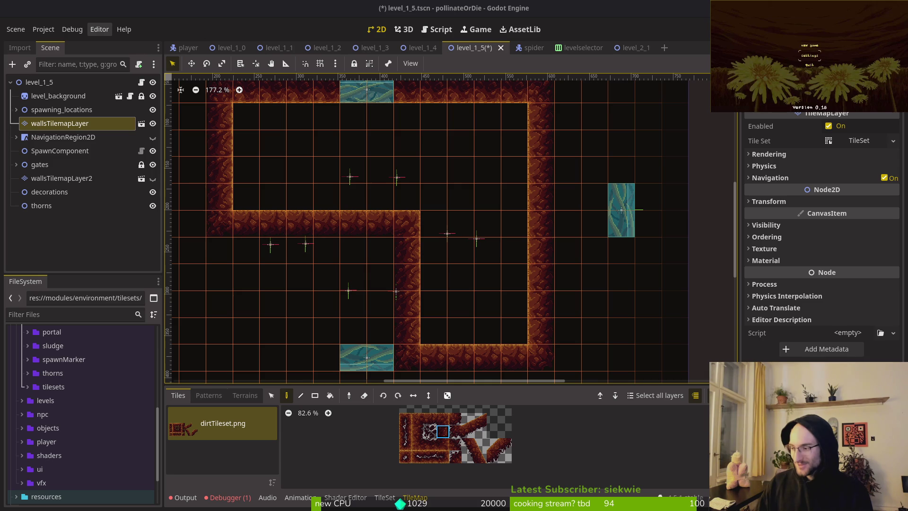
- Playtest the game preview: open settings, return to the title screen, start a new game
key("Return")
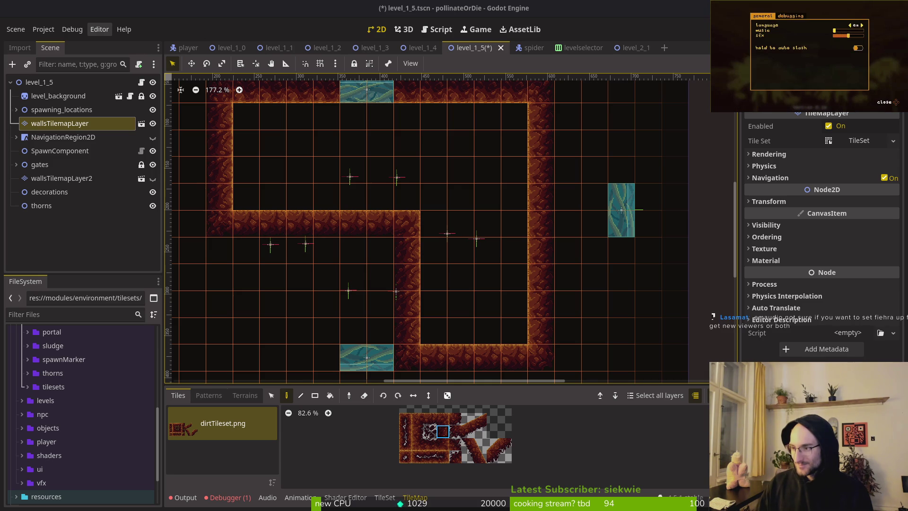
key("Escape")
key("Return")
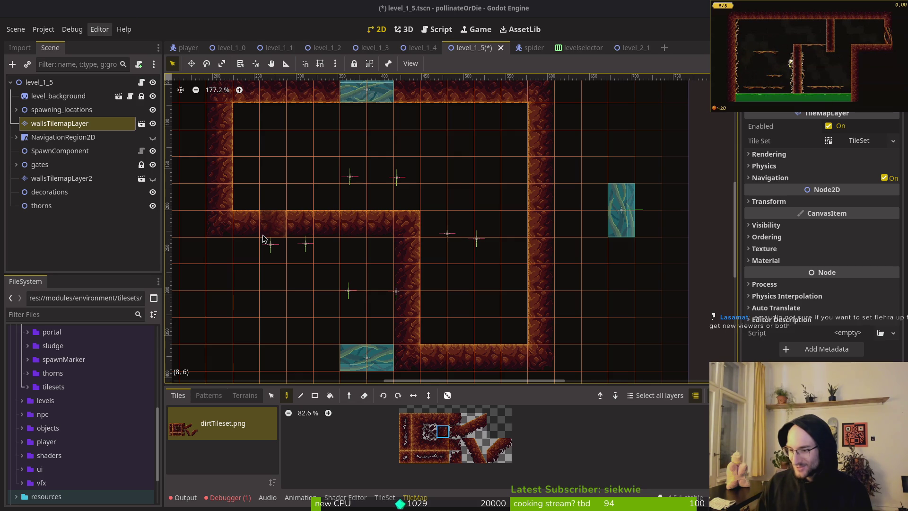
scroll(454, 236, "down", 1)
scroll(454, 236, "left", 2)
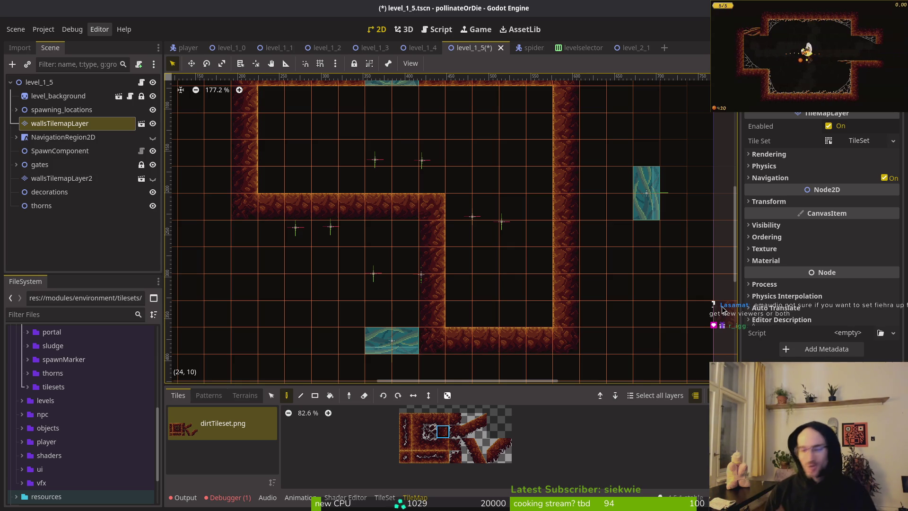
- Bring the whole level into view and save level_1_5.tscn with Ctrl+S
mouse_move(494, 252)
left_mouse_down()
mouse_move(366, 270)
mouse_move(416, 264)
mouse_move(436, 241)
left_mouse_up()
scroll(437, 240, "up", 2)
scroll(450, 237, "down", 3)
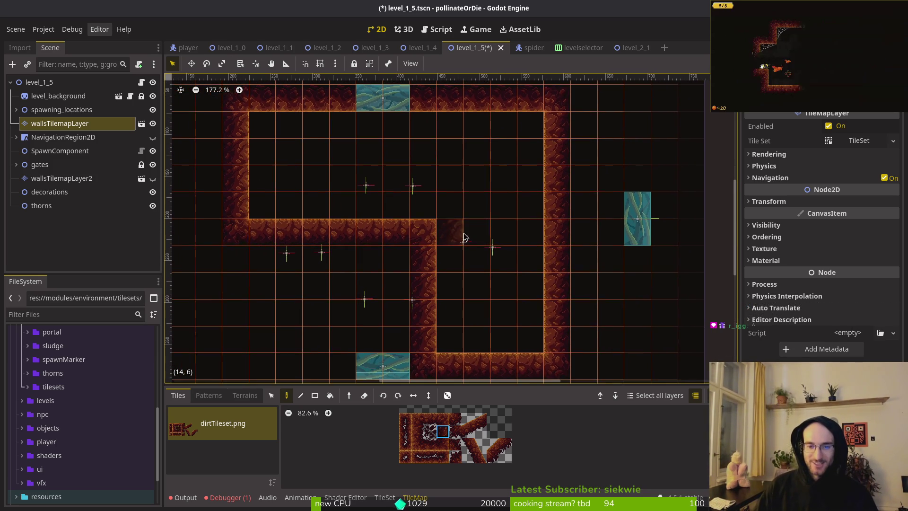
scroll(461, 227, "down", 1)
key("Escape")
key("ctrl+s")
left_click(60, 122)
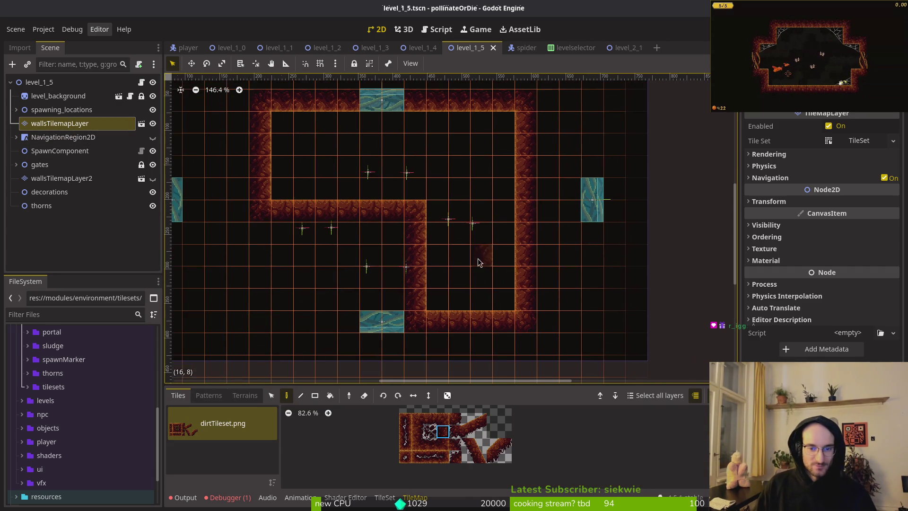
key("Escape")
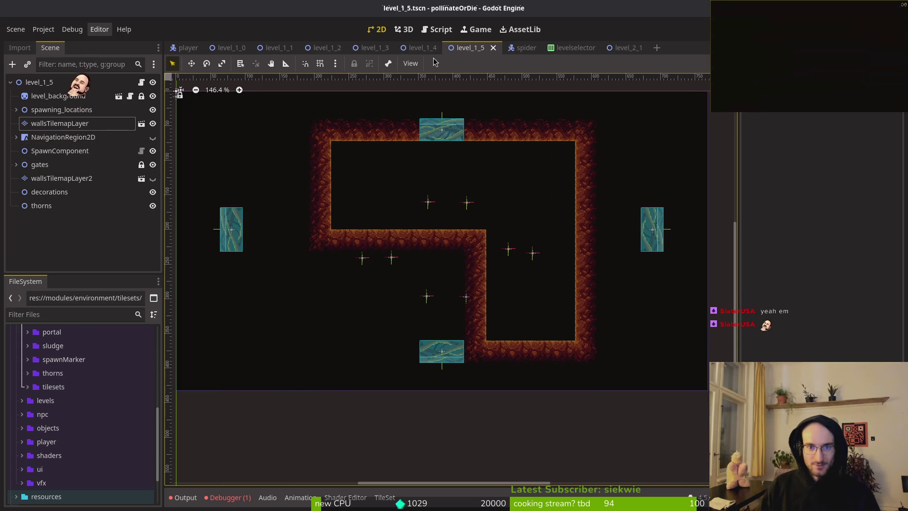
- Move the south, west and east gates onto their walls and shift the north gate left
left_click(412, 48)
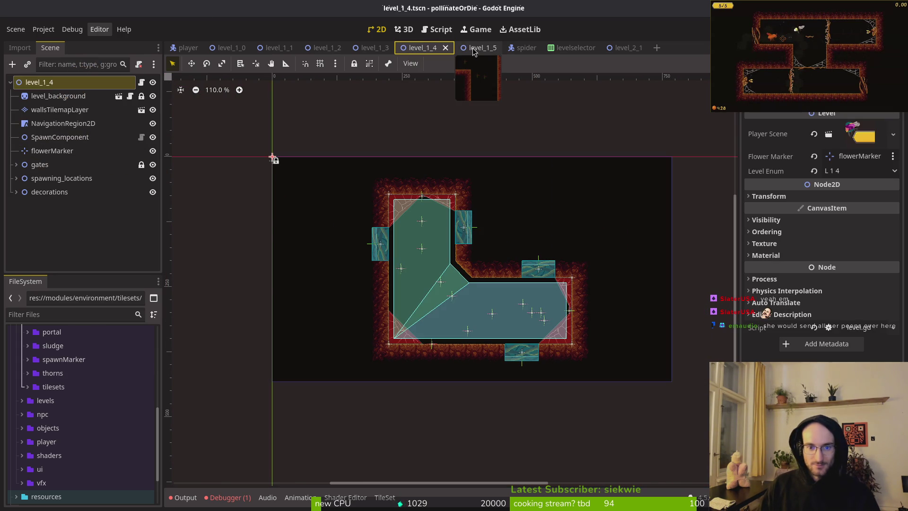
left_click(473, 52)
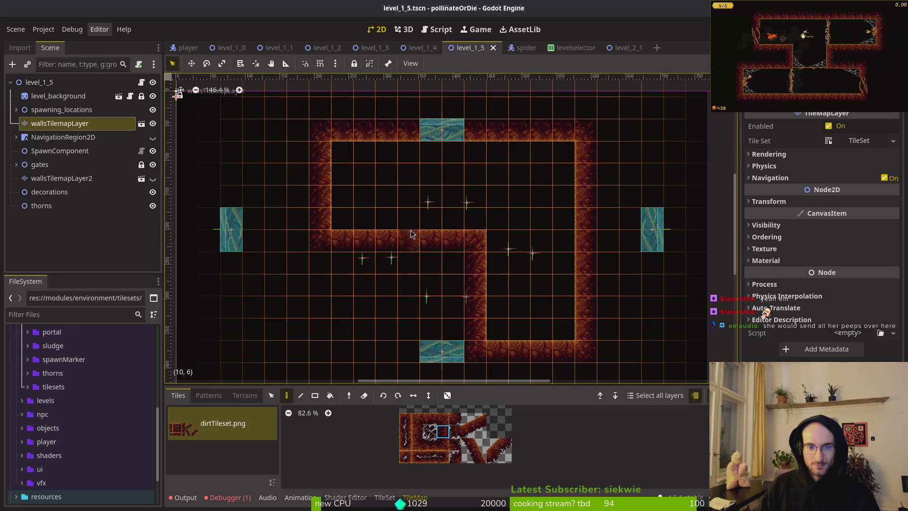
mouse_move(493, 353)
left_mouse_down()
mouse_move(425, 293)
mouse_move(448, 300)
left_mouse_up()
mouse_move(462, 344)
left_mouse_down()
mouse_move(406, 246)
mouse_move(411, 200)
left_mouse_up()
left_click_drag(463, 125, 441, 125)
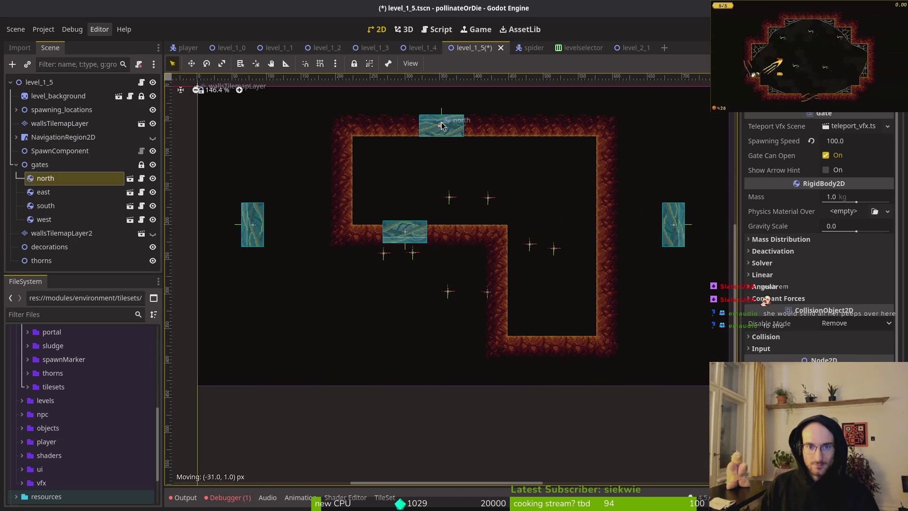
mouse_move(254, 232)
left_mouse_down()
mouse_move(488, 297)
mouse_move(497, 286)
left_mouse_up()
mouse_move(682, 230)
left_mouse_down()
mouse_move(627, 303)
mouse_move(617, 300)
left_mouse_up()
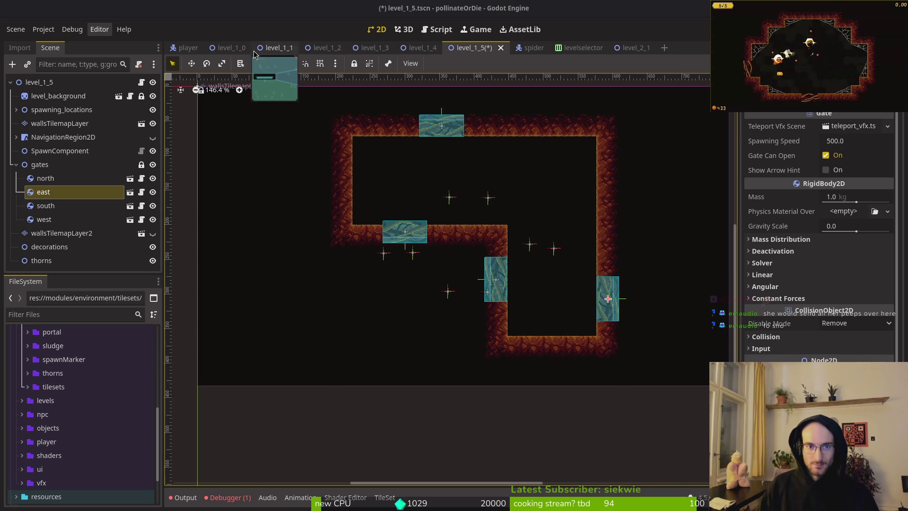
- Compare with level_1_4, then lower the west gate and raise the east gate
left_click(420, 48)
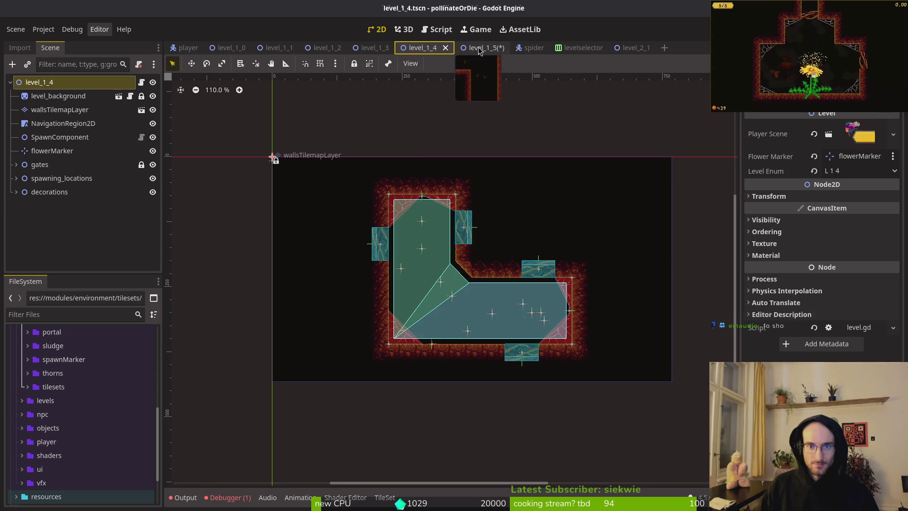
left_click(471, 50)
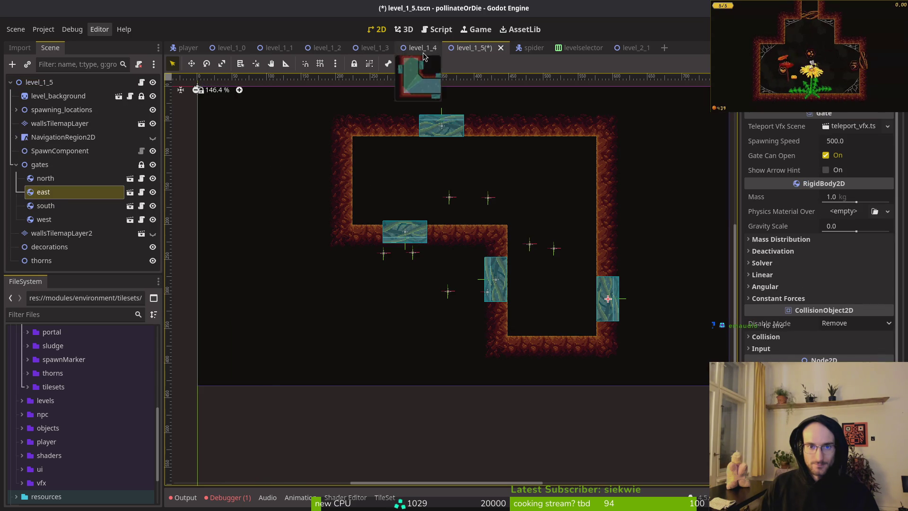
left_click(419, 48)
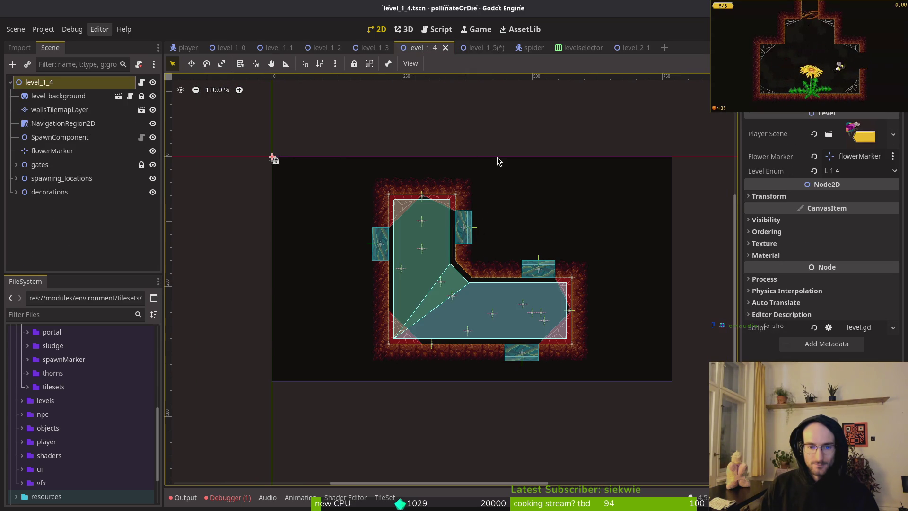
left_click(473, 48)
left_click_drag(506, 283, 510, 314)
left_click_drag(615, 303, 618, 279)
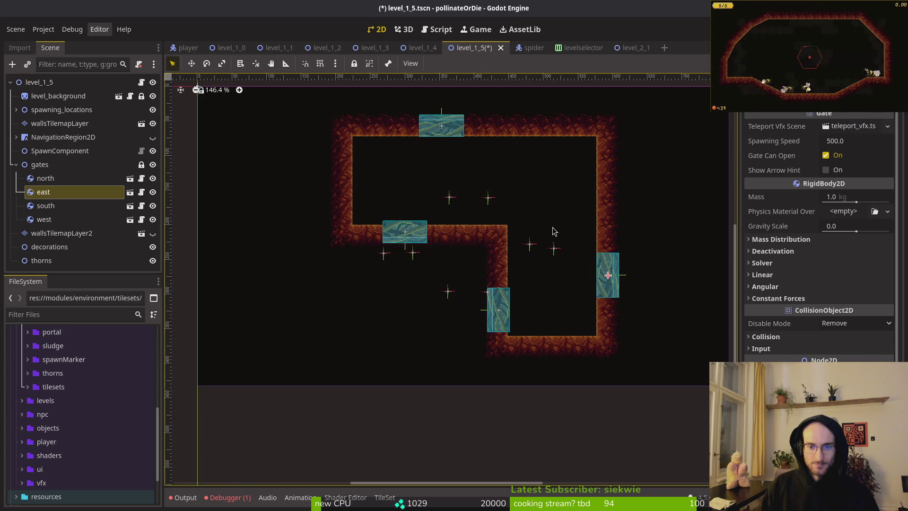
- Erase a wall tile near the south gate with the TileMap eraser
scroll(395, 223, "up", 4)
left_click(59, 123)
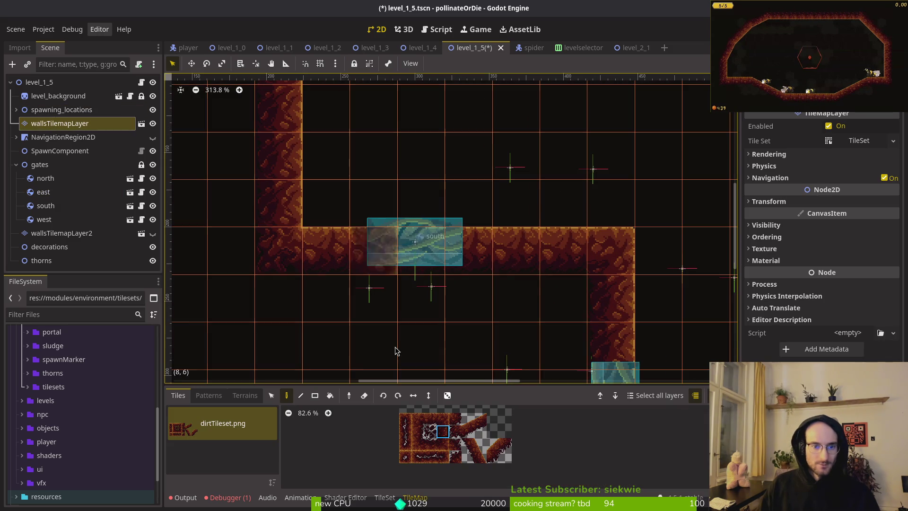
left_click(365, 396)
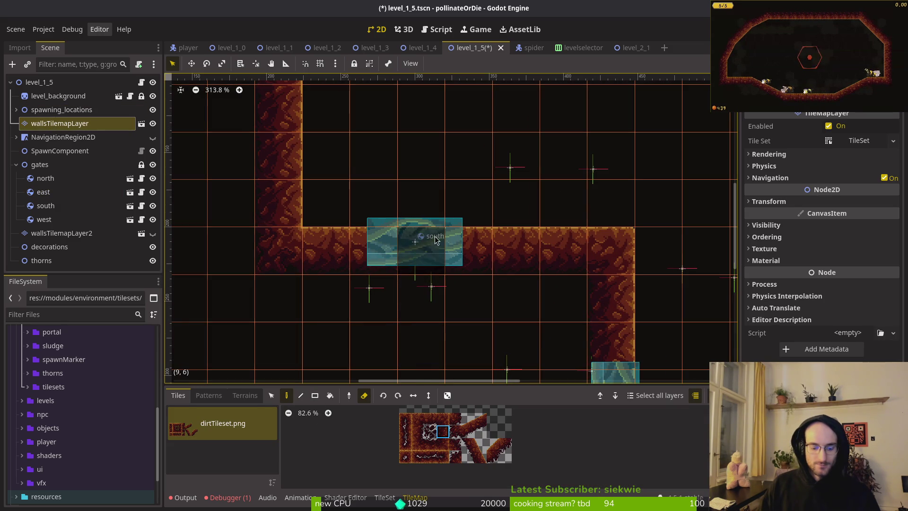
left_click(520, 204)
scroll(492, 298, "down", 2)
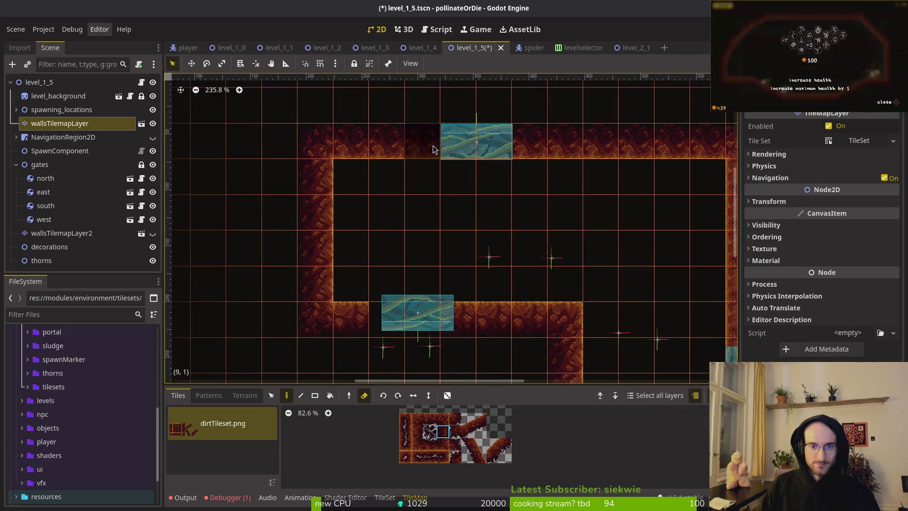
scroll(551, 266, "down", 2)
scroll(473, 227, "right", 3)
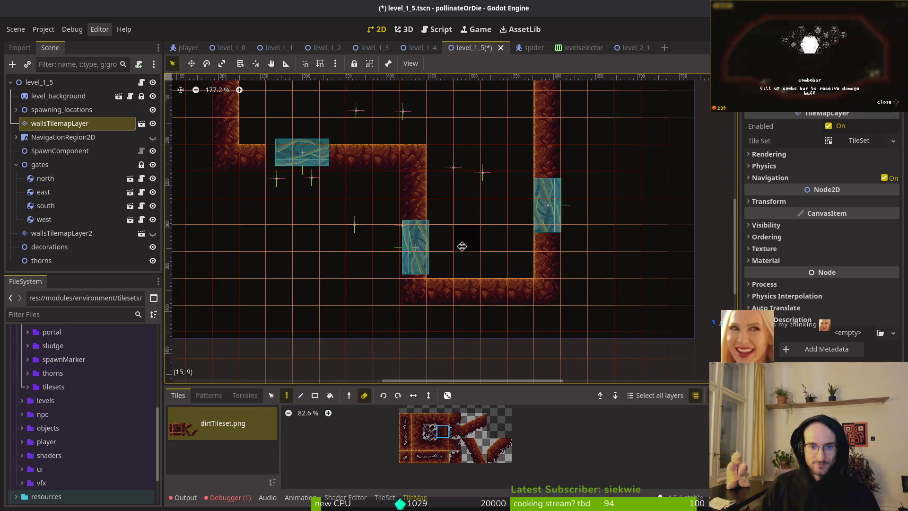
scroll(458, 240, "up", 3)
scroll(458, 239, "left", 1)
scroll(505, 288, "up", 1)
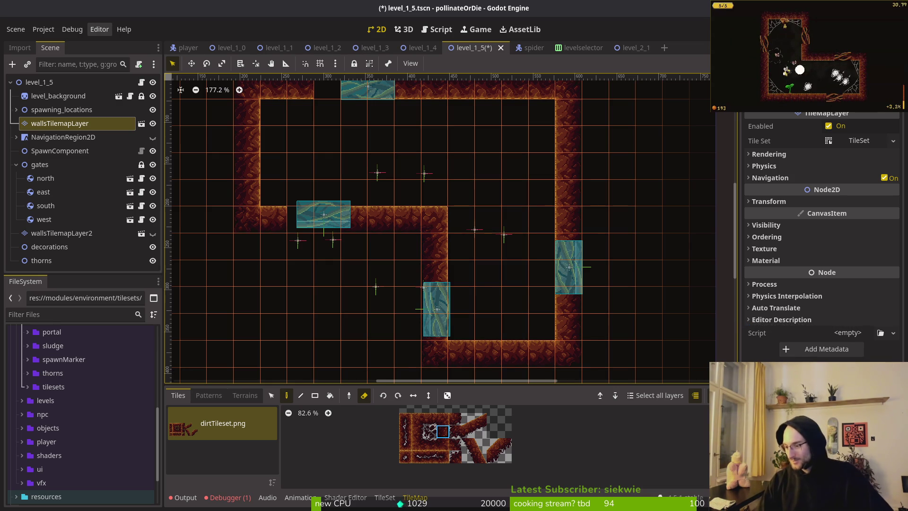
key("Escape")
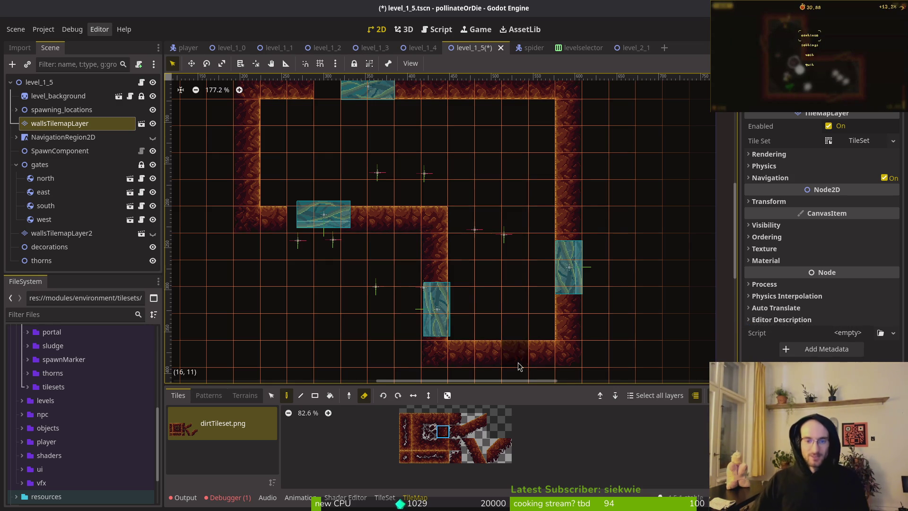
scroll(492, 260, "down", 3)
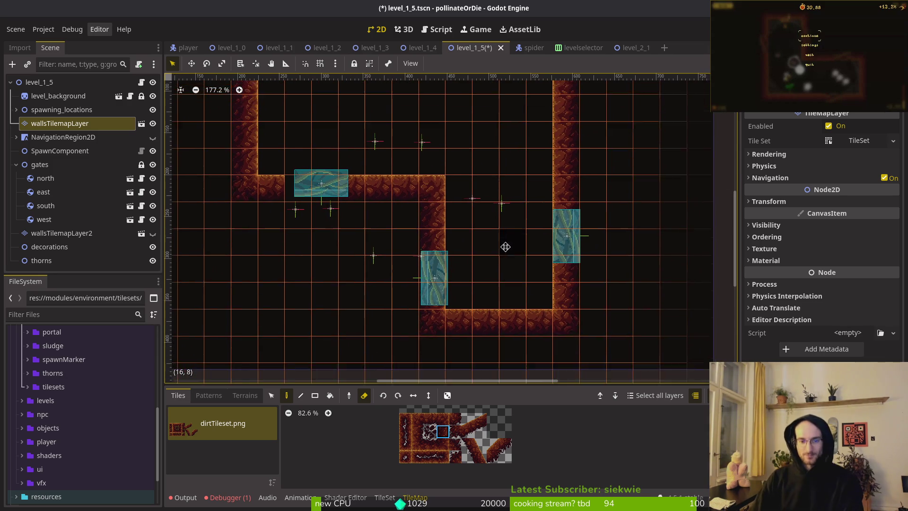
- Erase the wall tiles above the lower gate and the east gate
scroll(468, 267, "up", 1)
key("Escape")
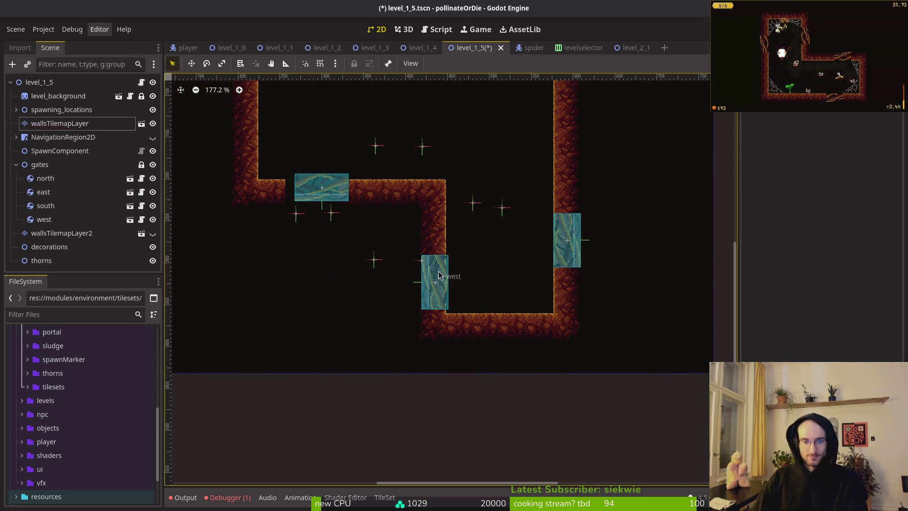
left_click(59, 123)
key("e")
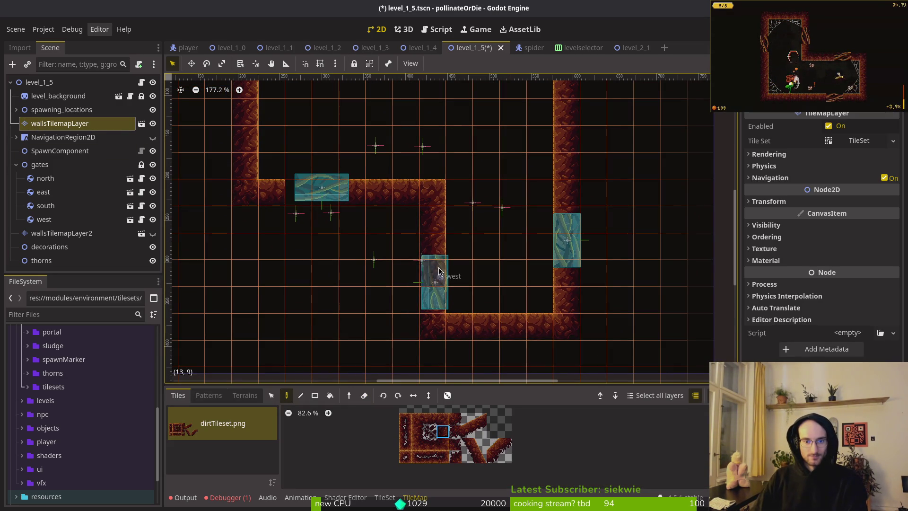
left_click(436, 253)
left_click(567, 220)
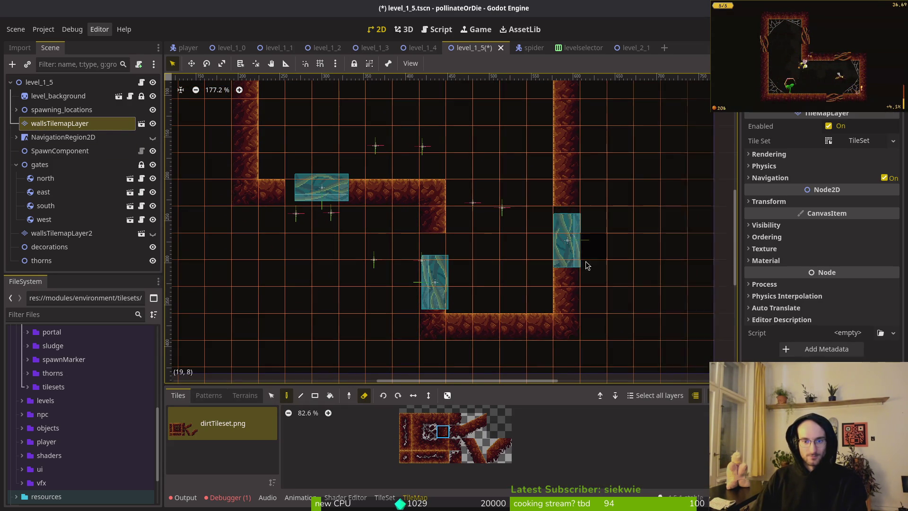
key("Escape")
- Nudge the east gate up and the west gate up-left, then save
left_click_drag(574, 246, 572, 249)
scroll(572, 239, "up", 4)
mouse_move(286, 316)
left_mouse_down()
mouse_move(274, 273)
mouse_move(282, 271)
left_mouse_up()
key("Escape")
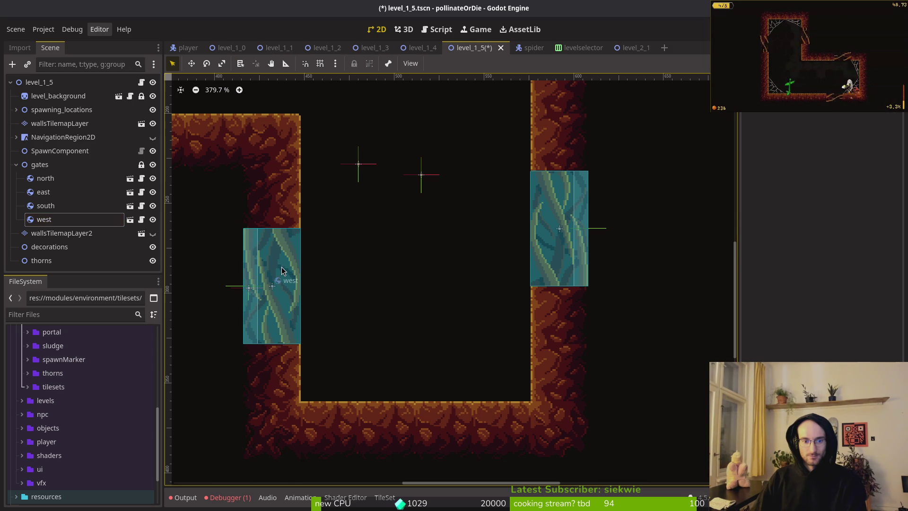
key("ctrl+s")
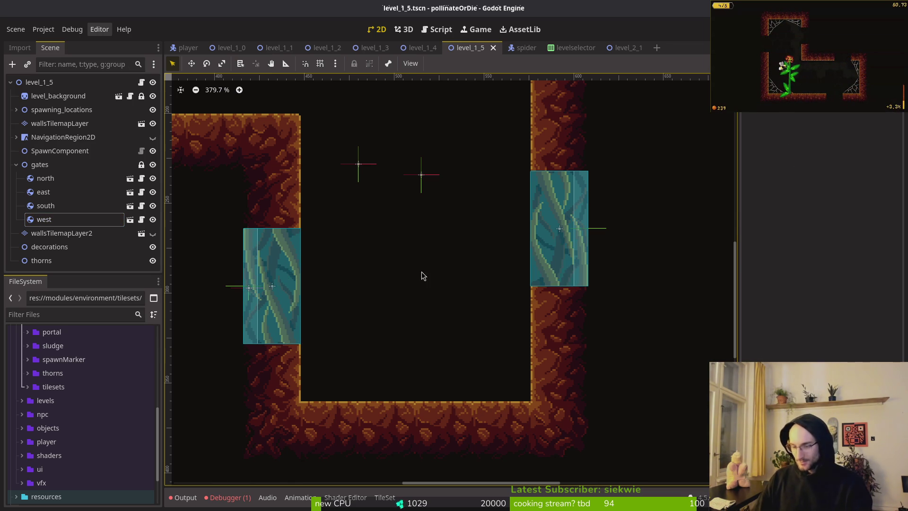
- Shift the south gate into its wall opening and the north gate left, save, and open level_1_4
scroll(421, 274, "down", 3)
scroll(430, 276, "left", 5)
scroll(435, 276, "up", 2)
scroll(522, 302, "up", 7)
left_click_drag(497, 288, 467, 299)
scroll(501, 197, "up", 8)
scroll(470, 210, "right", 3)
left_click_drag(464, 263, 401, 266)
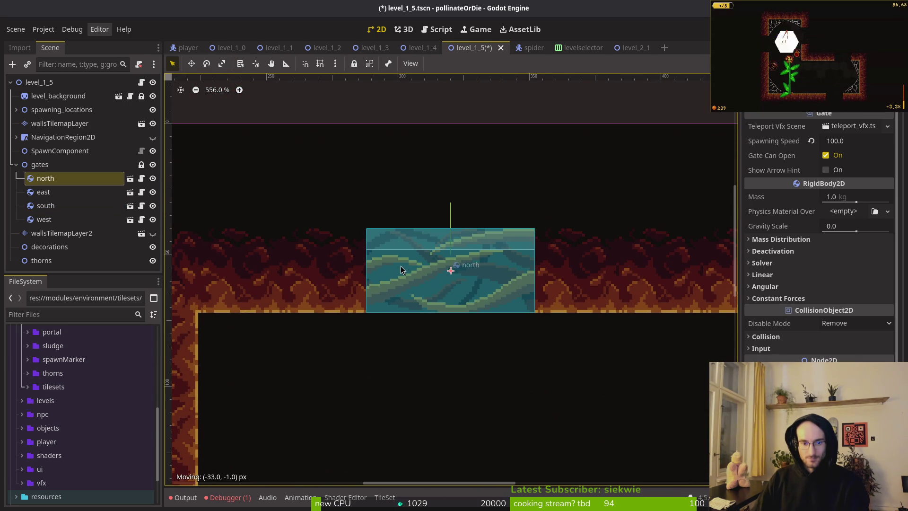
key("Escape")
key("ctrl+s")
left_click(422, 48)
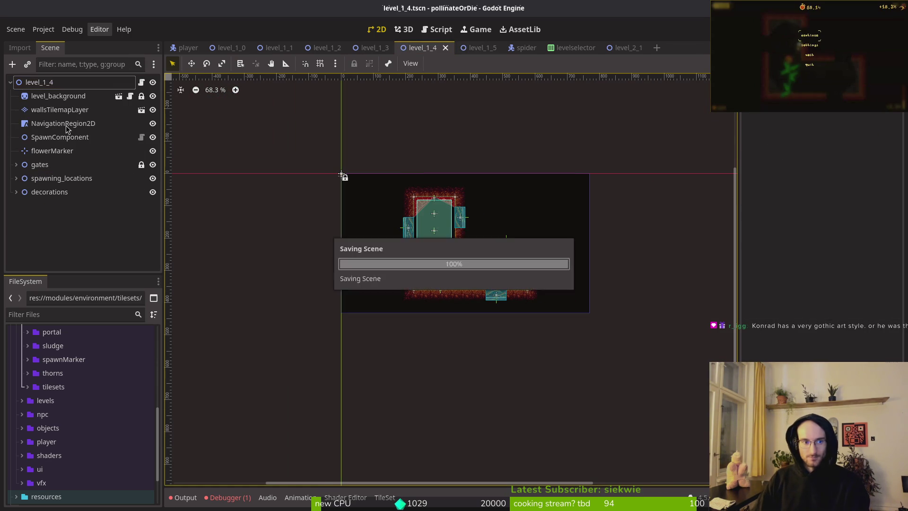
- Expand wave1's markers, hide wave2, check markers 13 and 14, and reposition markers 14 and 17
left_click(16, 179)
left_click(22, 191)
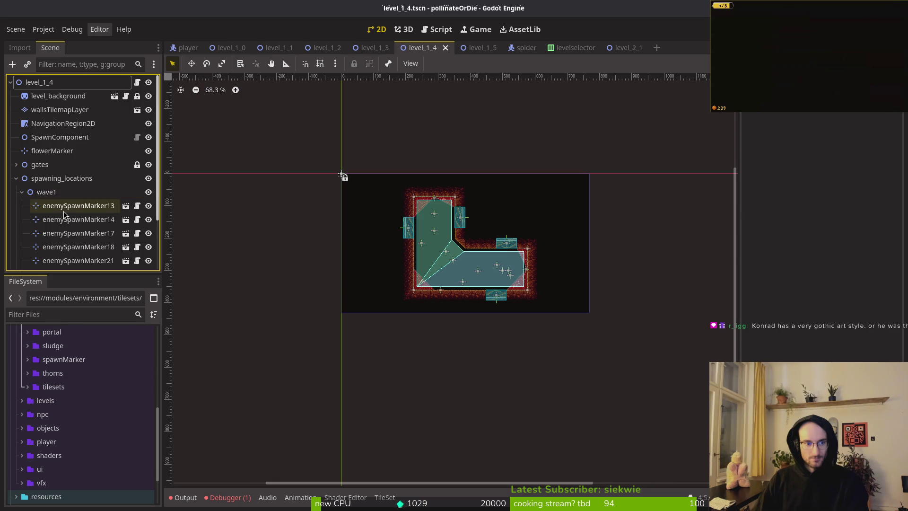
scroll(76, 217, "down", 3)
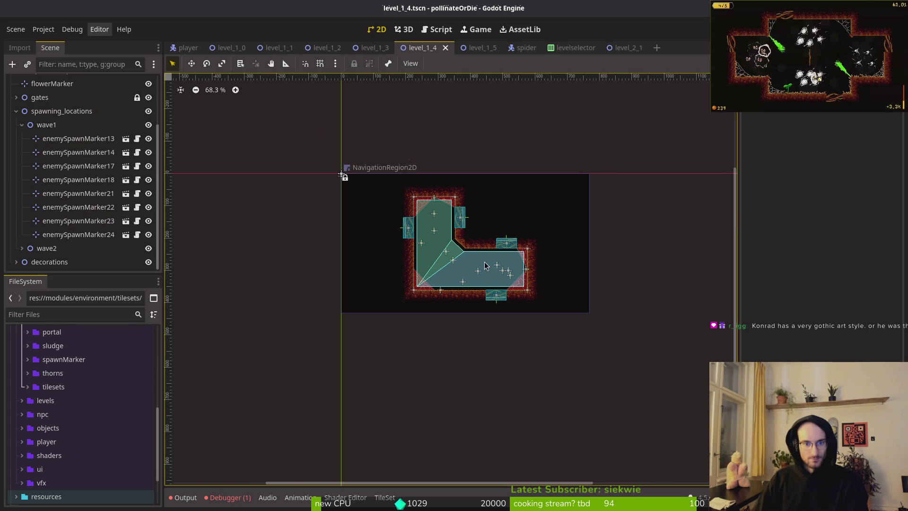
scroll(341, 174, "up", 5)
left_click(148, 248)
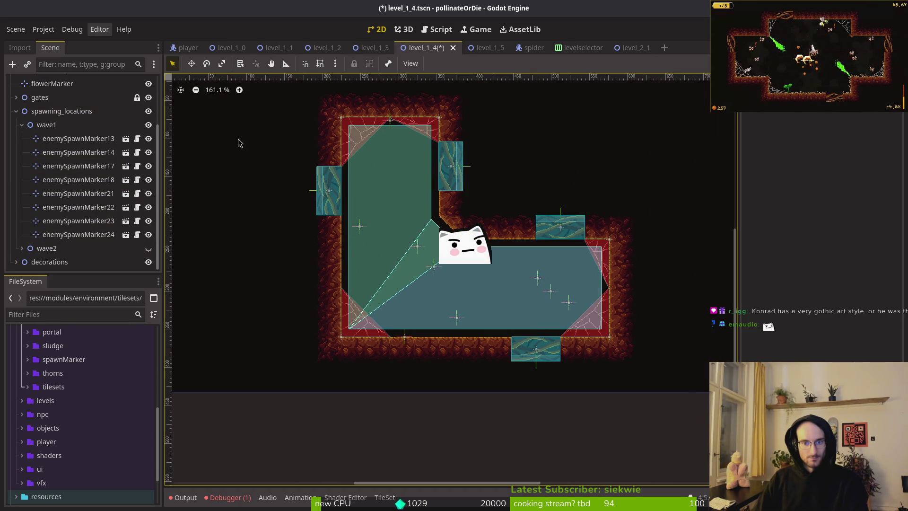
left_click(77, 141)
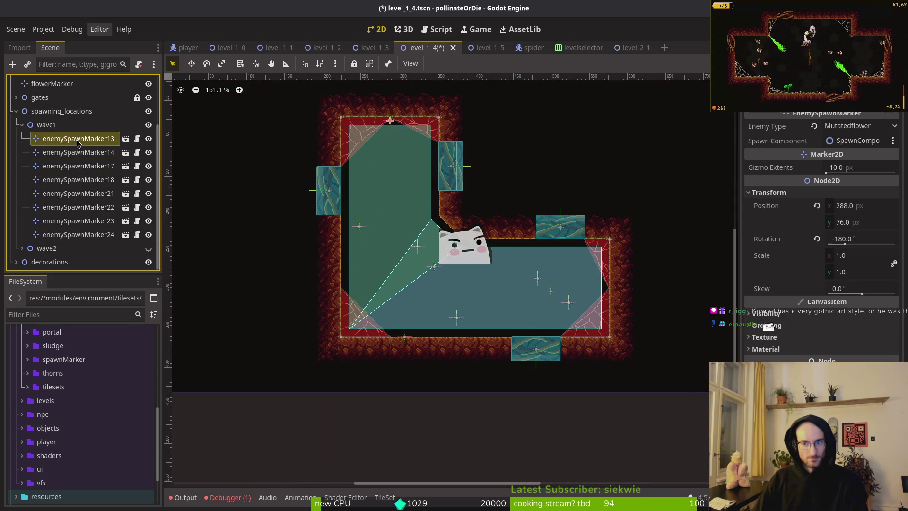
left_click(75, 153)
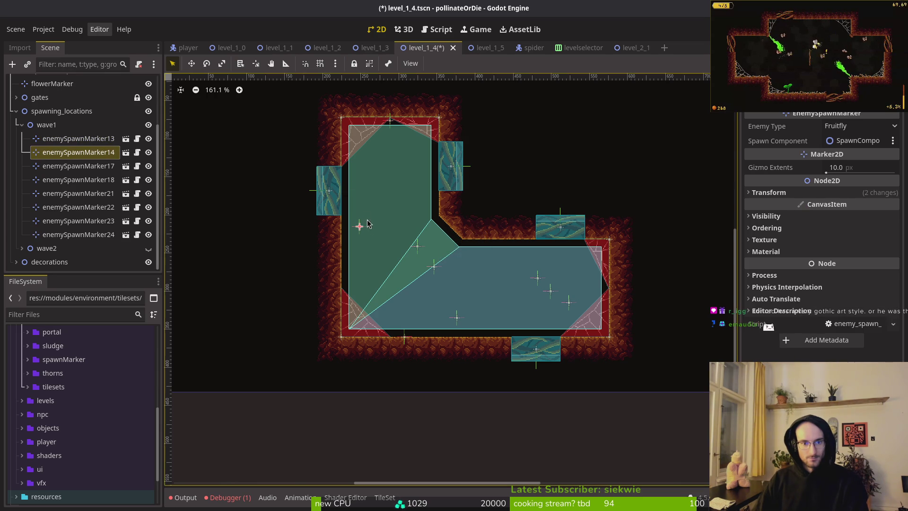
left_click_drag(363, 230, 390, 201)
left_click_drag(417, 246, 409, 249)
- Check the enemy types of markers 18, 16, 15 and 14, then show wave1's markers again
left_click(86, 182)
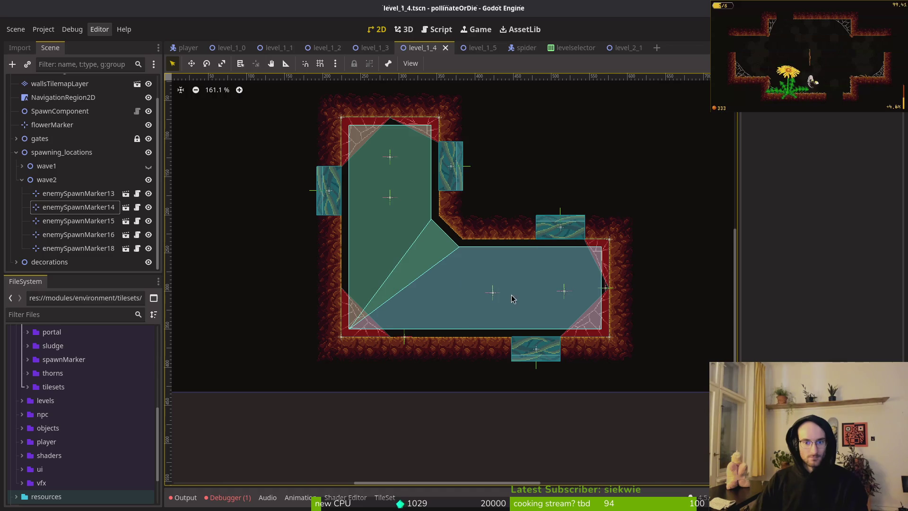
left_click(493, 295)
left_click(565, 291)
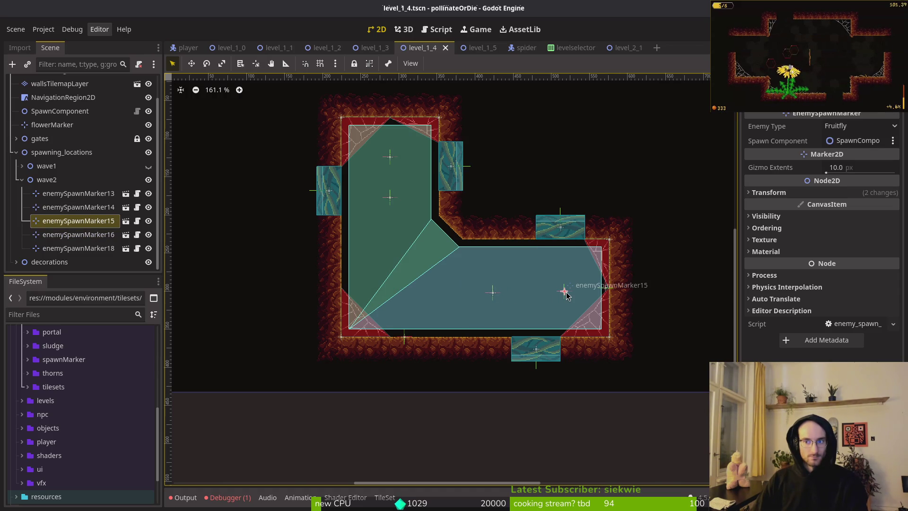
left_click(390, 198)
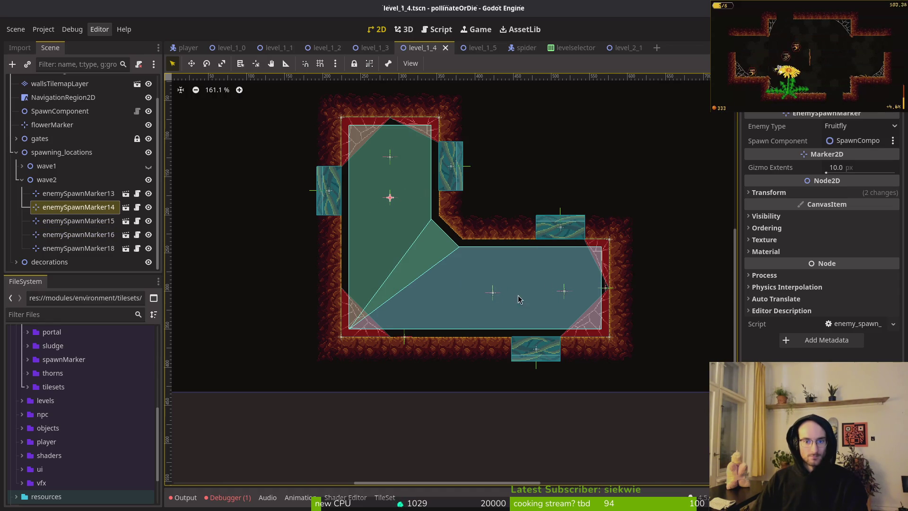
left_click(493, 296)
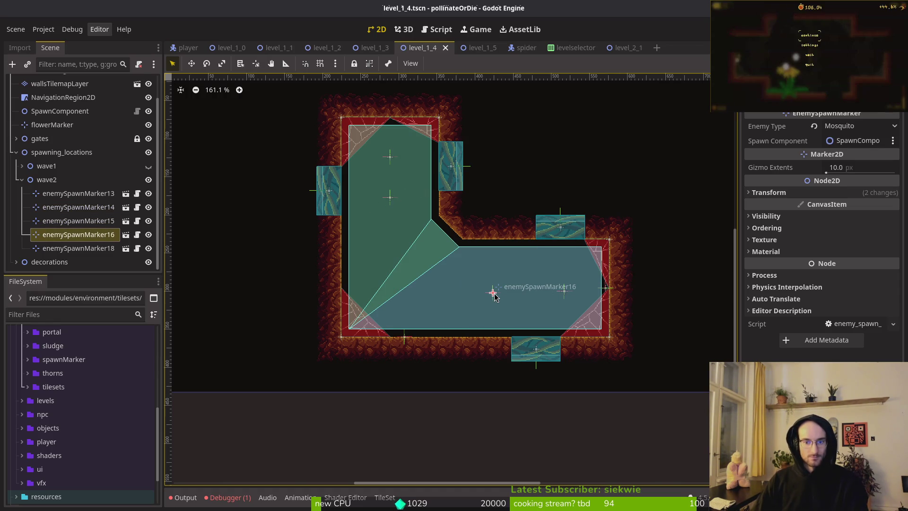
key("Escape")
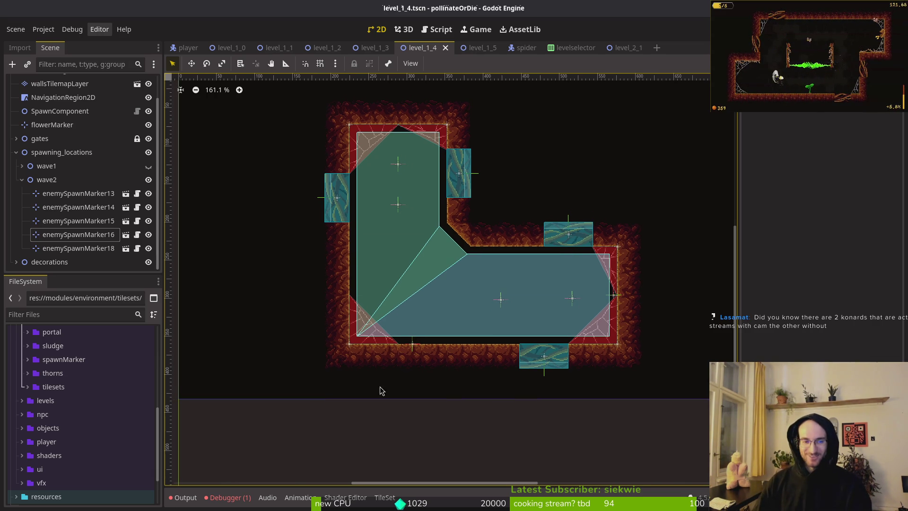
left_click(76, 234)
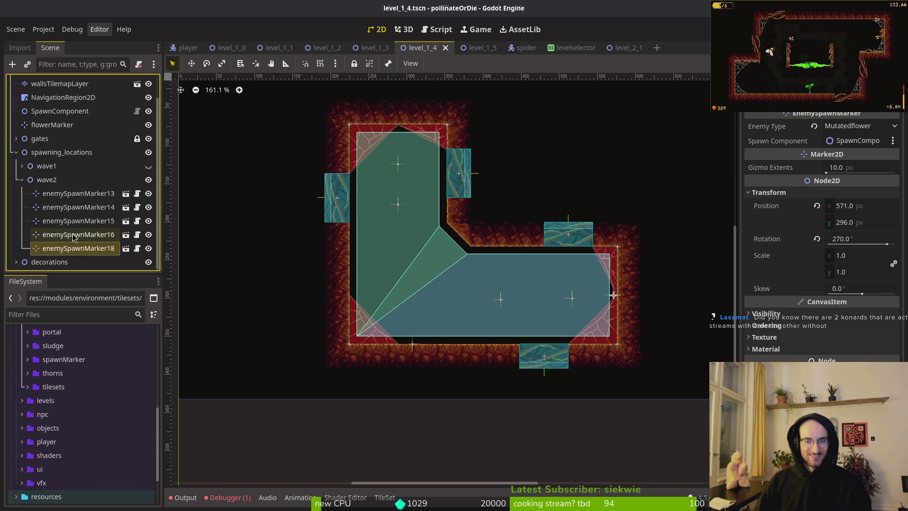
left_click(46, 180)
left_click(22, 179)
left_click(152, 191)
- Save level_1_4, zoom out over level_1_5's whole L-shaped room, and collapse the gates group
key("ctrl+s")
left_click(478, 47)
scroll(469, 263, "down", 4)
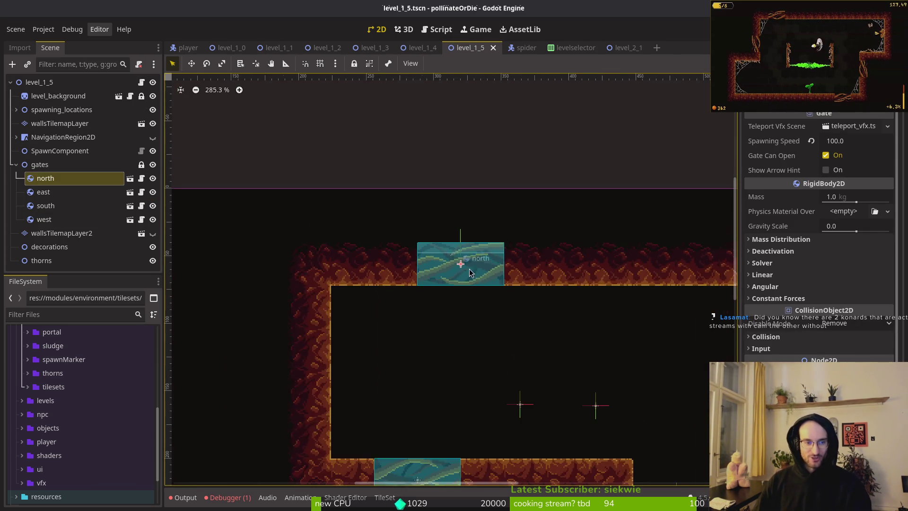
scroll(453, 274, "down", 2)
scroll(453, 274, "right", 2)
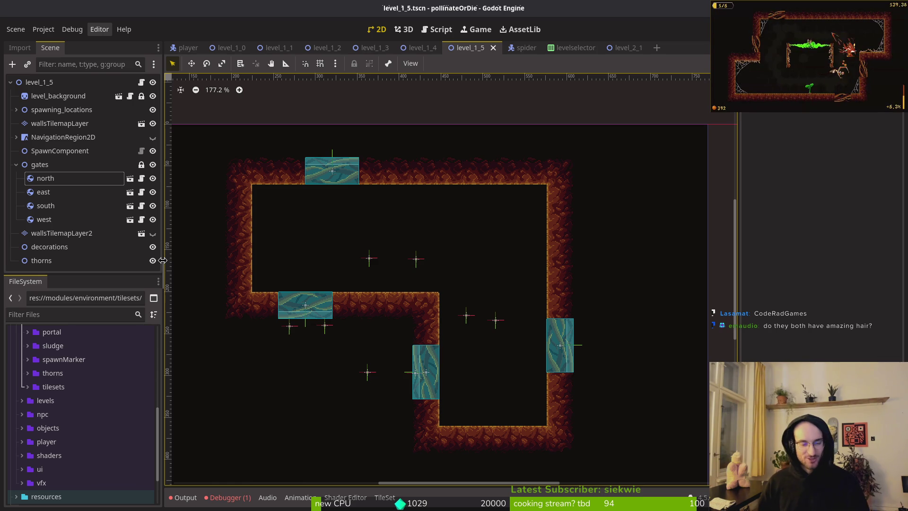
scroll(371, 233, "down", 5)
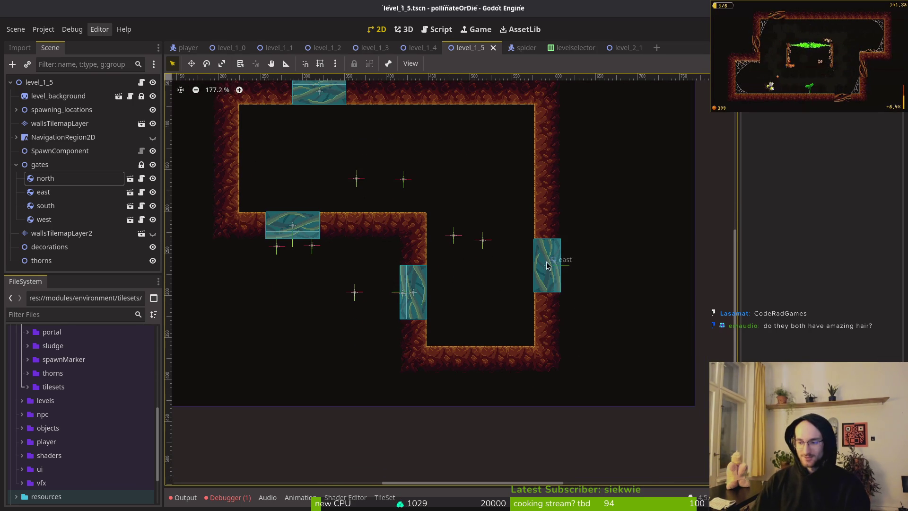
left_click(40, 164)
left_click(16, 164)
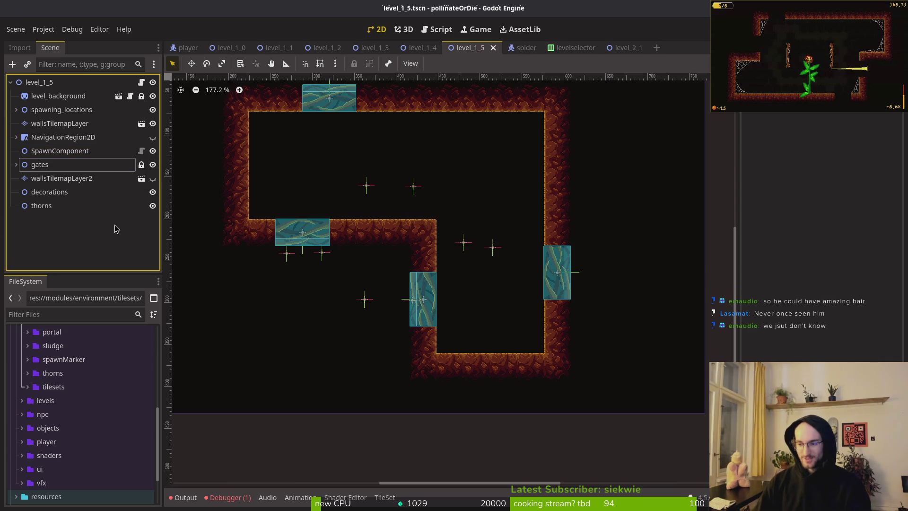
- Move enemySpawnMarker7 into the lower room, shift 6 up-right, and move 9, 8 and 4 into the upper room
left_click(75, 182)
left_click(51, 165)
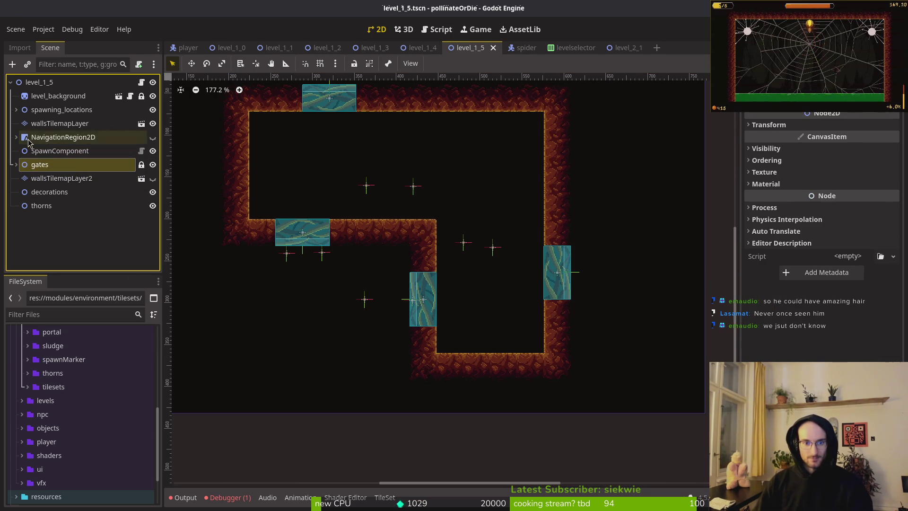
left_click(40, 125)
left_click(44, 138)
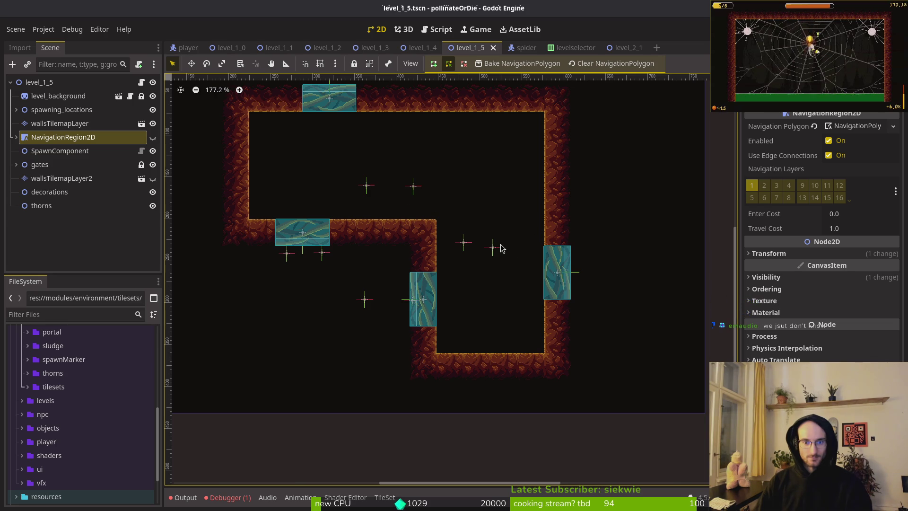
left_click_drag(495, 251, 492, 296)
mouse_move(464, 242)
left_mouse_down()
mouse_move(494, 243)
mouse_move(492, 222)
left_mouse_up()
left_click_drag(365, 300, 319, 157)
left_click_drag(322, 256, 335, 148)
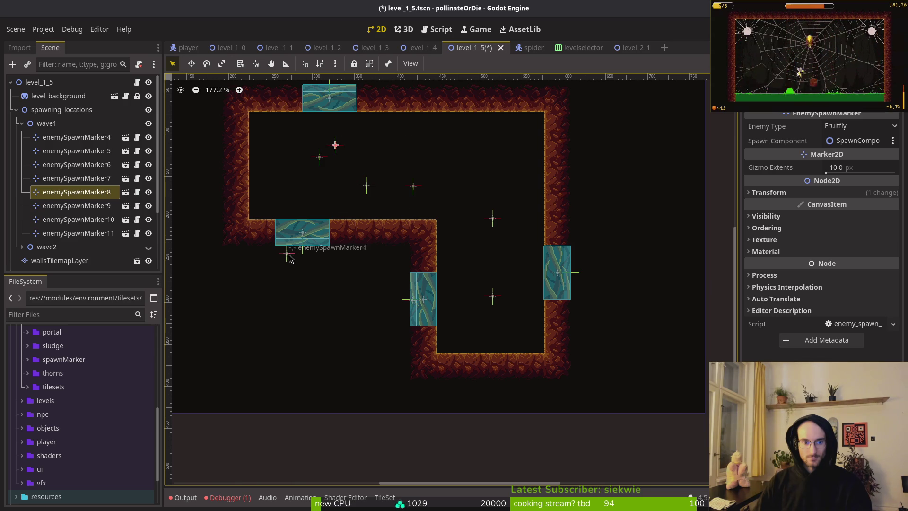
left_click_drag(289, 255, 291, 161)
- Find the spawn marker overlapping the west gate by stepping through the markers in the Scene dock
left_click(416, 300)
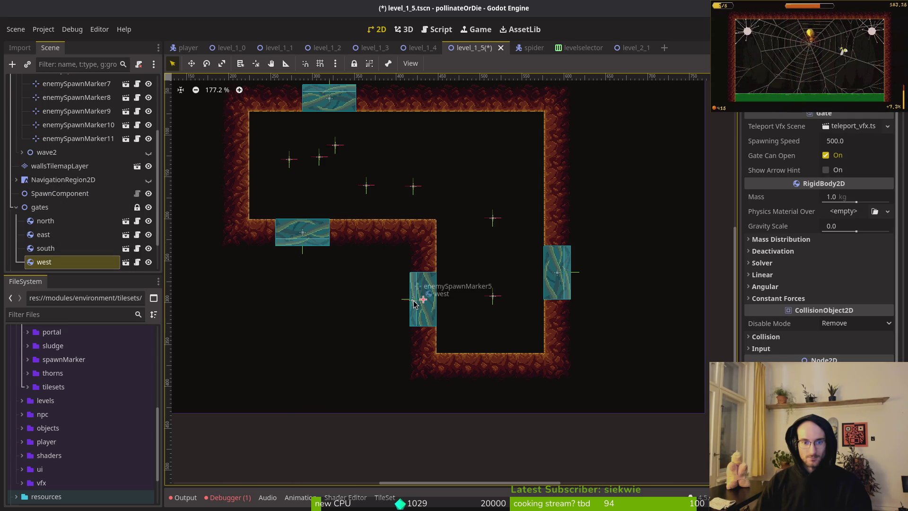
left_click(78, 139)
left_click(78, 125)
left_click(78, 111)
left_click(80, 98)
scroll(79, 99, "up", 3)
left_click(78, 156)
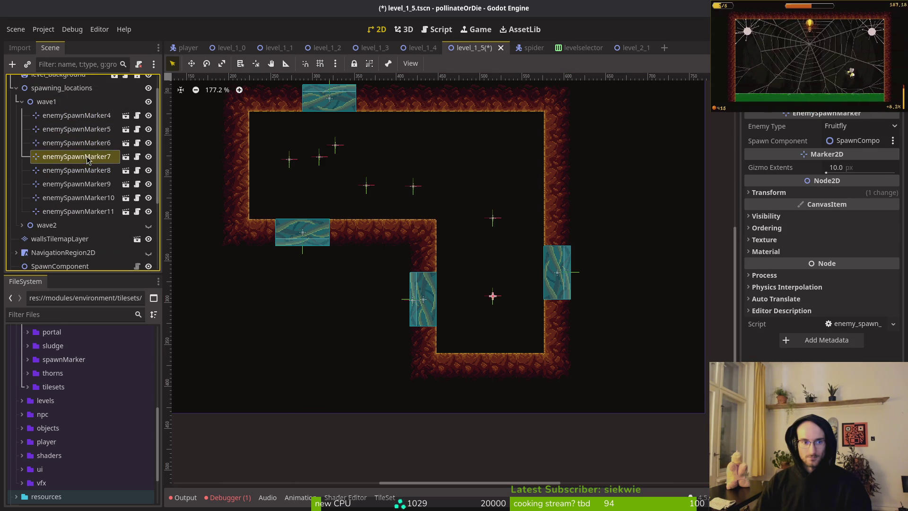
left_click(79, 142)
left_click(78, 129)
left_click(83, 115)
- Move enemySpawnMarker5 off the west gate into the room and save the scene
left_click(85, 129)
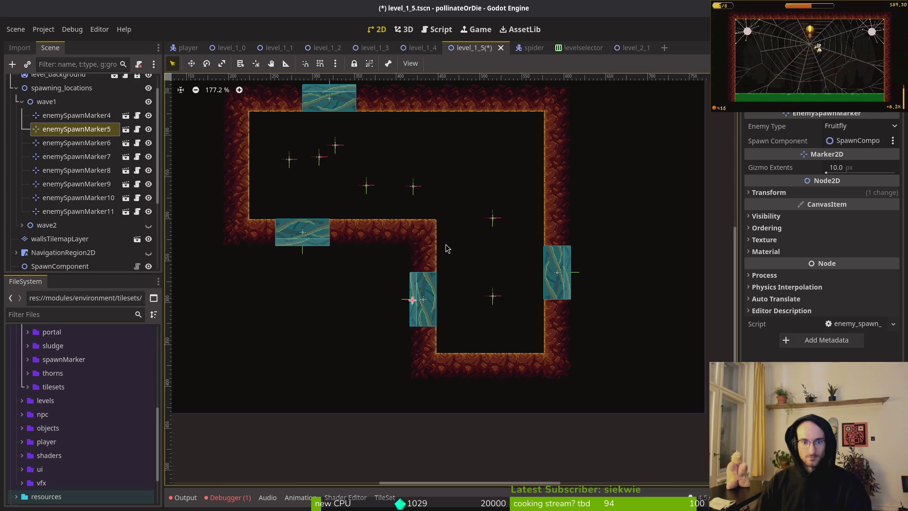
left_click_drag(423, 305, 454, 202)
key("ctrl+s")
scroll(472, 264, "down", 3)
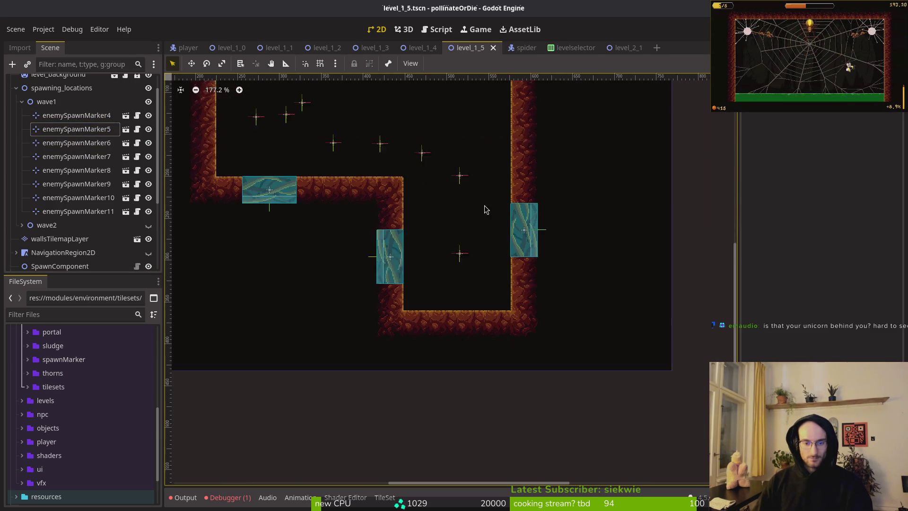
- Drag enemySpawnMarker7 down toward the floor and set its Enemy Type to Mutatedflower
left_click(463, 218)
scroll(478, 235, "up", 4)
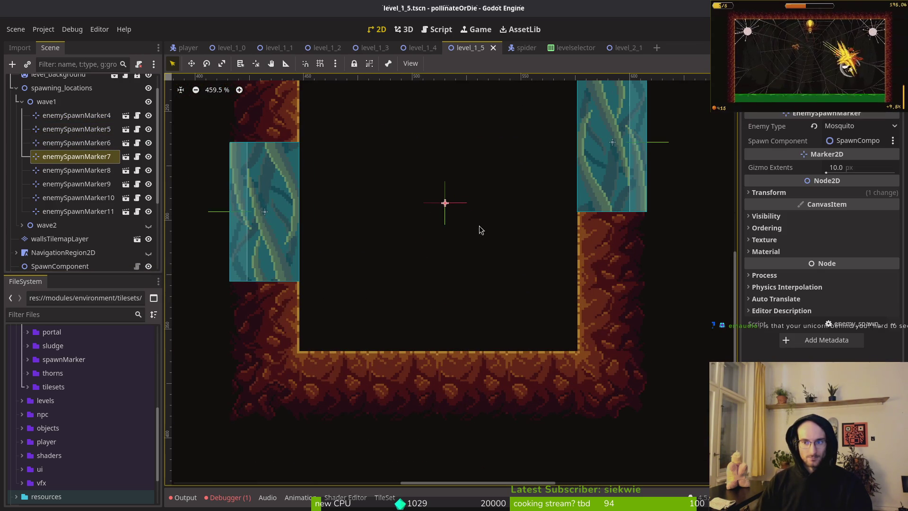
left_click_drag(446, 206, 453, 302)
left_click(784, 191)
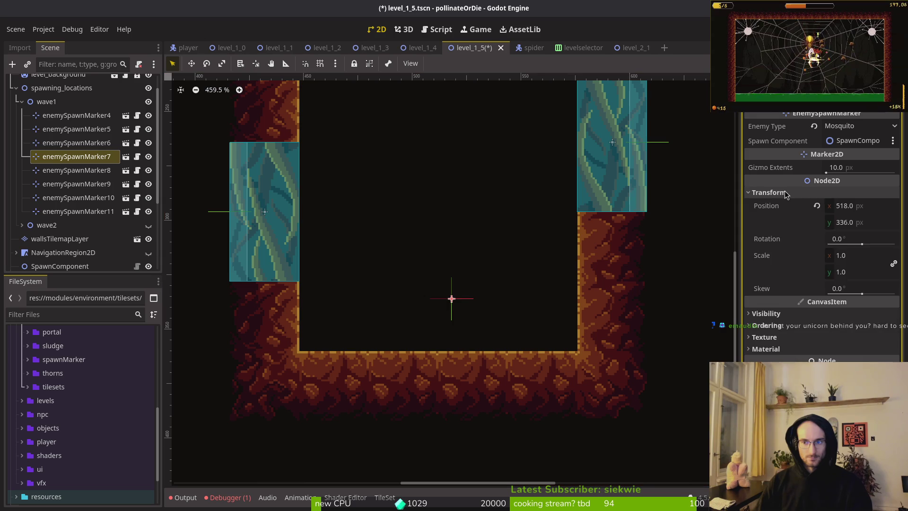
left_click(785, 191)
left_click(832, 129)
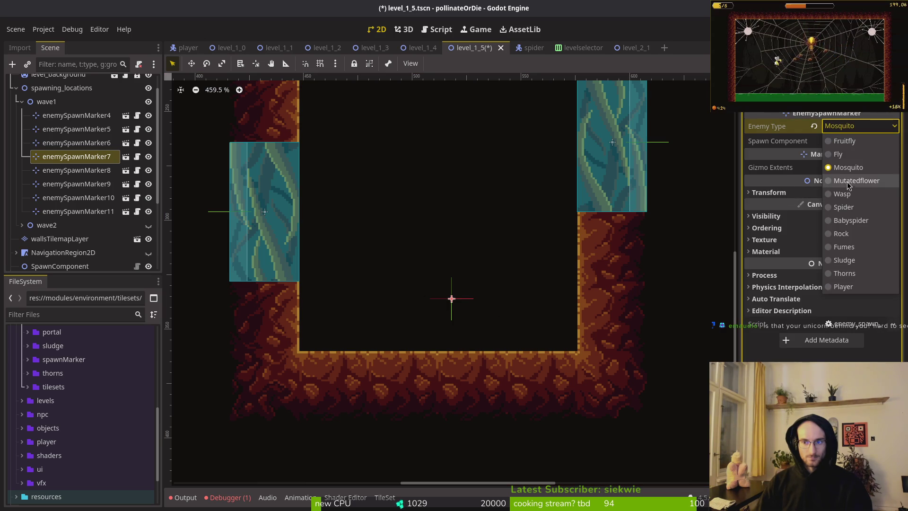
left_click(847, 167)
- Place enemySpawnMarker7 just above the lower room's ground tiles, nudged one unit left
scroll(472, 291, "up", 4)
left_click_drag(465, 312, 491, 250)
mouse_move(498, 213)
left_mouse_down()
mouse_move(465, 345)
mouse_move(466, 326)
left_mouse_up()
scroll(466, 326, "down", 10)
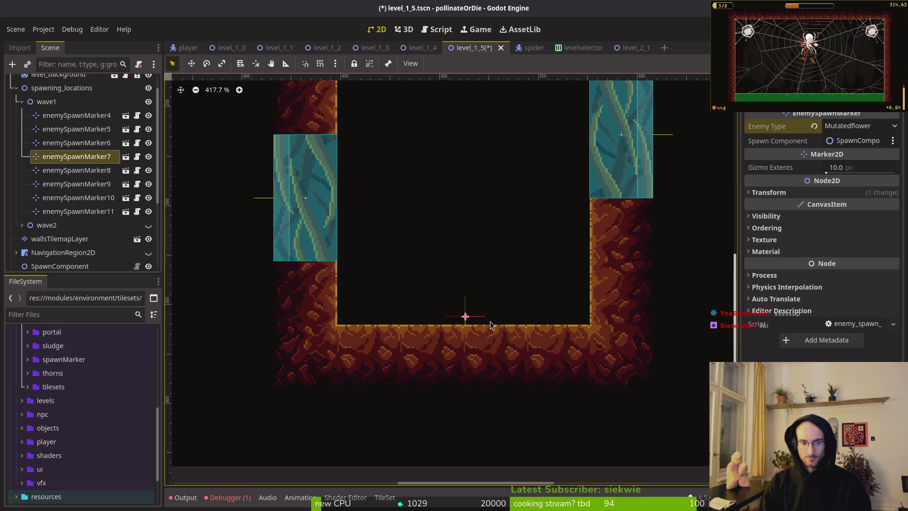
key("Left")
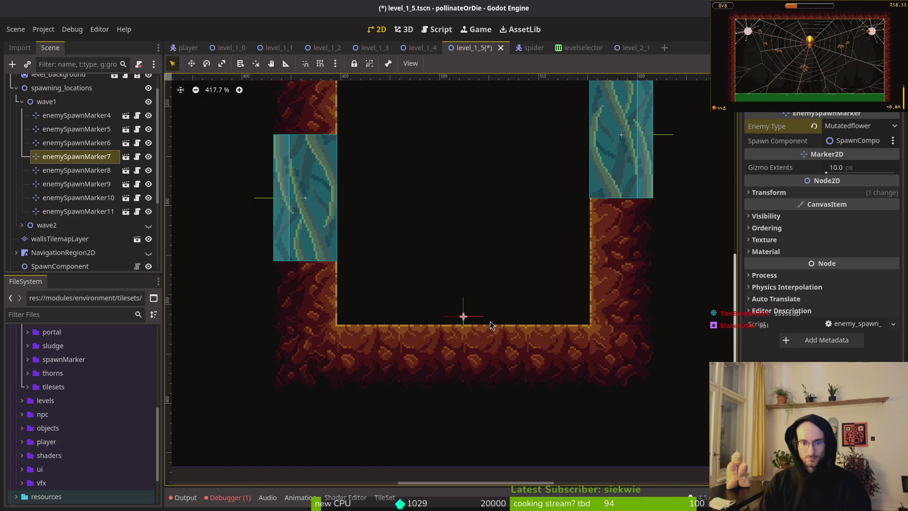
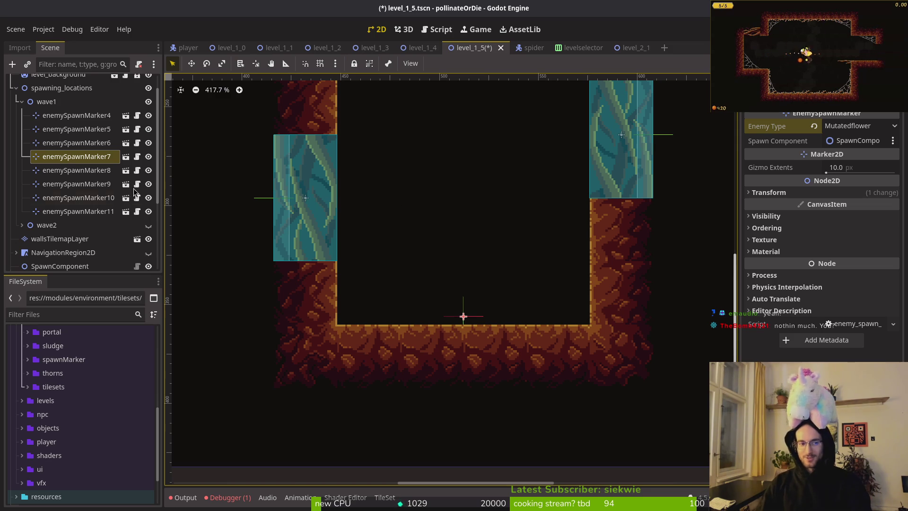
- Save, then move wave1 enemySpawnMarkers 6, 5, 11 and 10 to new spots in the room
key("ctrl+s")
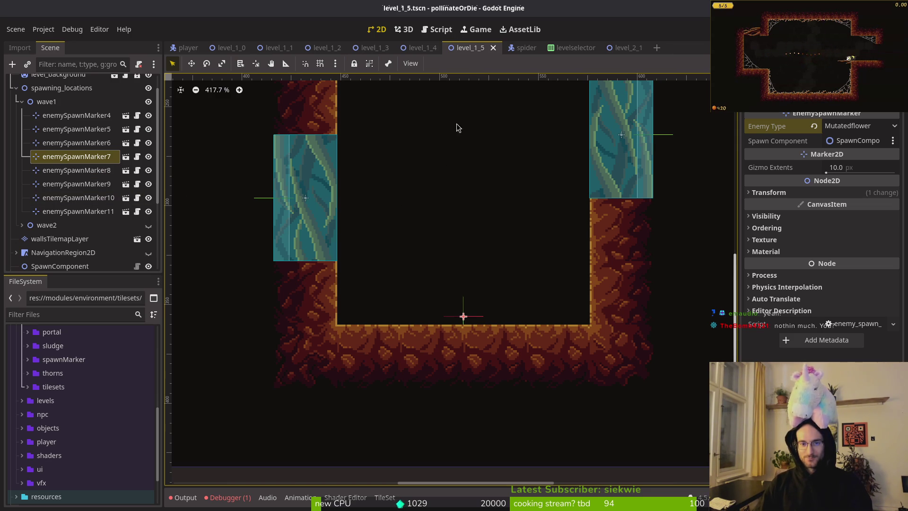
scroll(393, 173, "down", 3)
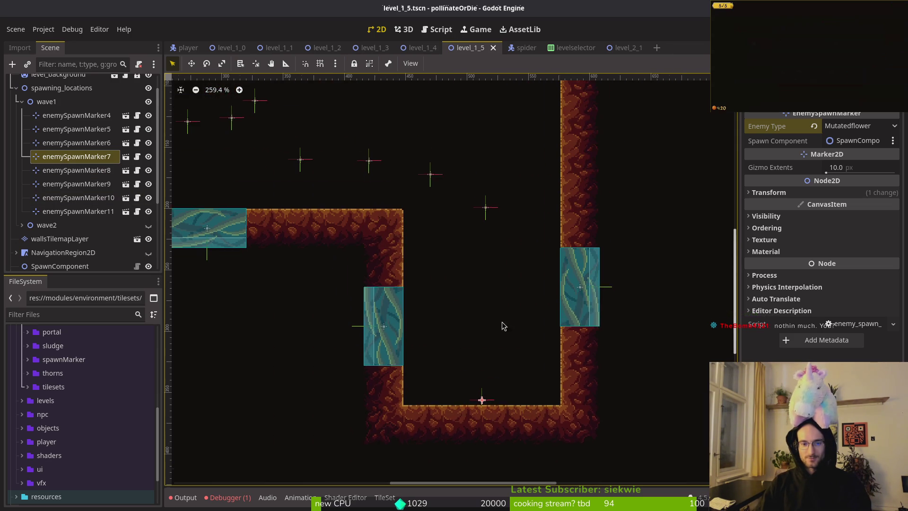
left_click_drag(487, 210, 485, 303)
mouse_move(432, 176)
left_mouse_down()
mouse_move(495, 188)
mouse_move(486, 197)
left_mouse_up()
scroll(457, 175, "up", 5)
scroll(459, 213, "left", 4)
mouse_move(453, 268)
left_mouse_down()
mouse_move(511, 189)
mouse_move(515, 207)
mouse_move(503, 220)
left_mouse_up()
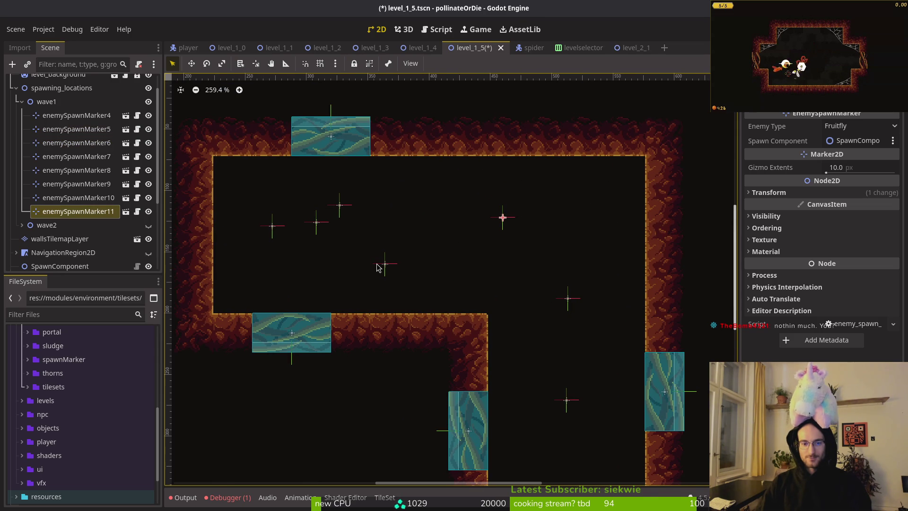
mouse_move(384, 263)
left_mouse_down()
mouse_move(393, 222)
mouse_move(390, 238)
left_mouse_up()
- Move enemySpawnMarker9 down-left, set its Enemy Type to Fly, and save
scroll(515, 251, "down", 3)
scroll(496, 242, "right", 2)
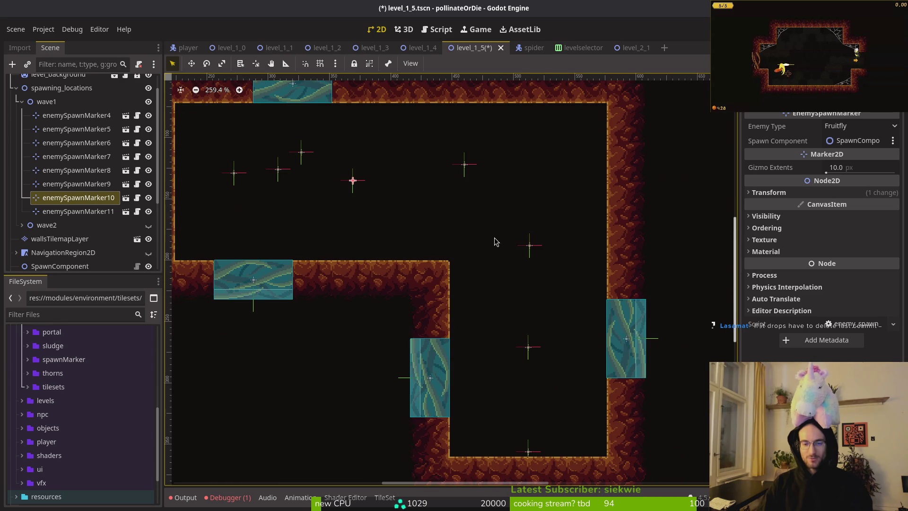
left_click(301, 151)
left_click_drag(277, 172, 269, 190)
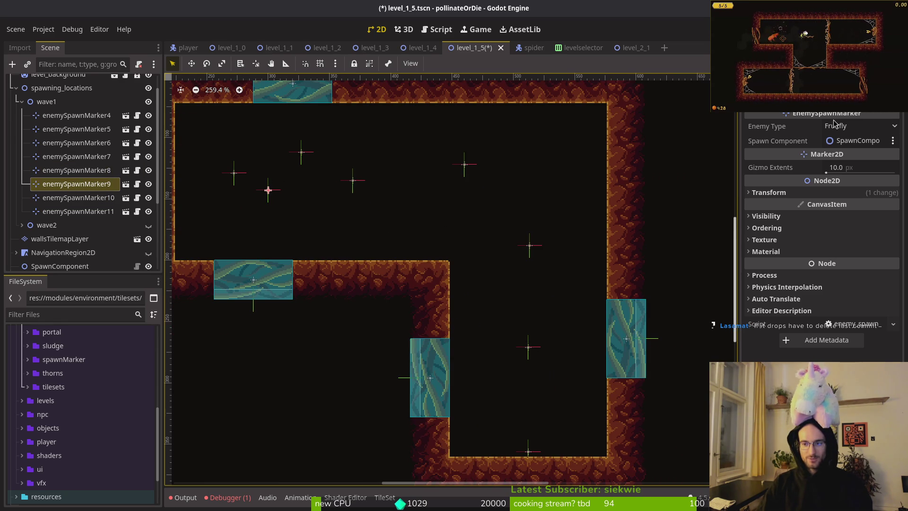
left_click(873, 124)
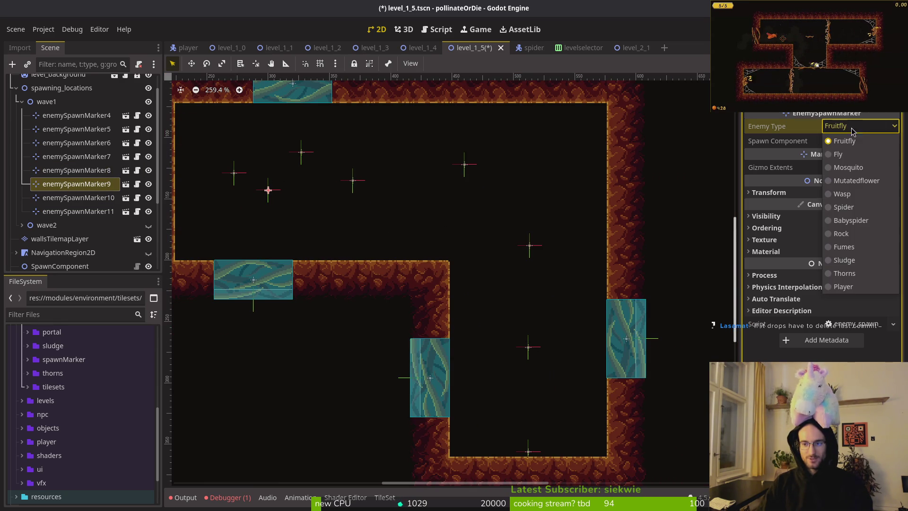
left_click(858, 152)
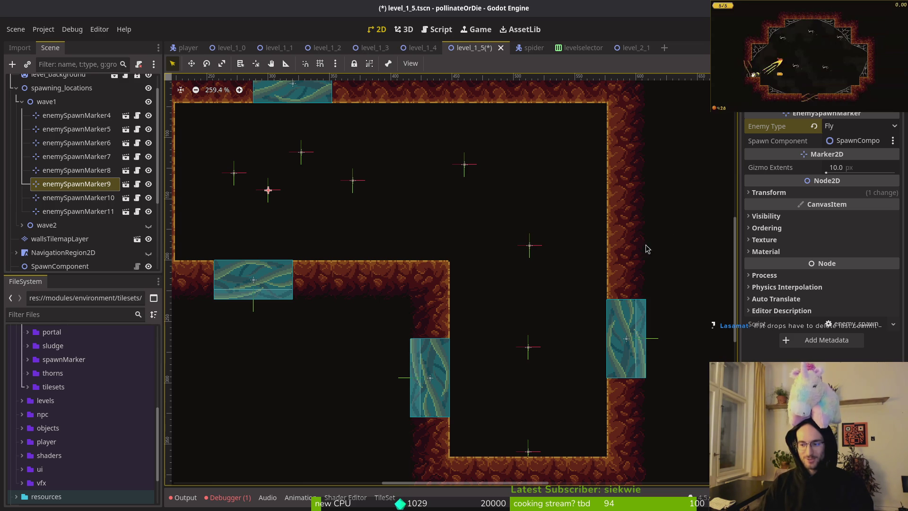
left_click(382, 222)
key("ctrl+s")
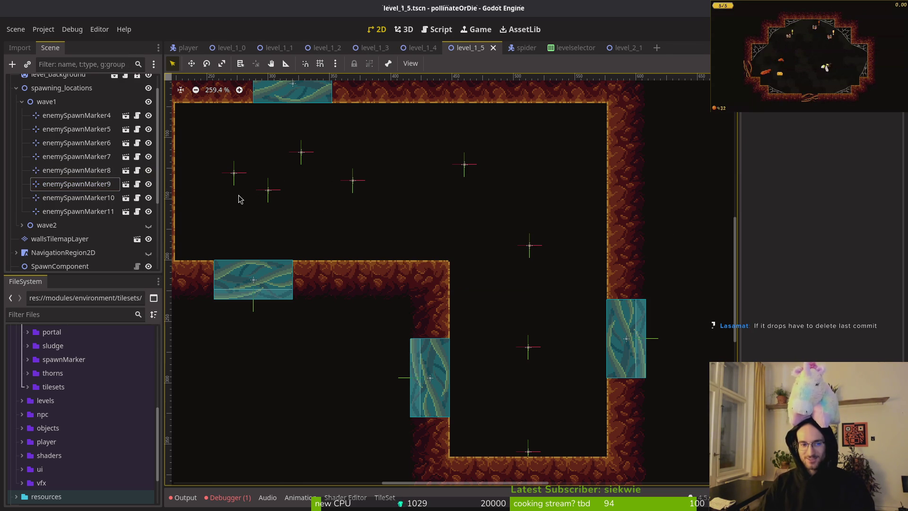
- Adjust markers 4, 9 and 8, set enemySpawnMarker4 to Fruitfly, and save
left_click_drag(237, 181, 237, 164)
left_click_drag(270, 194, 266, 185)
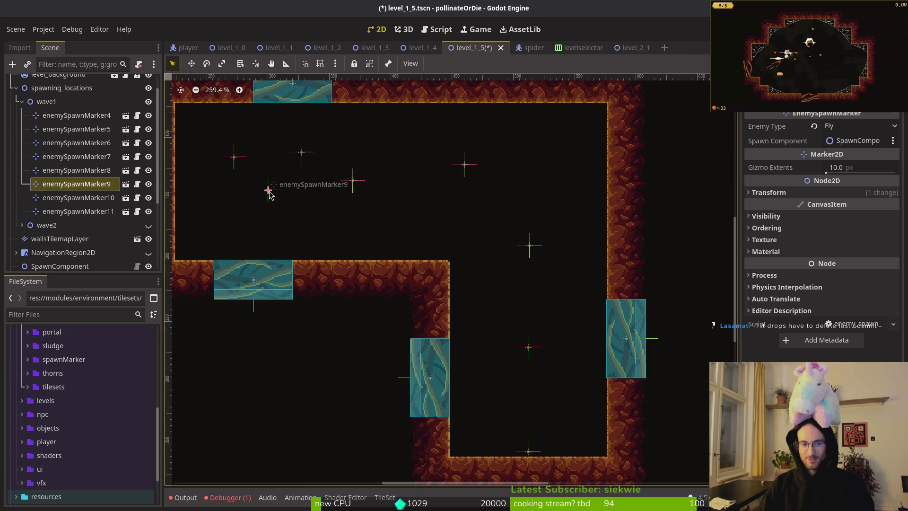
left_click_drag(304, 156, 302, 197)
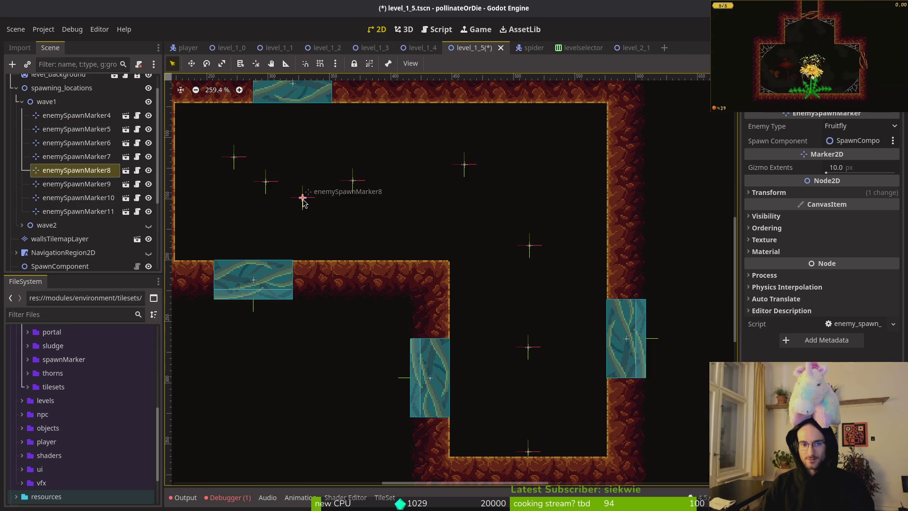
left_click(235, 158)
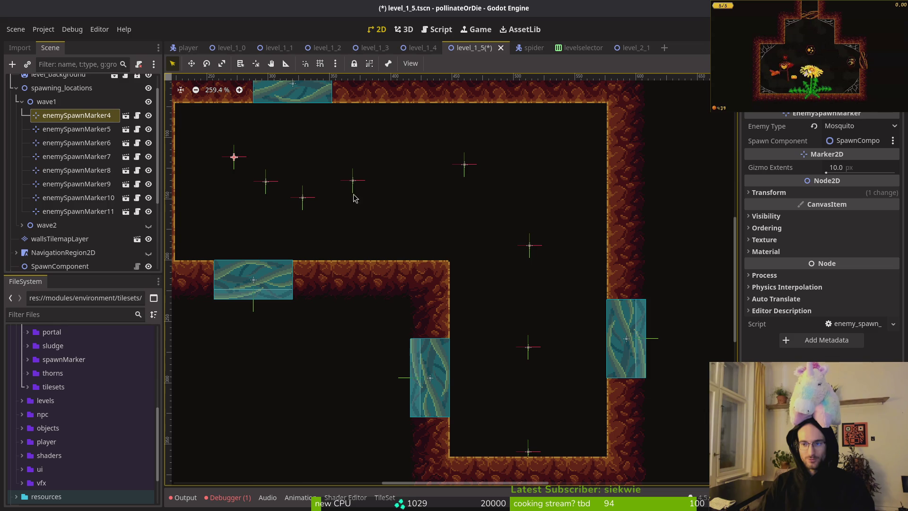
left_click(826, 127)
left_click(840, 140)
key("ctrl+s")
- Reposition markers 10, 11 and 5, check markers 11, 10, 5 and 6, then save
mouse_move(354, 185)
left_mouse_down()
mouse_move(492, 219)
mouse_move(494, 210)
mouse_move(452, 202)
mouse_move(492, 219)
mouse_move(502, 211)
left_mouse_up()
left_click_drag(464, 165, 396, 147)
left_click_drag(501, 212, 481, 195)
left_click(530, 246)
left_click_drag(529, 249, 526, 252)
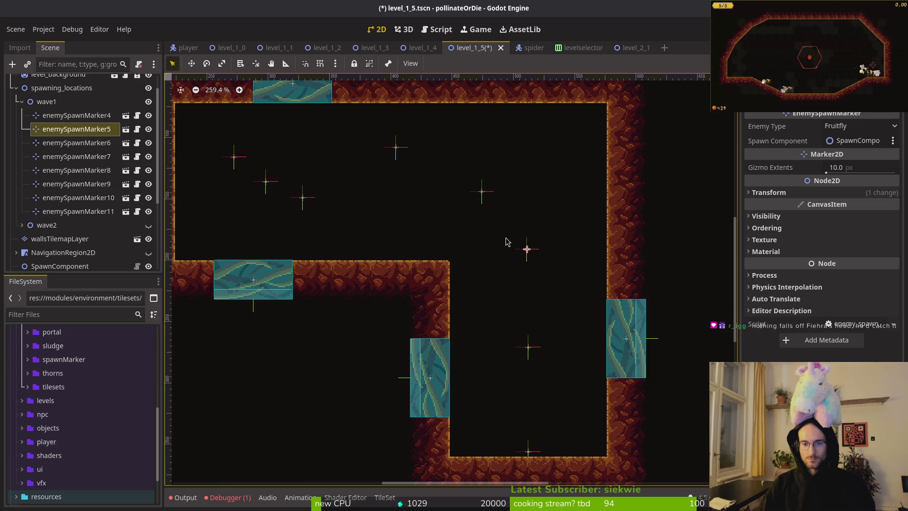
left_click(396, 147)
left_click(482, 192)
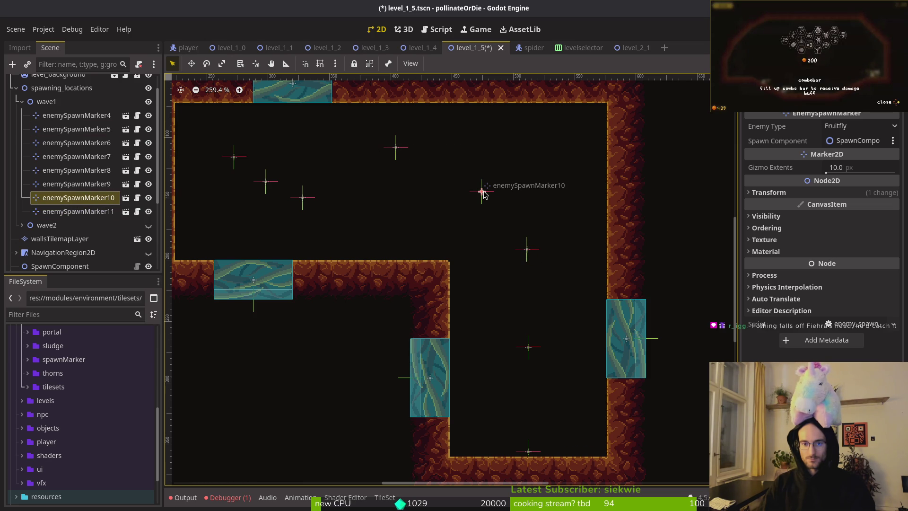
left_click(531, 256)
left_click(530, 351)
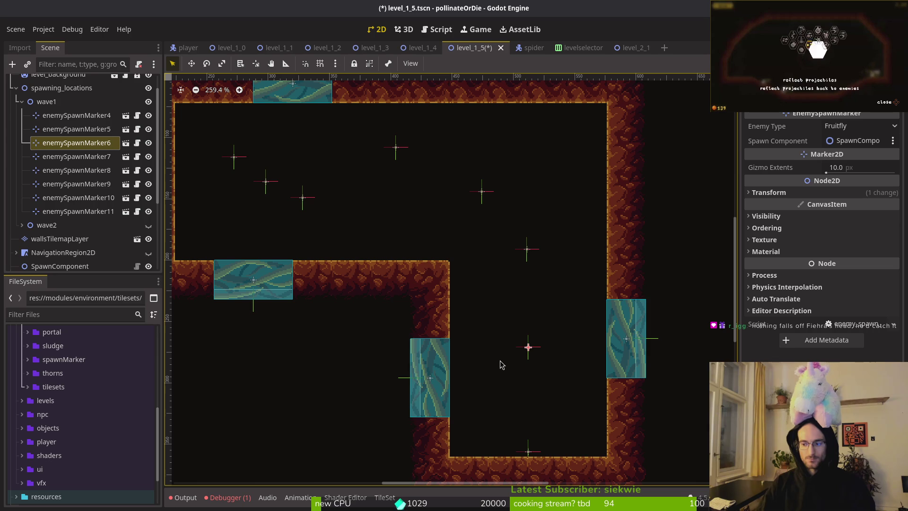
left_click(501, 363)
key("ctrl+s")
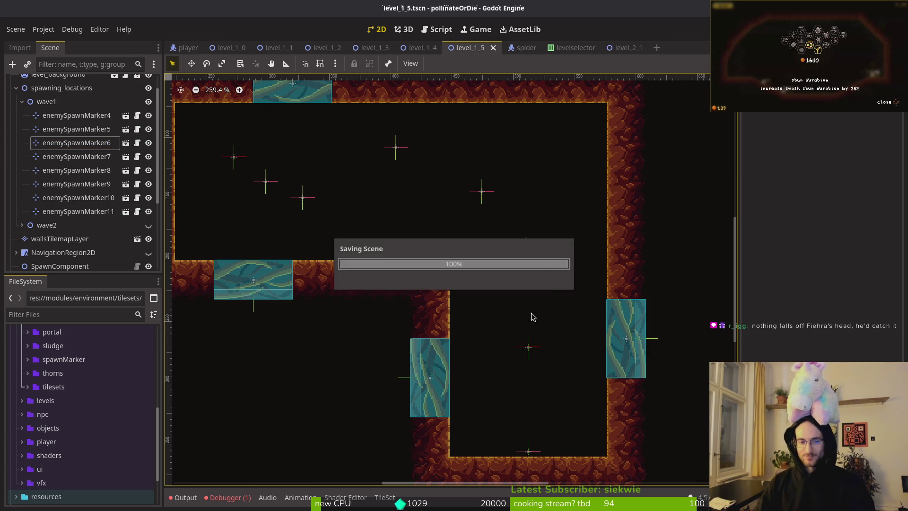
scroll(520, 360, "down", 3)
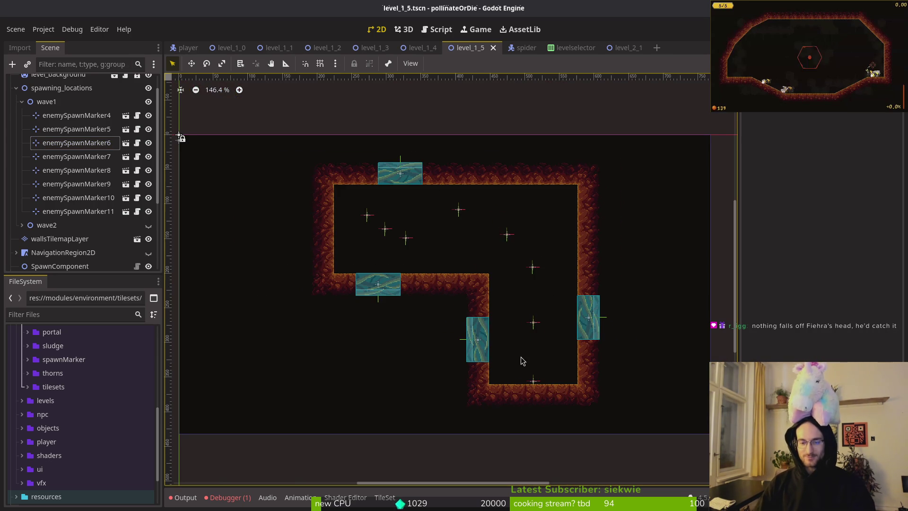
- Hide the wave1 markers, show and expand wave2, and select enemySpawnMarker3
left_click(22, 102)
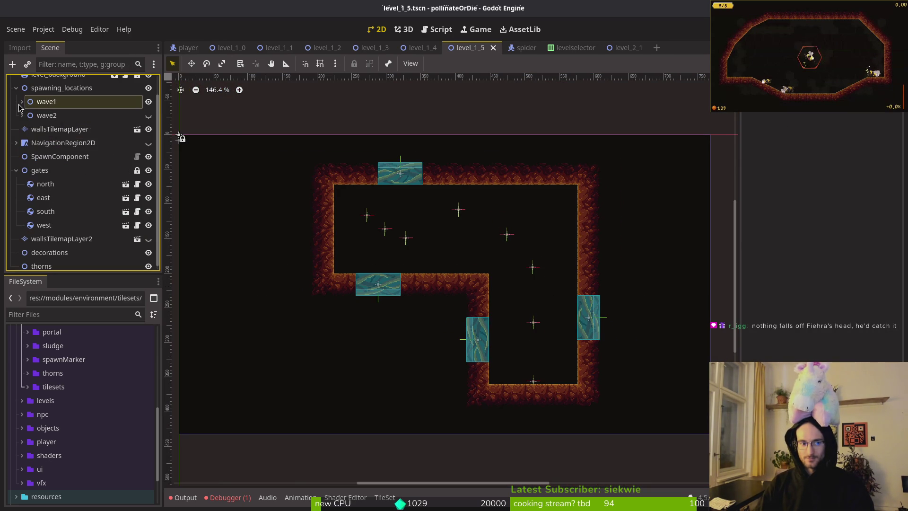
left_click(148, 102)
left_click(148, 116)
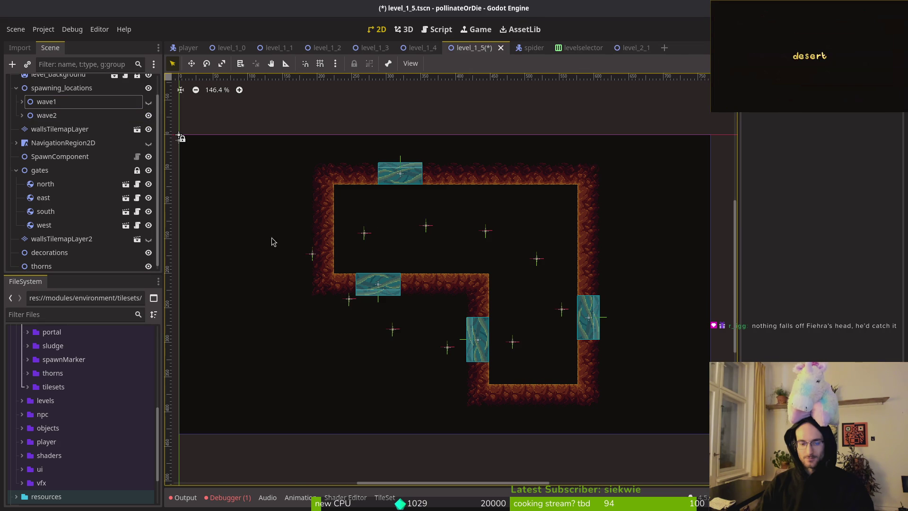
left_click(22, 115)
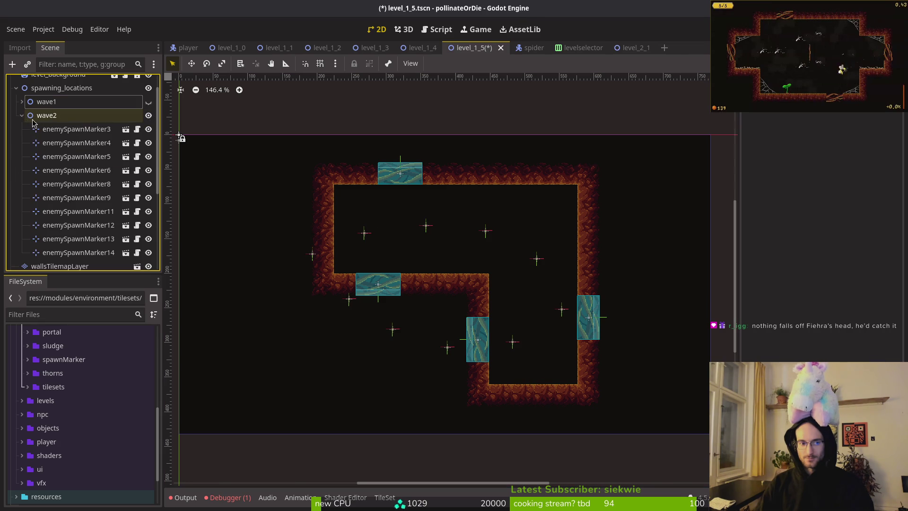
left_click(71, 129)
- Move wave2 markers 3, 11, 12 and 14 off the walls into the room and save
left_click_drag(312, 254, 396, 250)
left_click_drag(350, 305, 375, 218)
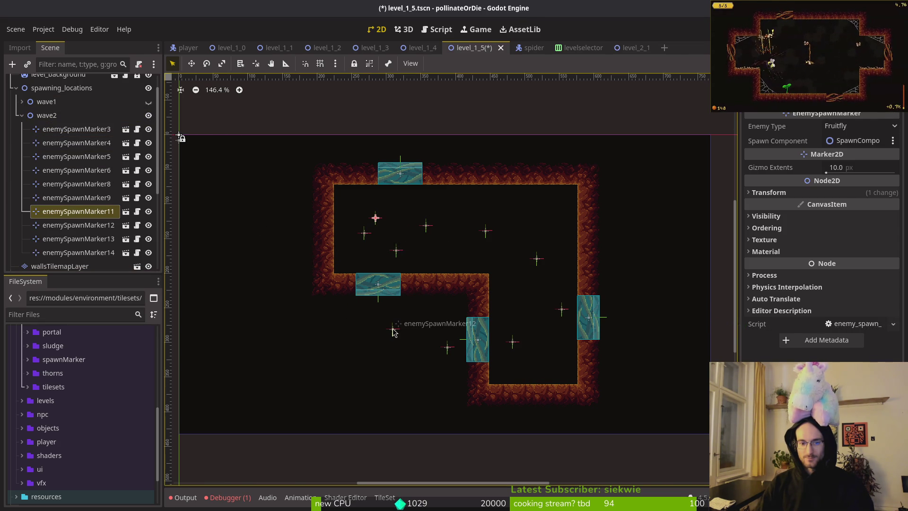
left_click_drag(393, 330, 420, 241)
mouse_move(444, 349)
left_mouse_down()
mouse_move(455, 323)
mouse_move(459, 225)
left_mouse_up()
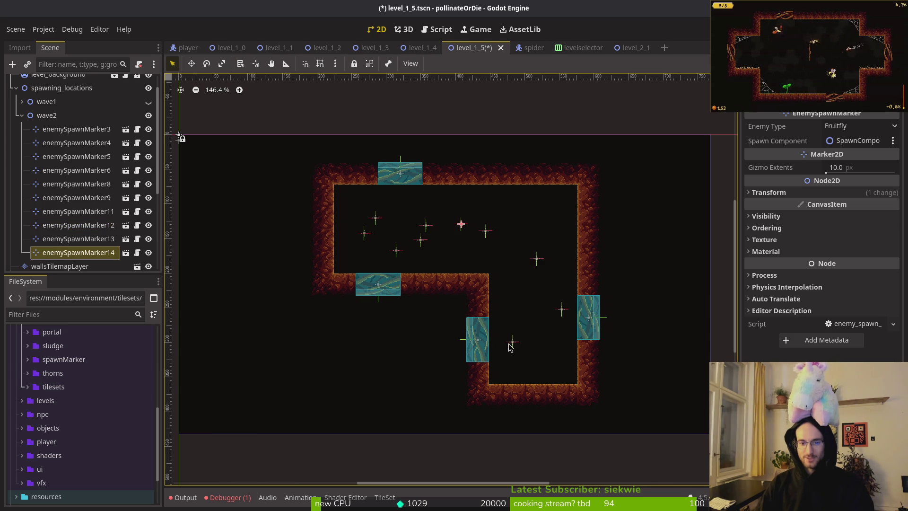
scroll(518, 293, "up", 4)
left_click(464, 219)
key("ctrl+s")
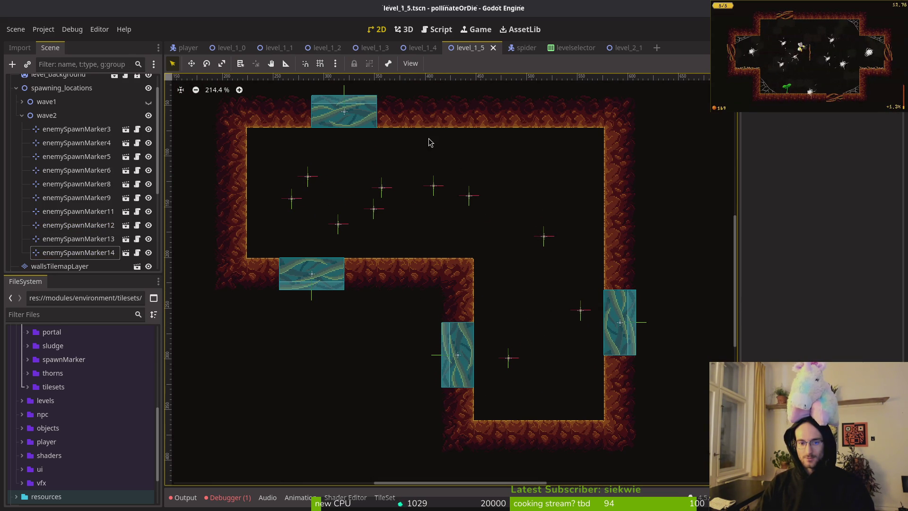
- Compare against level_1_4, leave only wave2 visible and expanded, and select enemySpawnMarker13
left_click(418, 48)
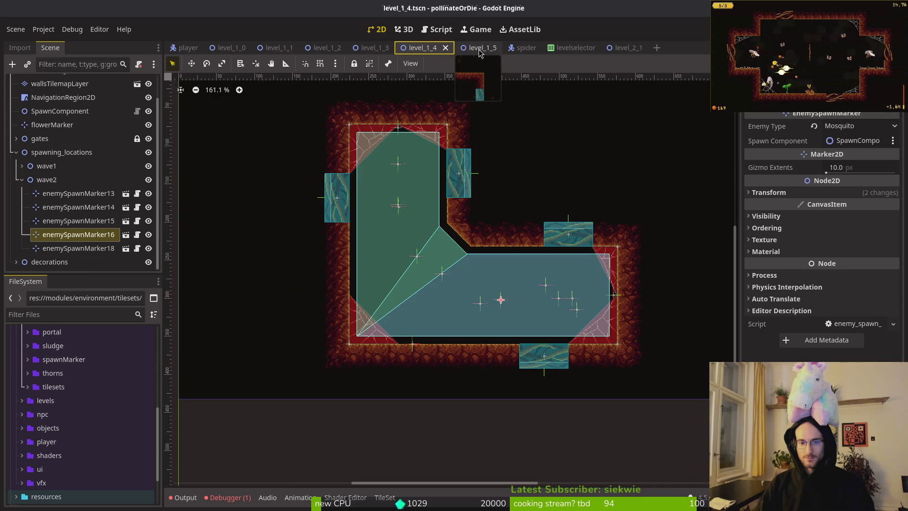
left_click(482, 48)
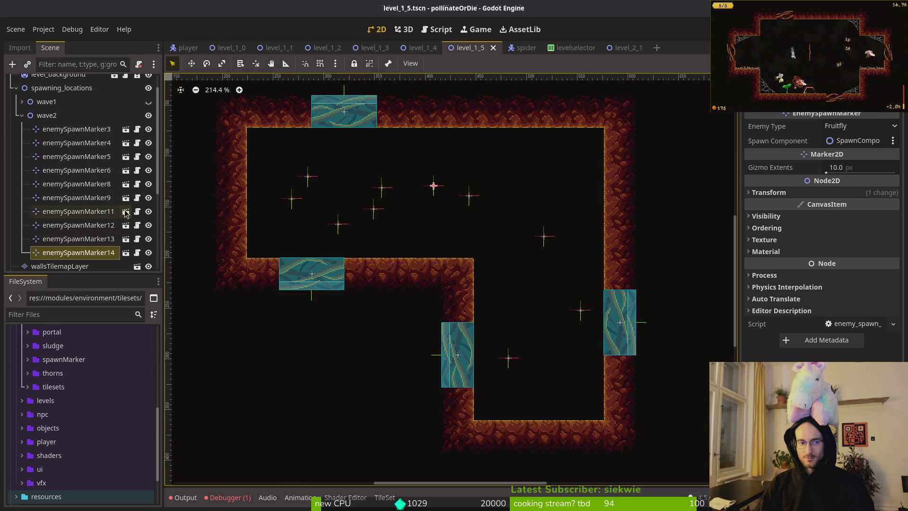
left_click(22, 115)
left_click(148, 102)
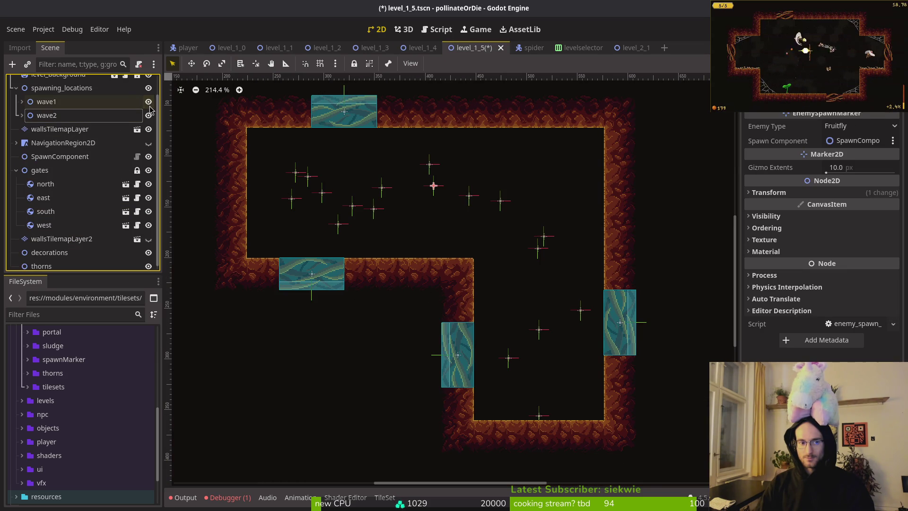
left_click(148, 115)
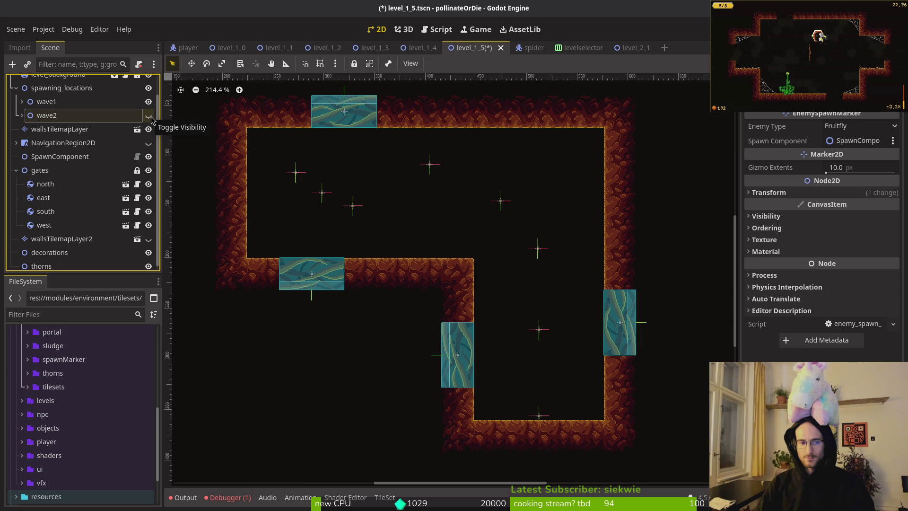
left_click(148, 115)
left_click(148, 102)
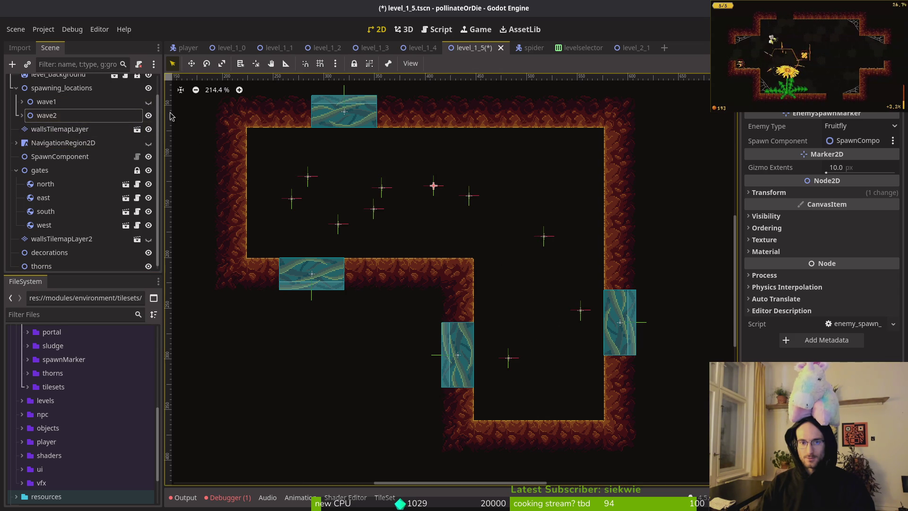
left_click(29, 115)
left_click(22, 115)
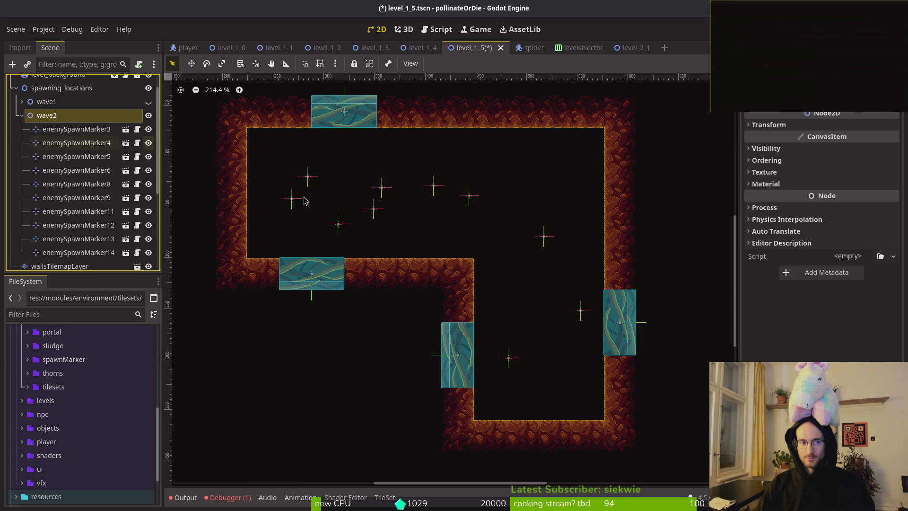
left_click(509, 358)
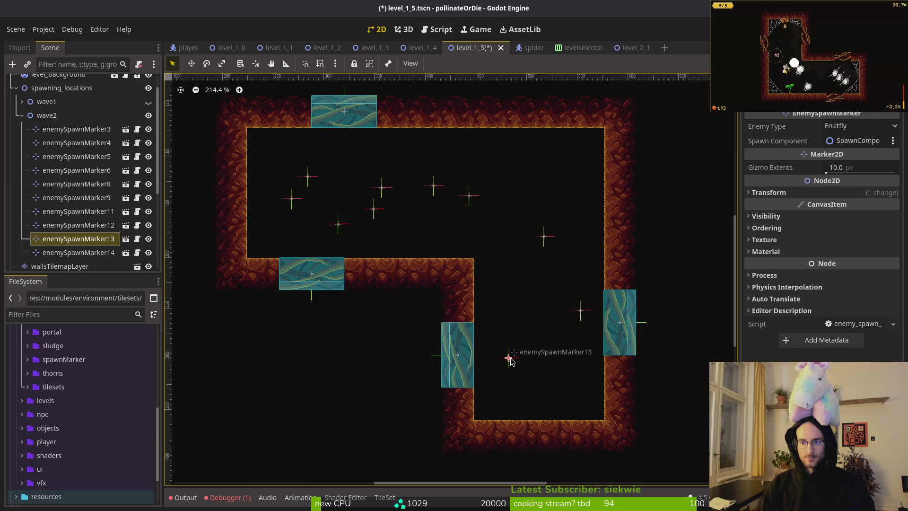
- Rotate enemySpawnMarker13 to 90 degrees and move it against the left wall
left_click(779, 200)
mouse_move(521, 417)
left_mouse_down()
mouse_move(403, 411)
mouse_move(395, 395)
left_mouse_up()
mouse_move(509, 361)
left_mouse_down()
mouse_move(254, 211)
mouse_move(230, 181)
mouse_move(258, 187)
left_mouse_up()
scroll(238, 162, "up", 3)
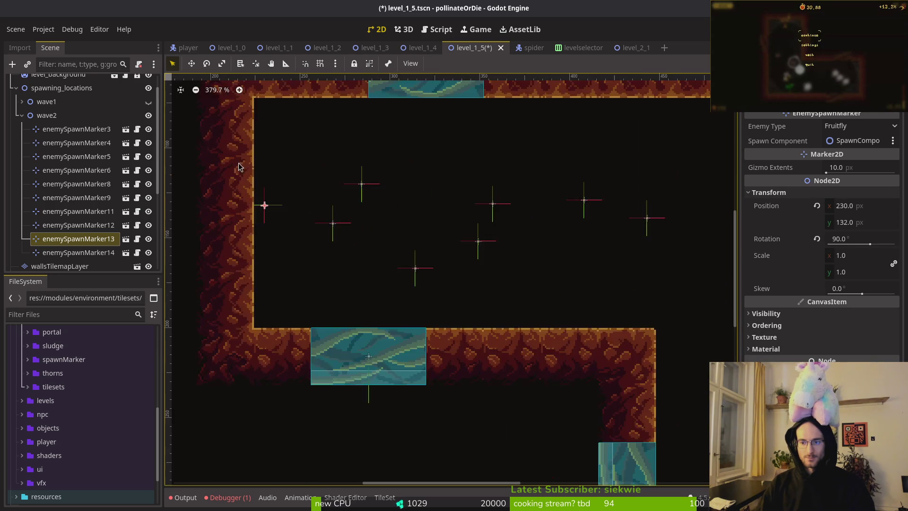
scroll(239, 161, "up", 3)
scroll(415, 240, "up", 3)
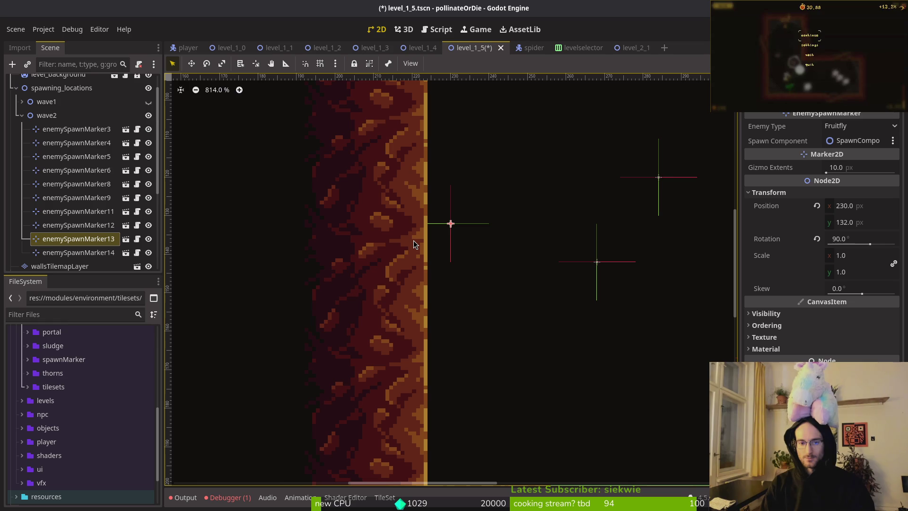
- Nudge enemySpawnMarker13 into place with the arrow keys and save the scene
key("Down")
key("Down")
key("Down")
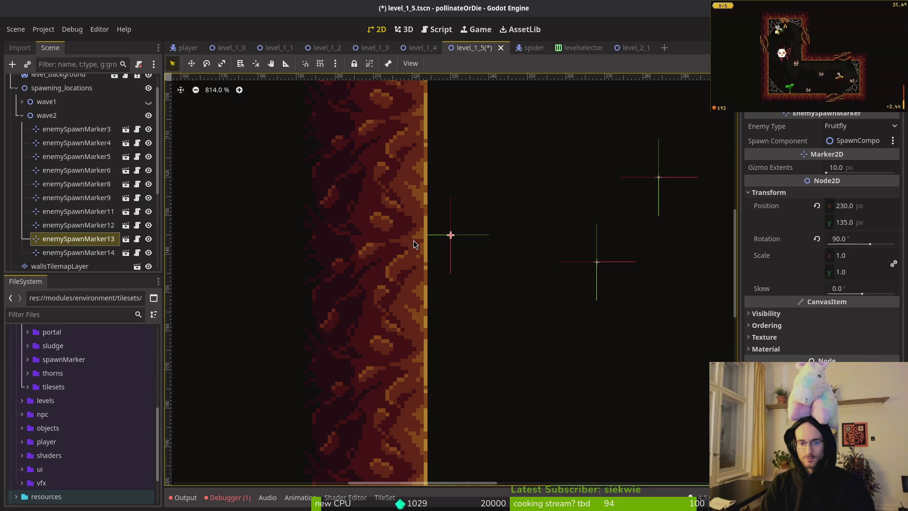
scroll(413, 239, "down", 3)
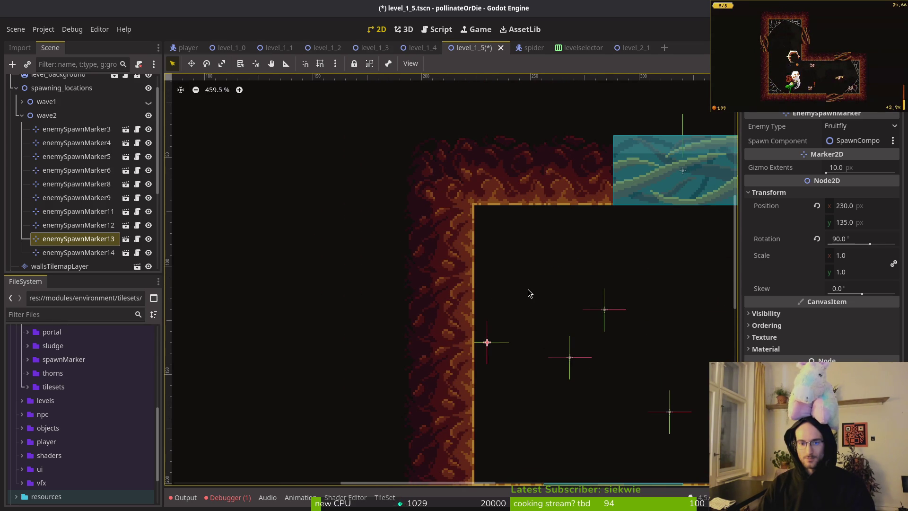
scroll(473, 206, "up", 8)
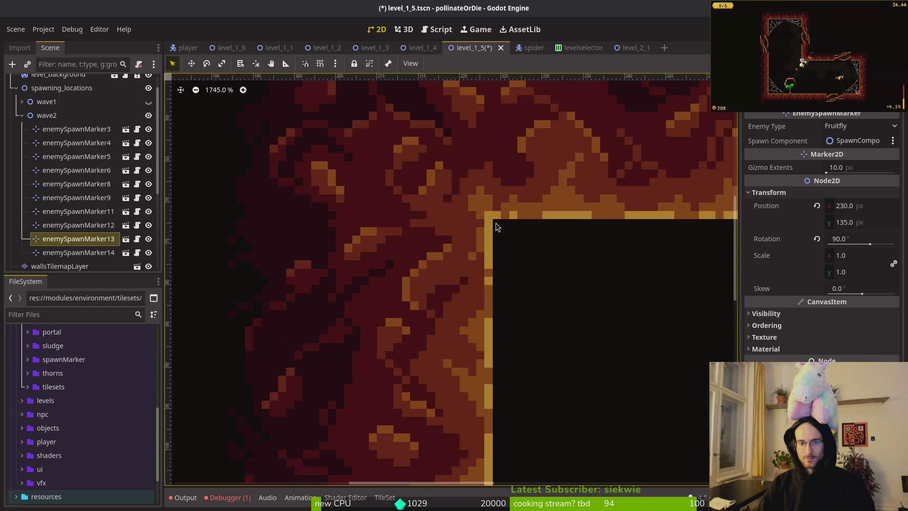
scroll(497, 291, "down", 3)
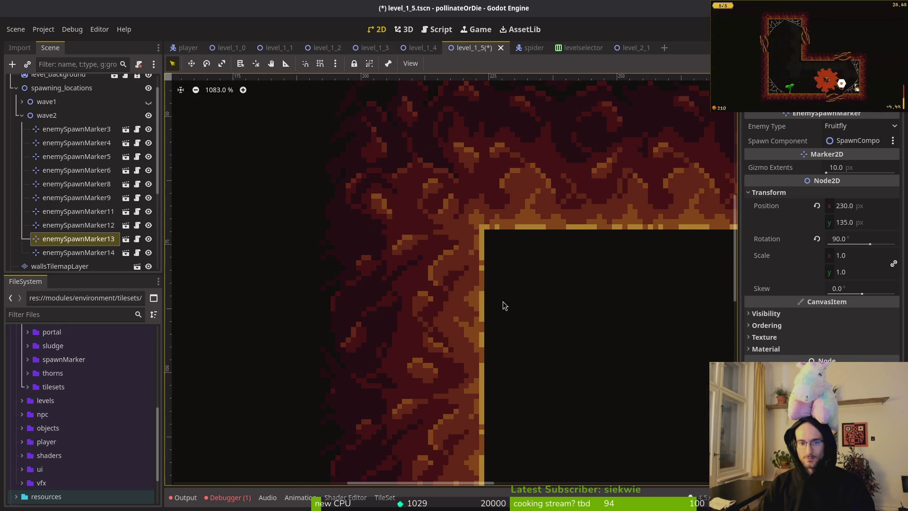
scroll(495, 260, "up", 5)
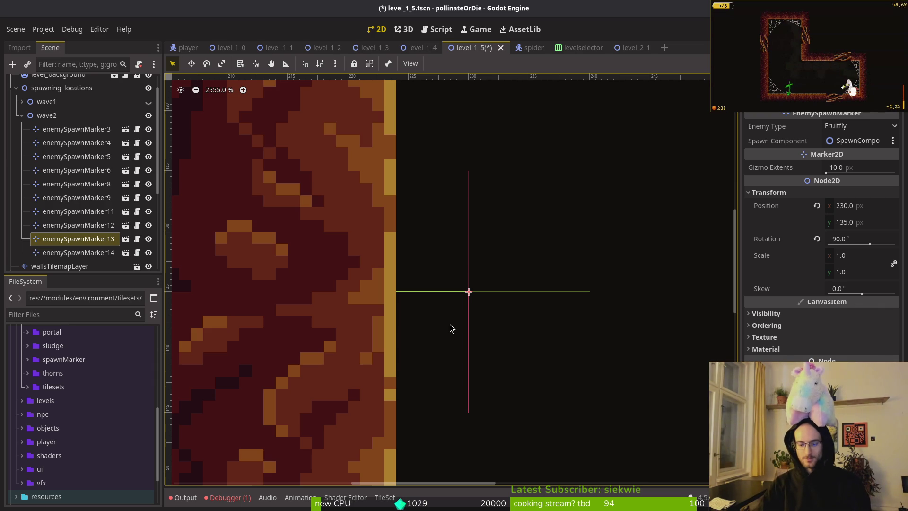
key("Down")
key("Left")
key("Left")
key("Left")
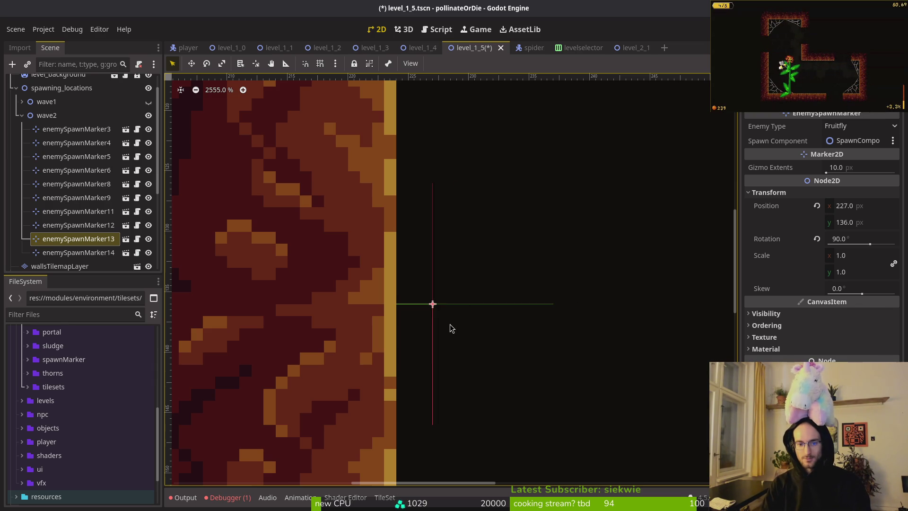
key("Right")
key("Right")
key("Right")
key("Right")
key("ctrl+s")
- Set enemySpawnMarker13's Enemy Type to Mutatedflower and save
scroll(695, 261, "down", 2)
scroll(695, 261, "down", 3)
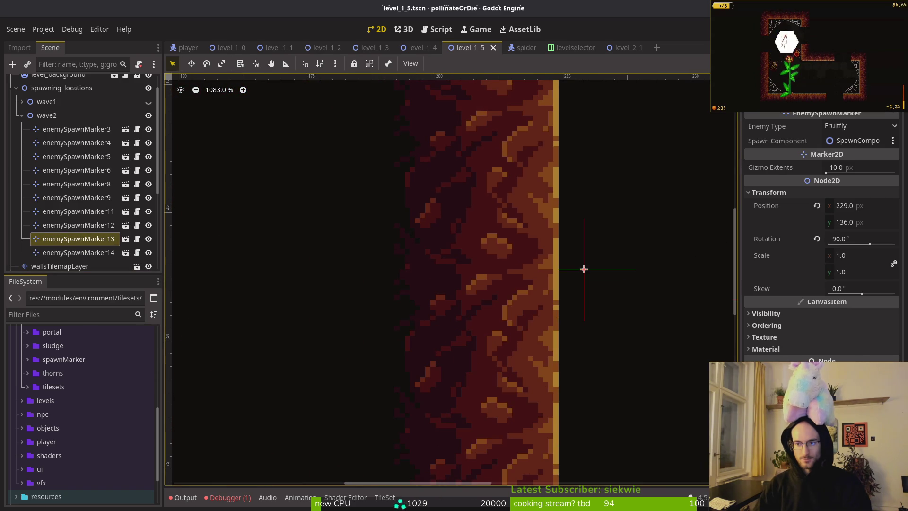
left_click(861, 126)
left_click(846, 179)
scroll(506, 290, "down", 6)
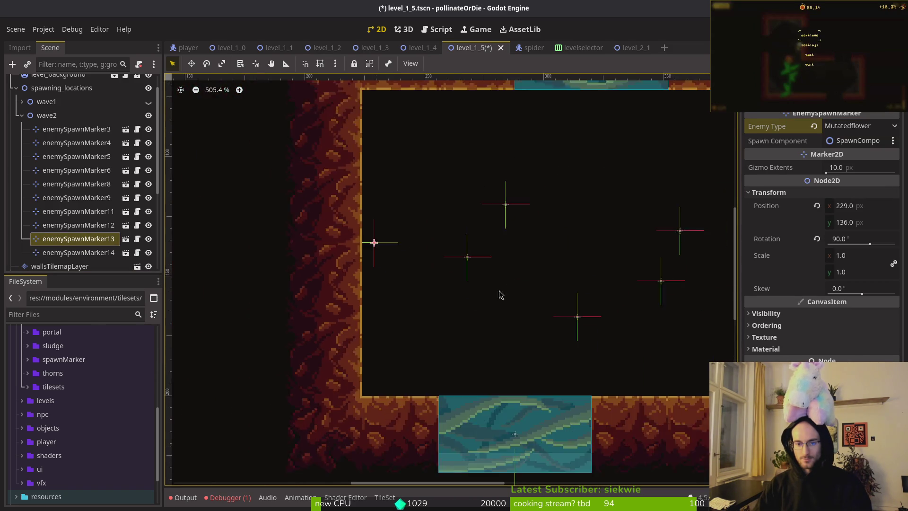
left_click(426, 322)
key("ctrl+s")
- Reposition wave2 markers 5, 11, 6, 12 and 8 around the room
left_click_drag(289, 246, 331, 246)
mouse_move(311, 216)
left_mouse_down()
mouse_move(435, 231)
mouse_move(427, 214)
mouse_move(442, 211)
mouse_move(431, 208)
mouse_move(463, 285)
mouse_move(450, 282)
left_mouse_up()
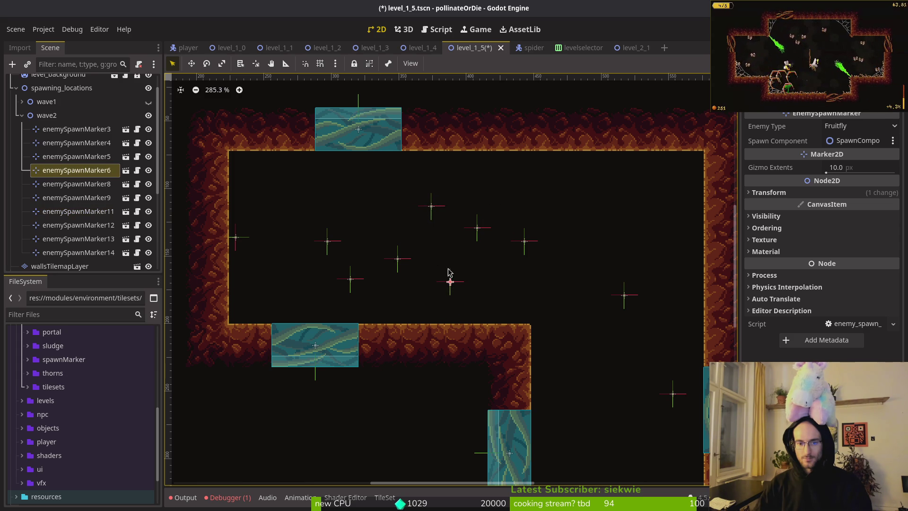
left_click_drag(432, 205, 441, 195)
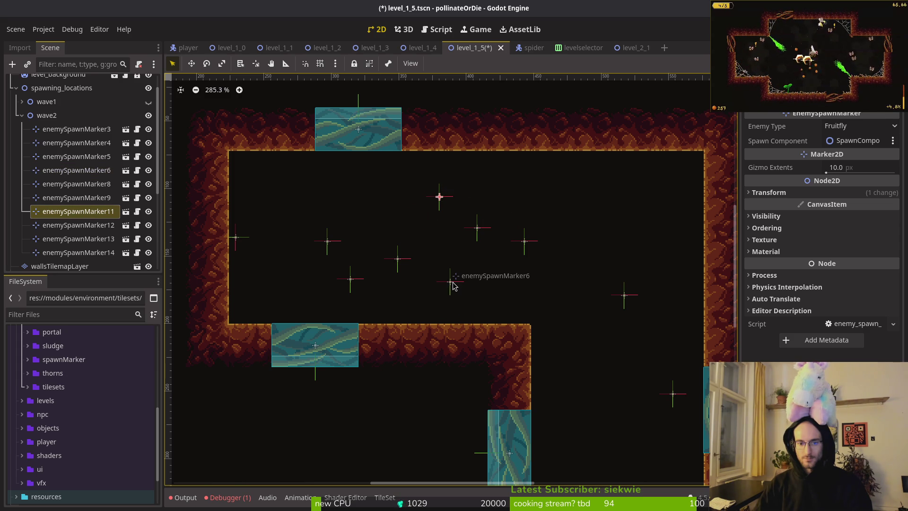
left_click_drag(452, 285, 449, 278)
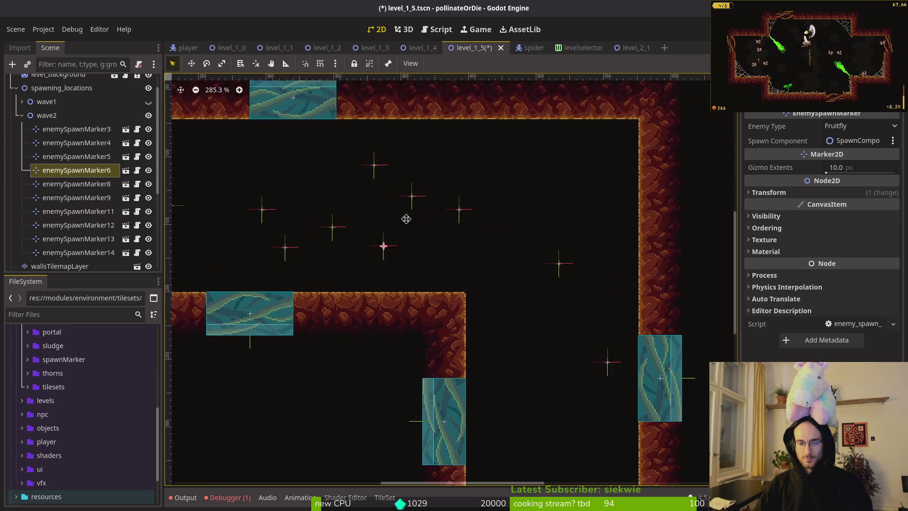
left_click_drag(286, 196, 463, 186)
left_click_drag(512, 232, 505, 234)
- Move marker14 into the lower room and markers 4 and 3 into the lower-right passage
mouse_move(364, 165)
left_mouse_down()
mouse_move(504, 409)
mouse_move(485, 424)
left_mouse_up()
left_click_drag(560, 336, 535, 402)
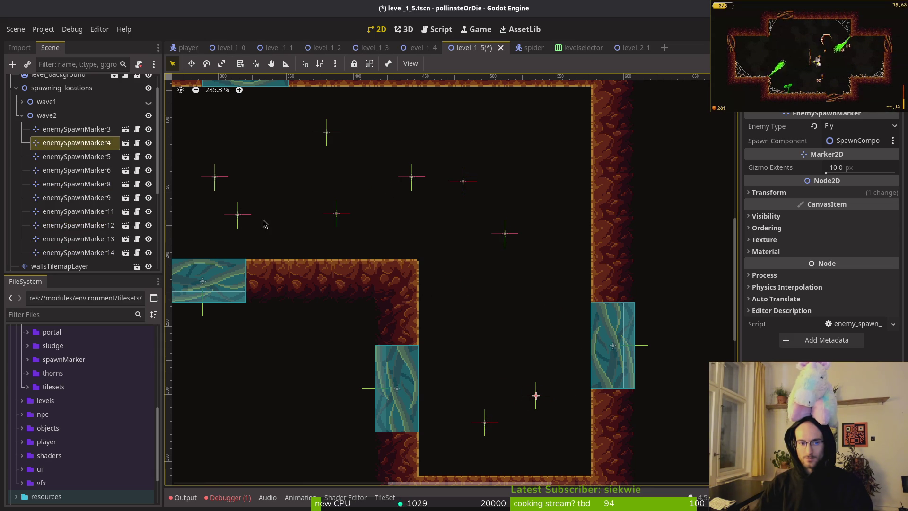
scroll(478, 237, "left", 5)
mouse_move(389, 208)
left_mouse_down()
mouse_move(647, 361)
mouse_move(648, 372)
left_mouse_up()
scroll(567, 314, "up", 3)
scroll(568, 314, "right", 3)
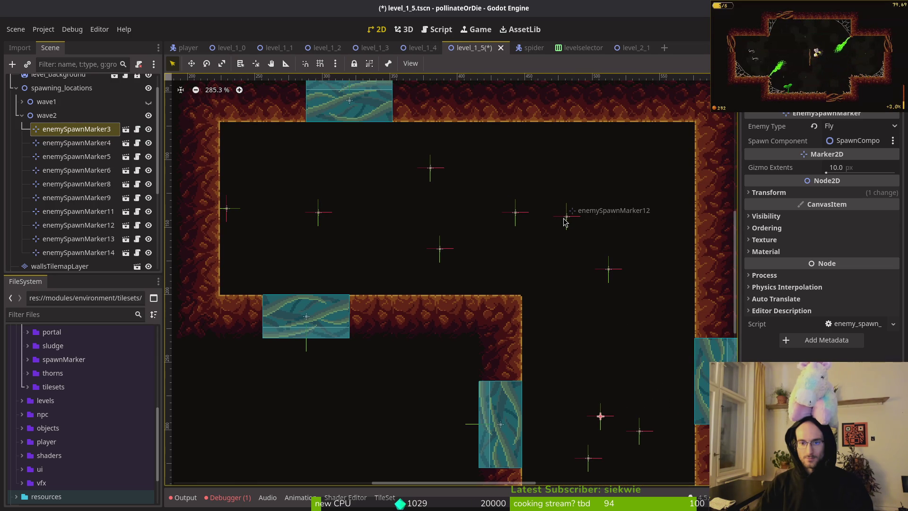
- Delete enemySpawnMarker12 and reposition markers 8 and 3
left_click(564, 221)
key("Delete")
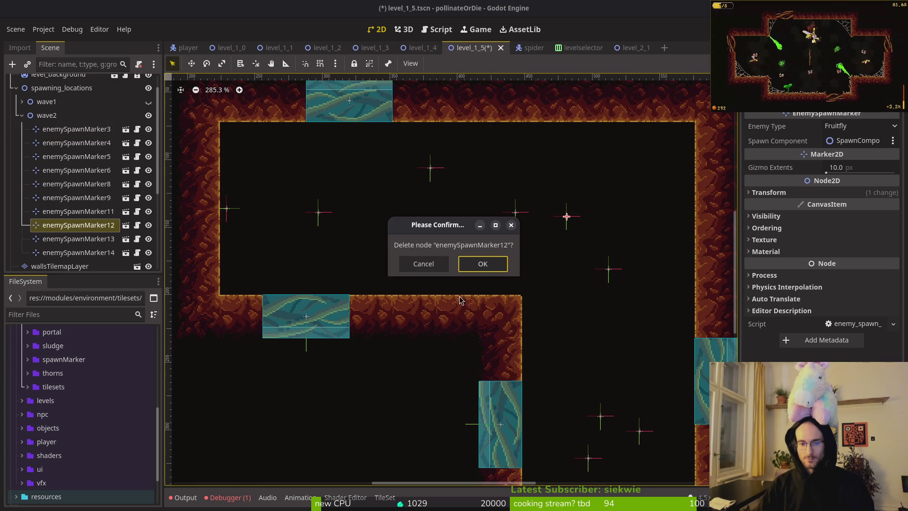
left_click(488, 267)
left_click_drag(557, 229, 559, 265)
left_click_drag(548, 376, 558, 397)
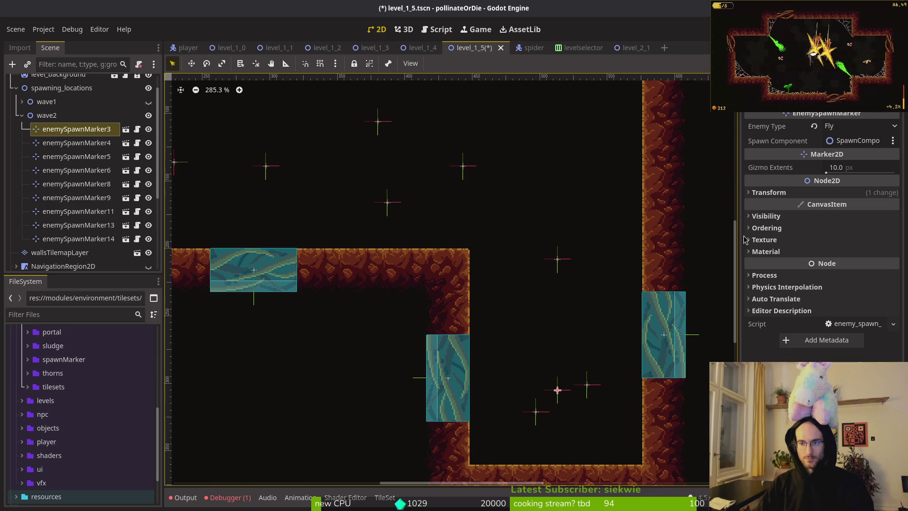
- Set enemySpawnMarker4's Enemy Type to Fruitfly and save
left_click(589, 388)
left_click(536, 412)
left_click(588, 388)
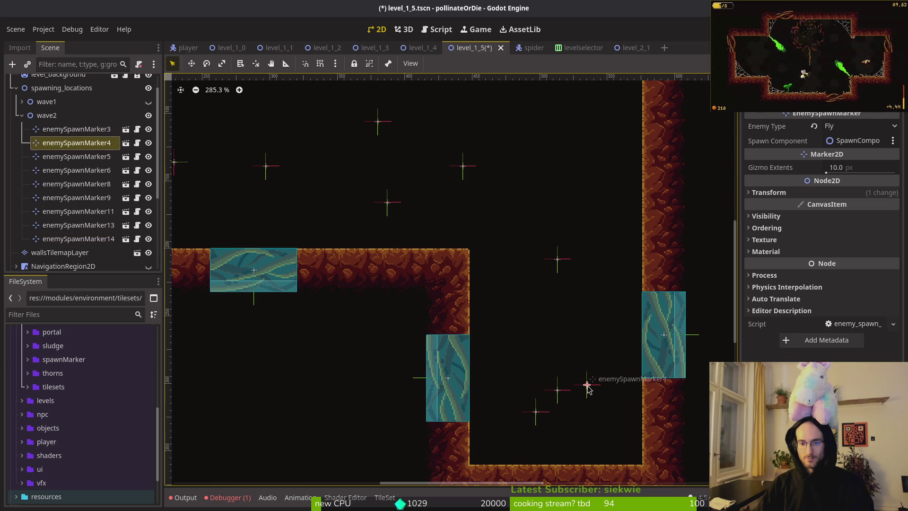
left_click(851, 127)
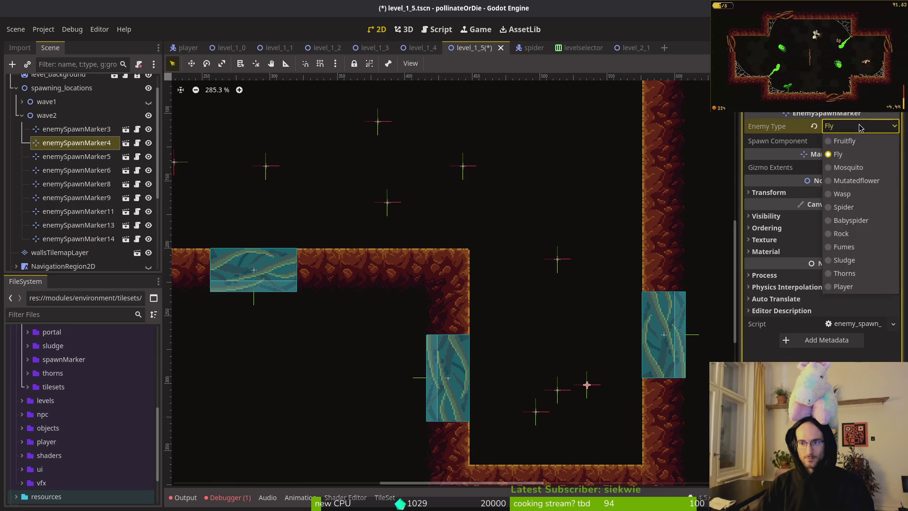
left_click(844, 141)
key("ctrl+s")
- Delete enemySpawnMarker6 from wave2
left_click(556, 261)
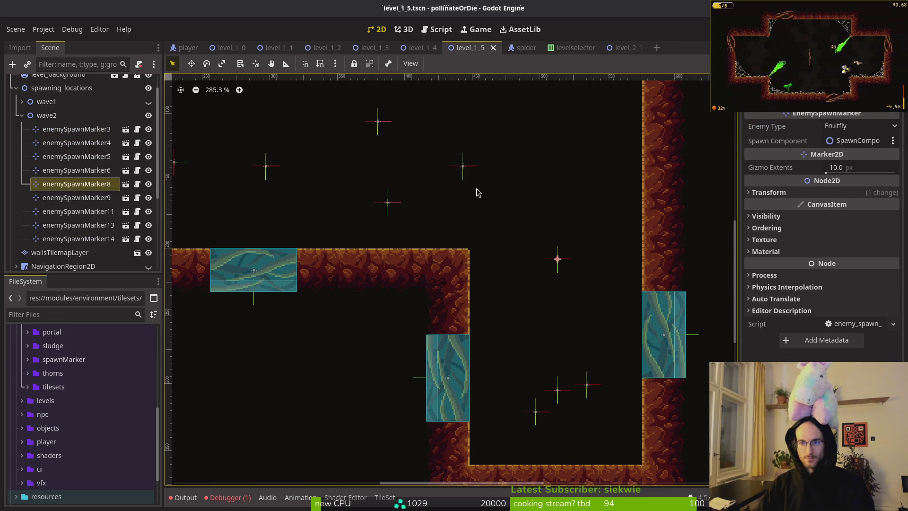
left_click(462, 166)
left_click(385, 204)
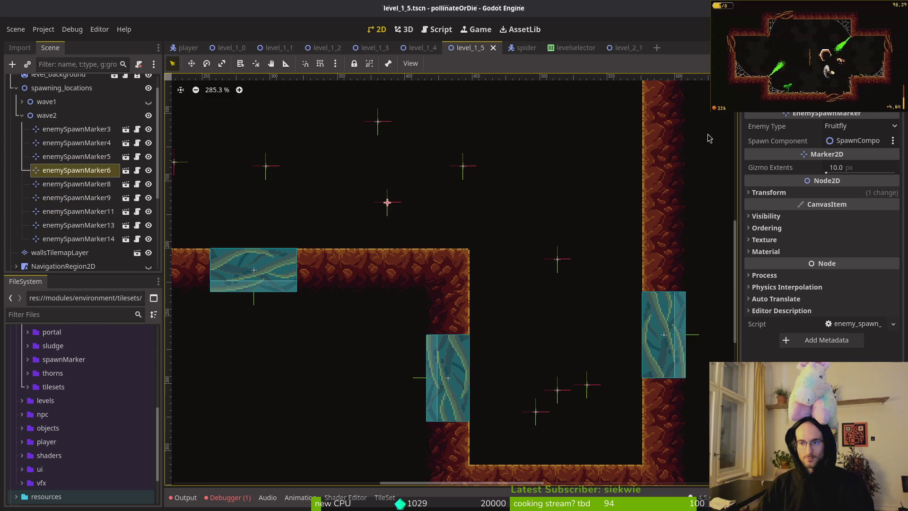
key("Delete")
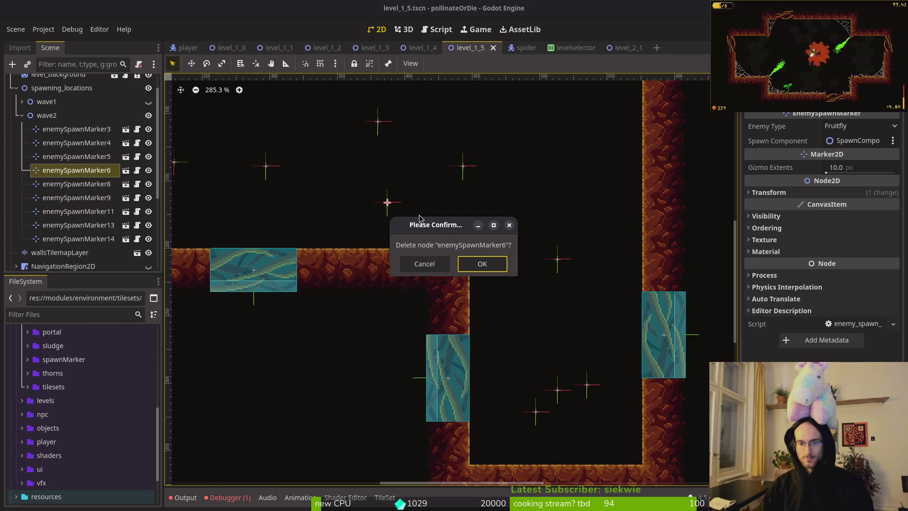
left_click(479, 264)
- Shift markers 11, 8 and 5 slightly and save level_1_5
left_click_drag(378, 122, 377, 159)
left_click_drag(554, 256, 605, 273)
left_click(606, 280)
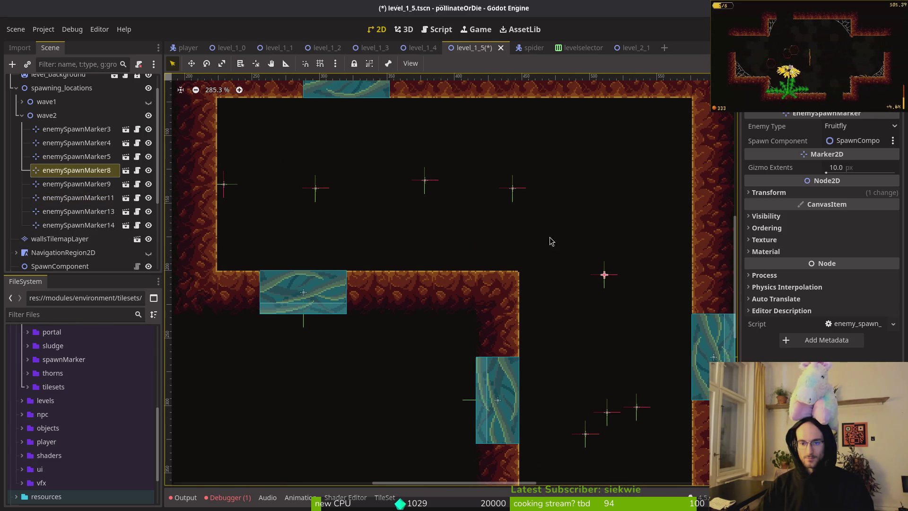
left_click(513, 190)
key("ctrl+s")
left_click_drag(315, 190, 318, 184)
left_click(391, 247)
key("ctrl+s")
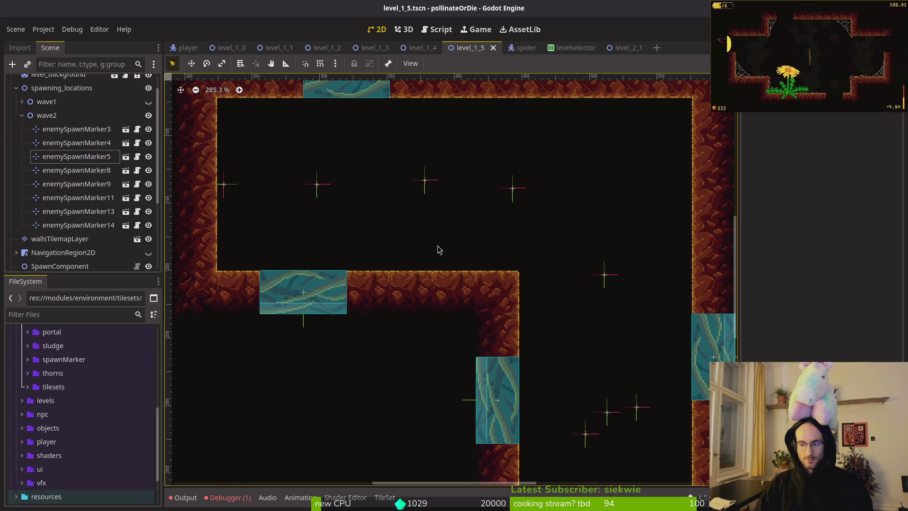
- Collapse wave2 and the spawning group, show the wave1 markers again, and save
scroll(422, 258, "down", 5)
left_click(21, 115)
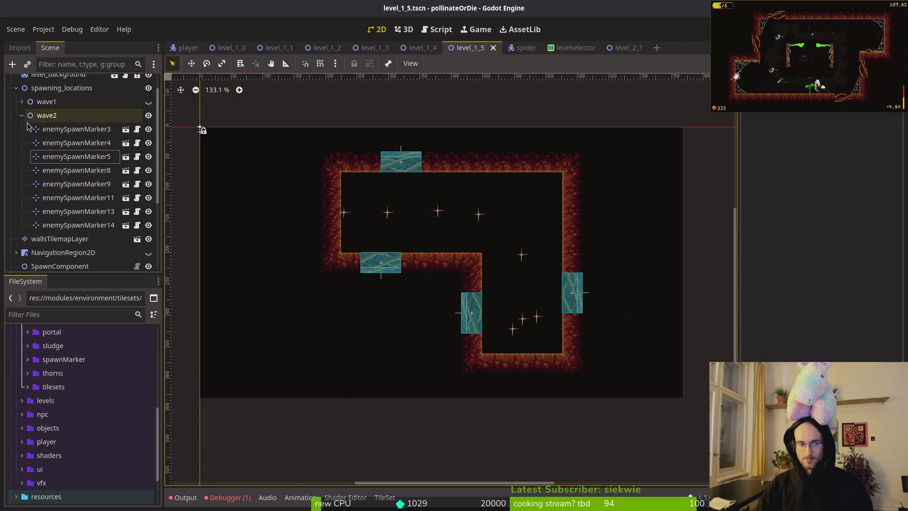
left_click(148, 102)
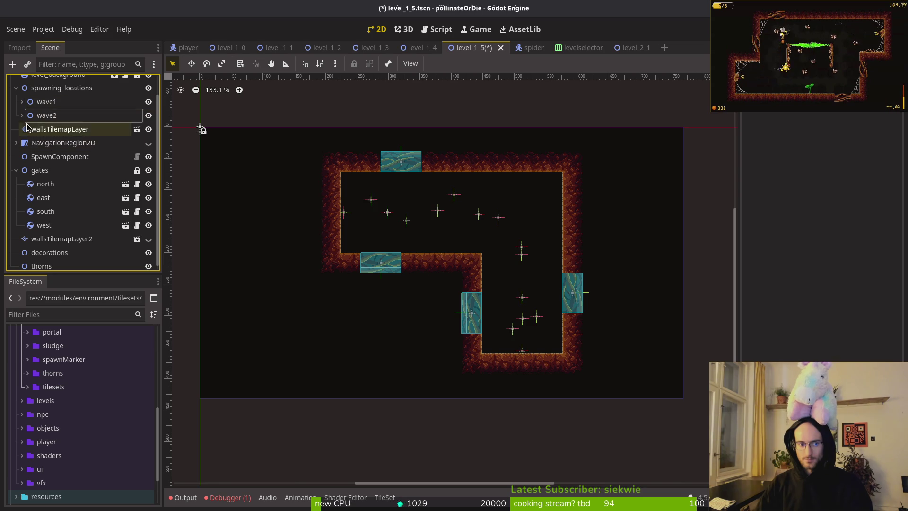
left_click(16, 89)
key("ctrl+s")
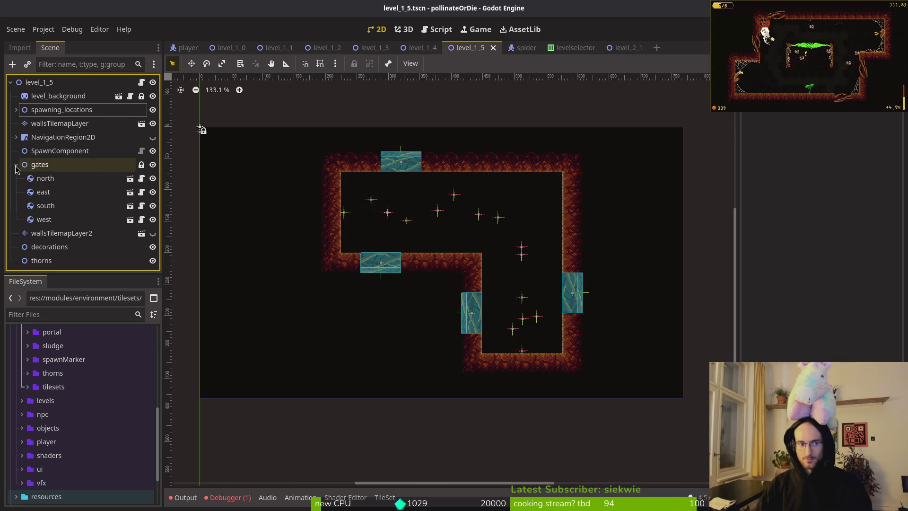
- Delete the wallsTilemapLayer2 node, save level_1_5, and open level_1_4
left_click(16, 165)
left_click(52, 178)
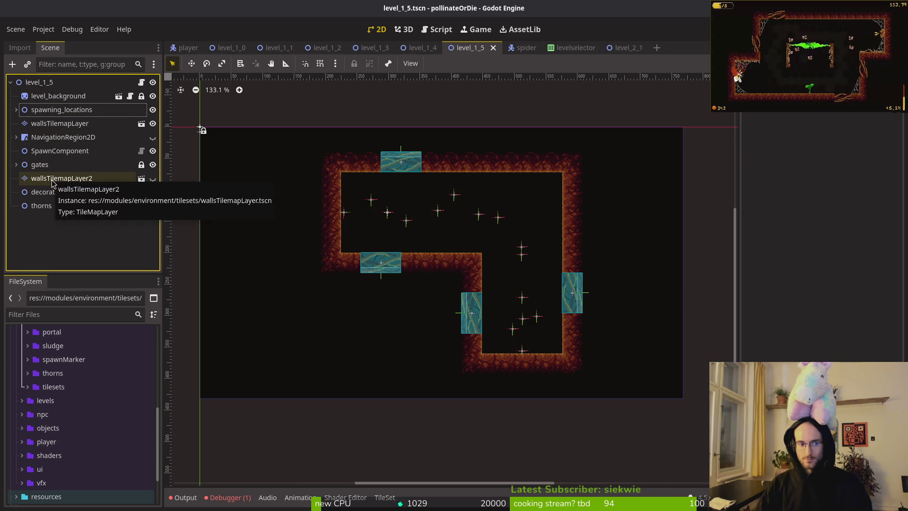
key("Delete")
key("Return")
left_click(56, 182)
left_click(57, 213)
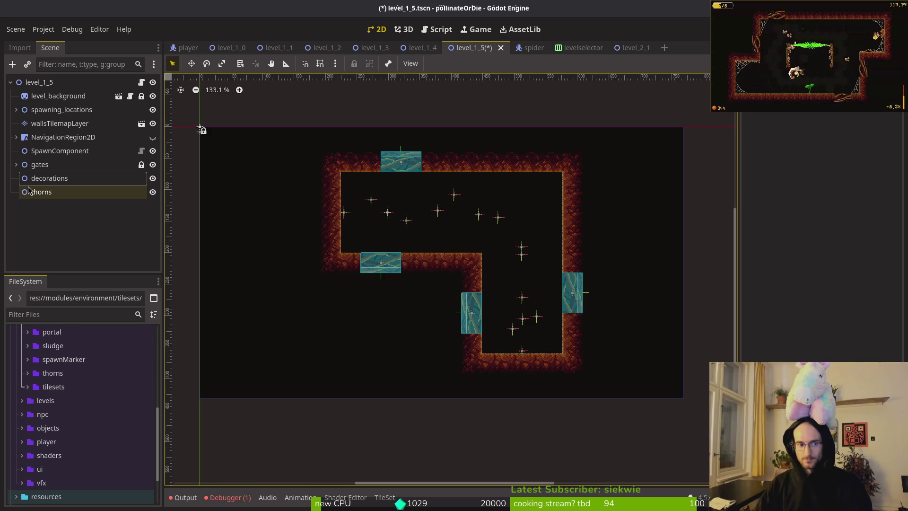
key("ctrl+s")
left_click(428, 52)
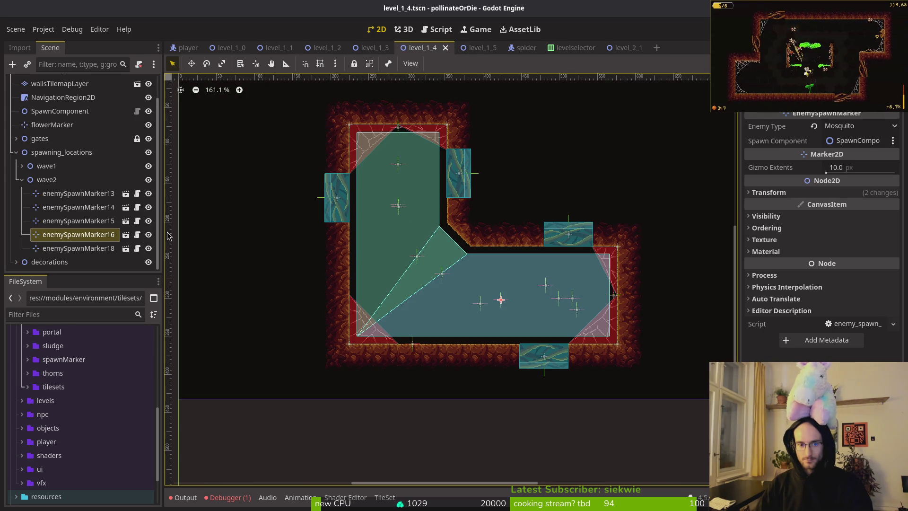
- In level_1_4, select the five web decorations web1x2 through web1x4
left_click(21, 180)
left_click(16, 193)
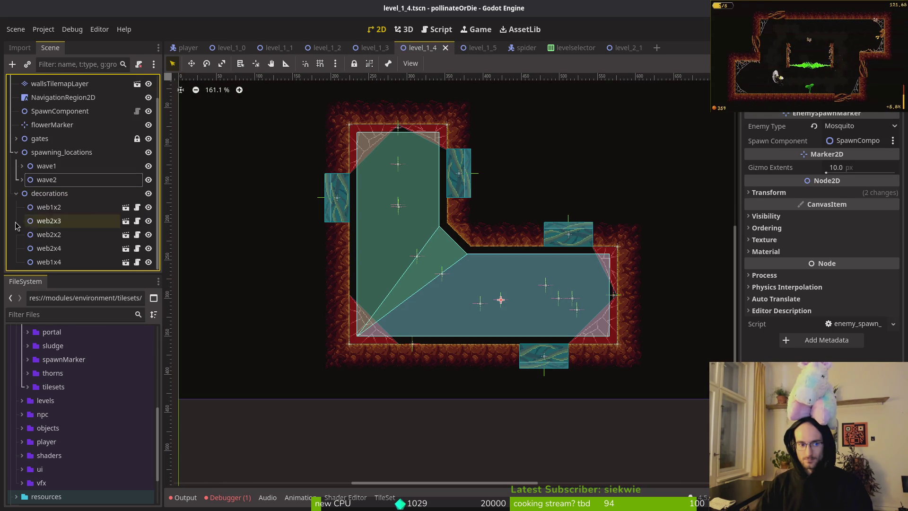
left_click(49, 207)
left_click(95, 262, "shift")
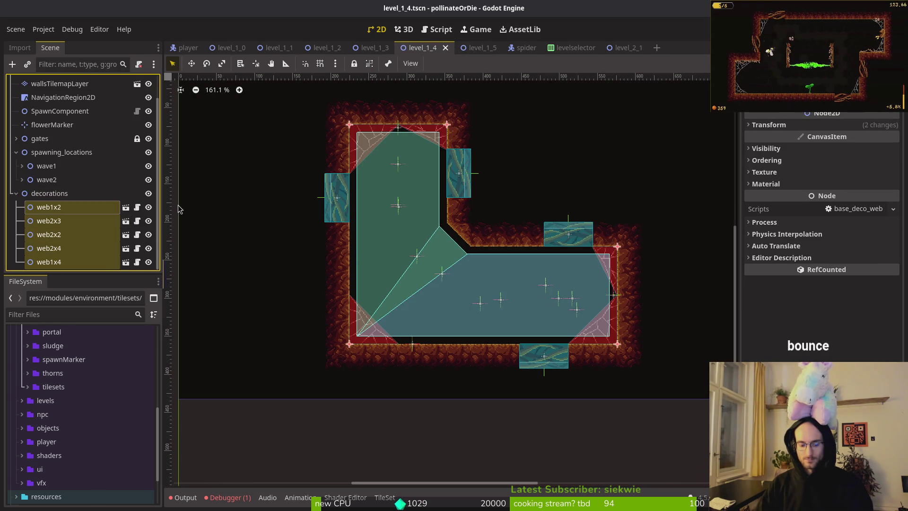
- Paste the five webs into level_1_5's decorations node and save
left_click(470, 48)
left_click(81, 192)
left_click(50, 178)
key("ctrl+v")
left_click(360, 242)
key("ctrl+s")
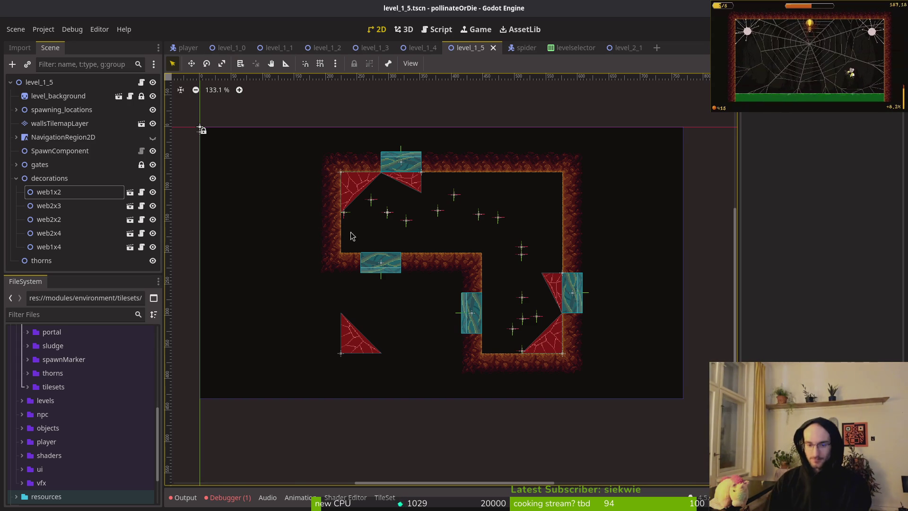
- Rotate the first web triangle by -90 degrees, nudge it into a wall corner and save
scroll(505, 293, "up", 4)
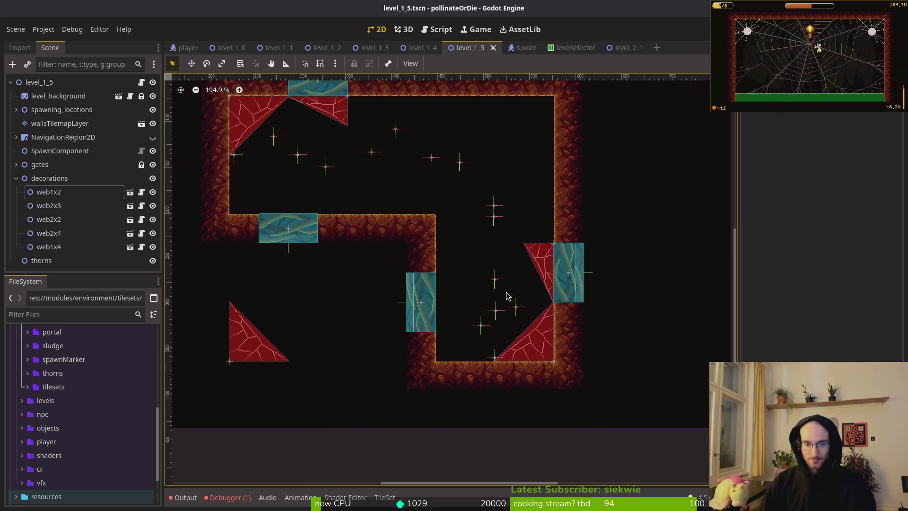
left_click(355, 124)
mouse_move(354, 124)
left_mouse_down()
mouse_move(416, 202)
mouse_move(550, 73)
mouse_move(478, 324)
left_mouse_up()
mouse_move(496, 326)
left_mouse_down()
mouse_move(635, 325)
mouse_move(584, 183)
mouse_move(516, 293)
left_mouse_up()
scroll(473, 298, "up", 8)
mouse_move(491, 255)
left_mouse_down()
mouse_move(482, 284)
mouse_move(453, 285)
left_mouse_up()
scroll(466, 287, "up", 2)
key("ctrl+s")
- Shift web2x4 slightly up-right and move and rotate web1x2 toward the upper-left corner
scroll(460, 283, "down", 10)
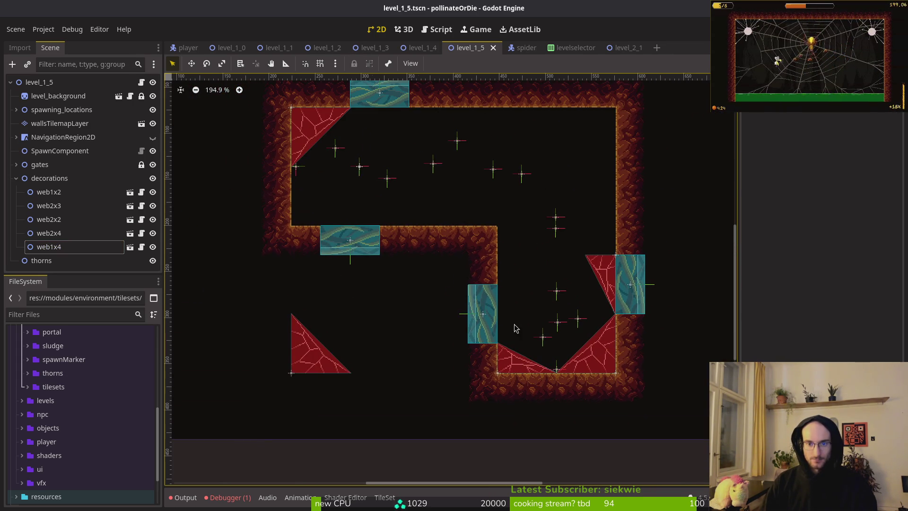
left_click(293, 360)
mouse_move(294, 370)
left_mouse_down()
mouse_move(340, 293)
mouse_move(304, 359)
left_mouse_up()
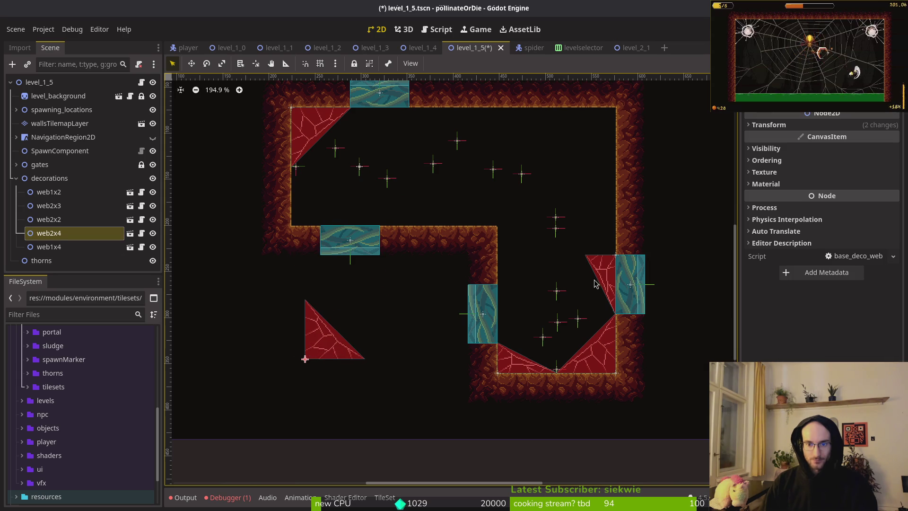
left_click(595, 272)
mouse_move(595, 272)
left_mouse_down()
mouse_move(310, 188)
mouse_move(227, 125)
mouse_move(363, 122)
mouse_move(346, 116)
mouse_move(331, 119)
mouse_move(288, 254)
mouse_move(280, 243)
left_mouse_up()
- Fit web2x4 into the upper-right corner, clear the selection and save level_1_5
scroll(340, 179, "up", 6)
scroll(287, 250, "up", 2)
scroll(290, 249, "down", 6)
mouse_move(308, 369)
left_mouse_down()
mouse_move(525, 217)
mouse_move(454, 199)
mouse_move(400, 203)
mouse_move(424, 231)
left_mouse_up()
mouse_move(519, 222)
left_mouse_down()
mouse_move(594, 185)
mouse_move(594, 169)
left_mouse_up()
scroll(593, 185, "up", 3)
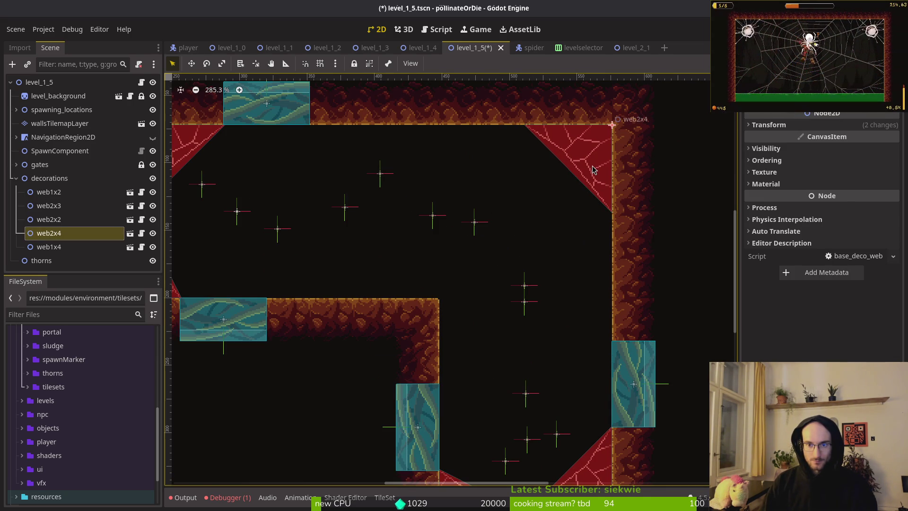
left_click(572, 180)
key("ctrl+s")
scroll(533, 218, "down", 5)
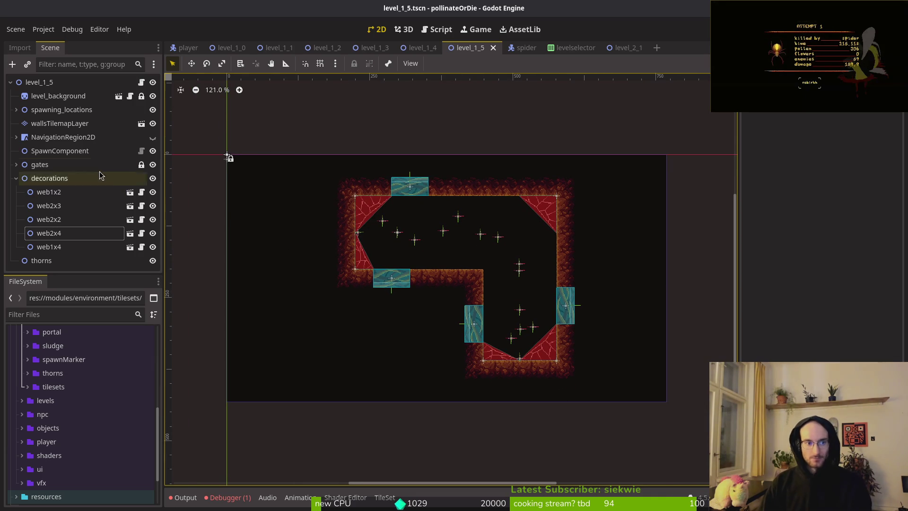
- Select level_background, then try the game's settings panel and start its tutorial from the title menu
left_click(56, 96)
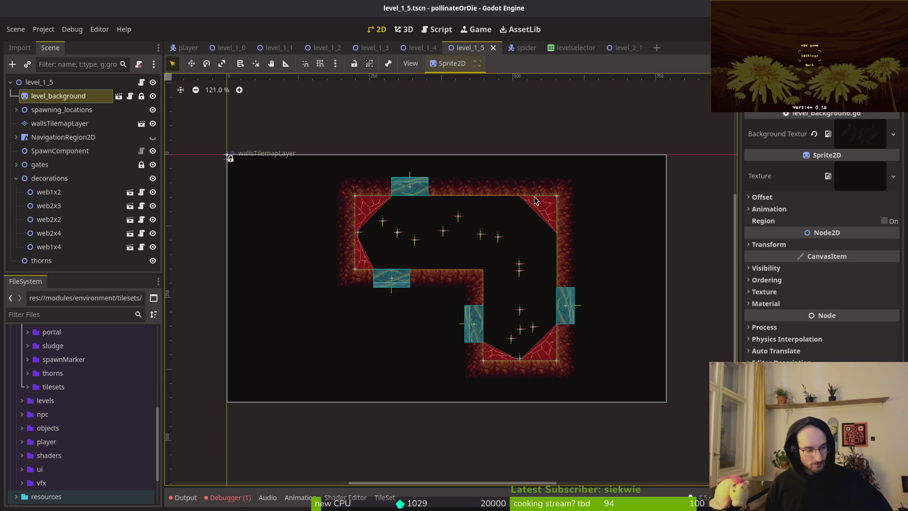
key("Return")
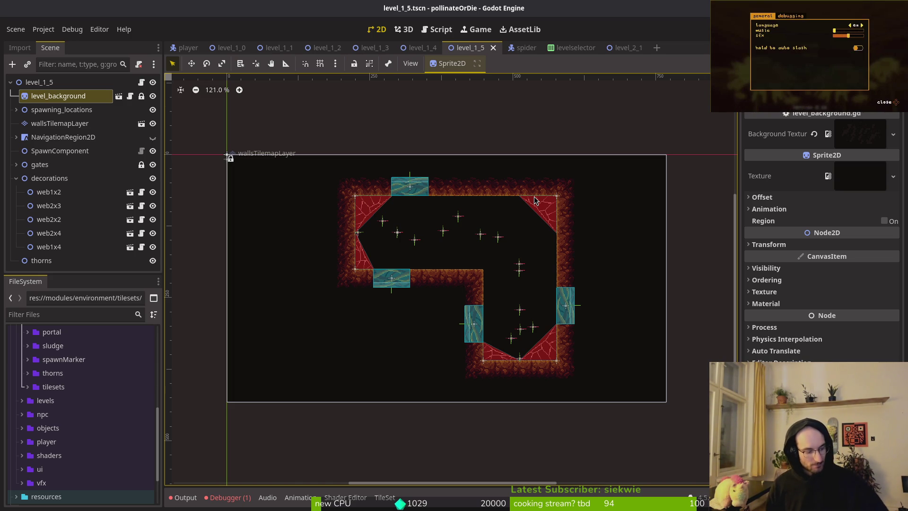
key("Escape")
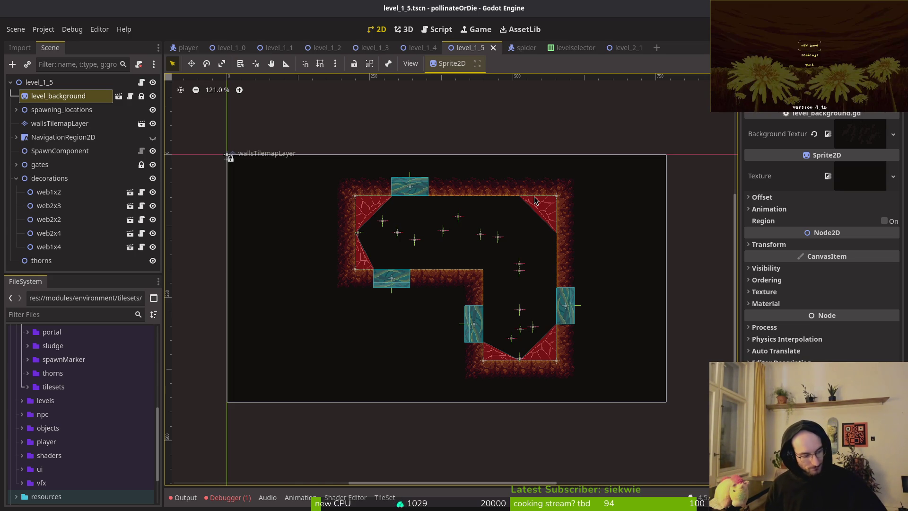
key("Return")
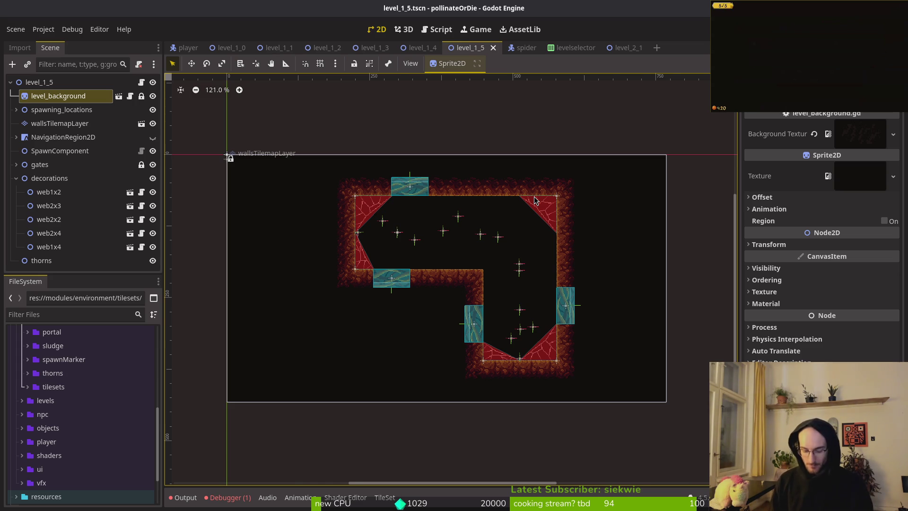
- Clear the node selection, collapse the decorations group and switch to level_1_0
scroll(534, 200, "up", 1)
left_click(245, 305)
scroll(245, 305, "down", 5)
left_click(16, 178)
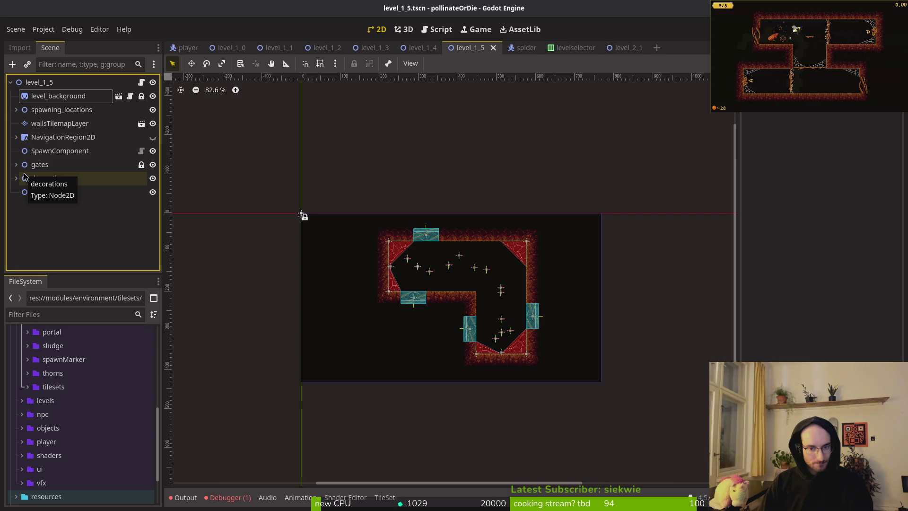
scroll(464, 243, "down", 1)
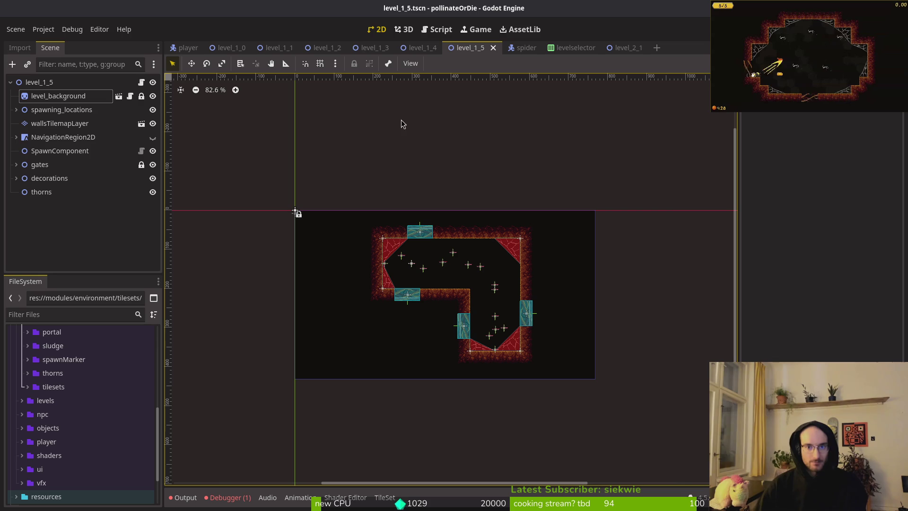
left_click(231, 47)
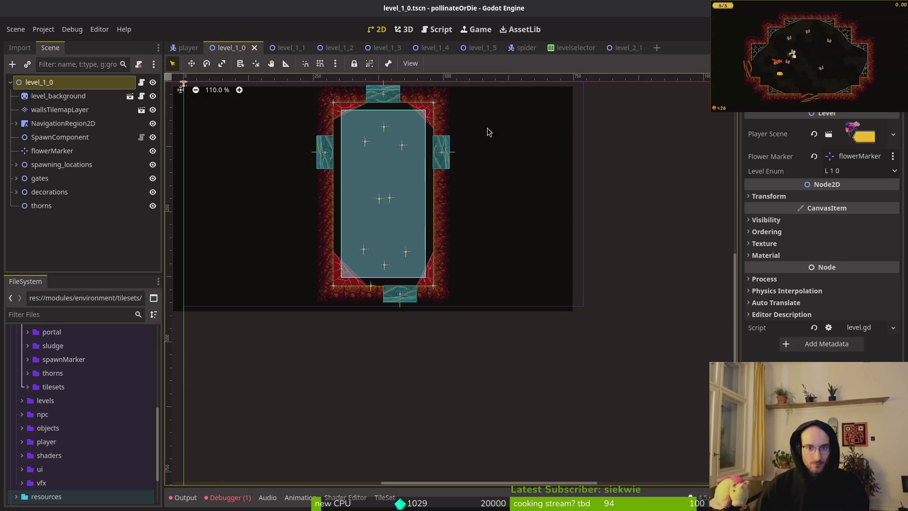
- Create a new 2D scene with root named level_1_6 and save it as level_1_6.tscn
left_click(480, 47)
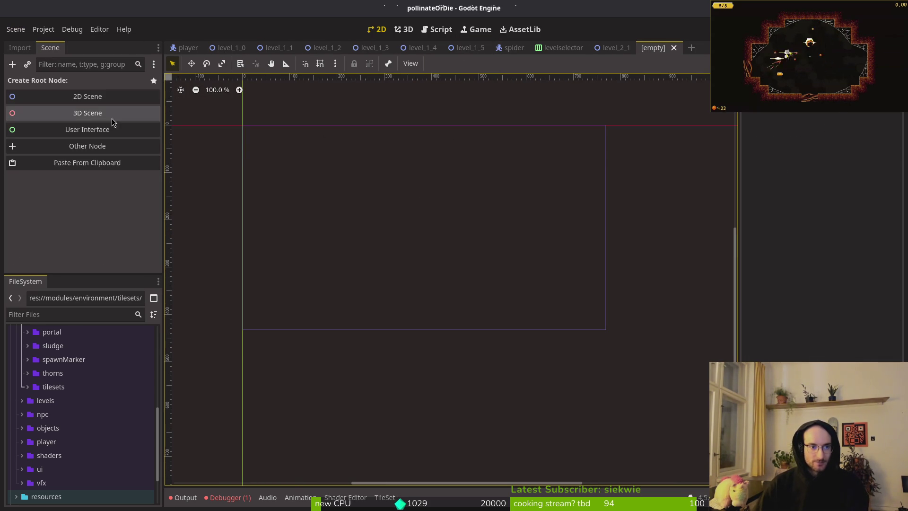
left_click(90, 97)
double_click(48, 79)
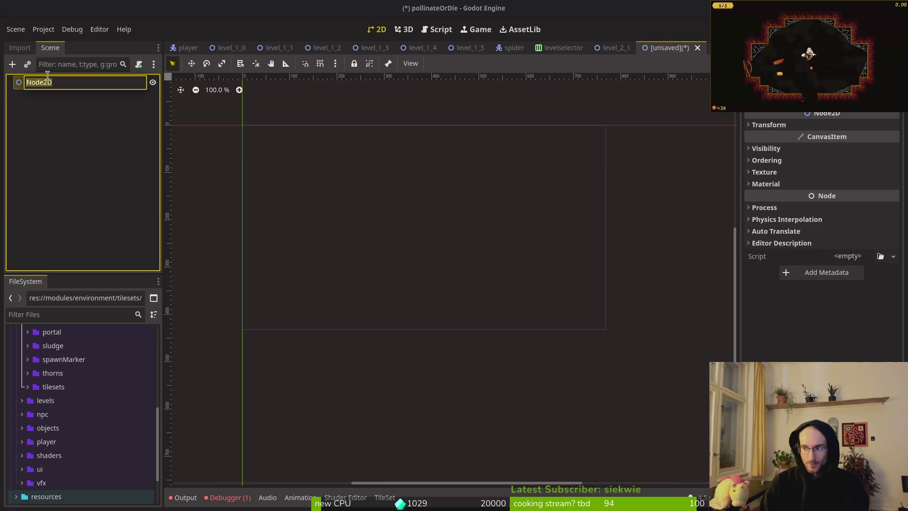
key("BackSpace")
type("level_1_6")
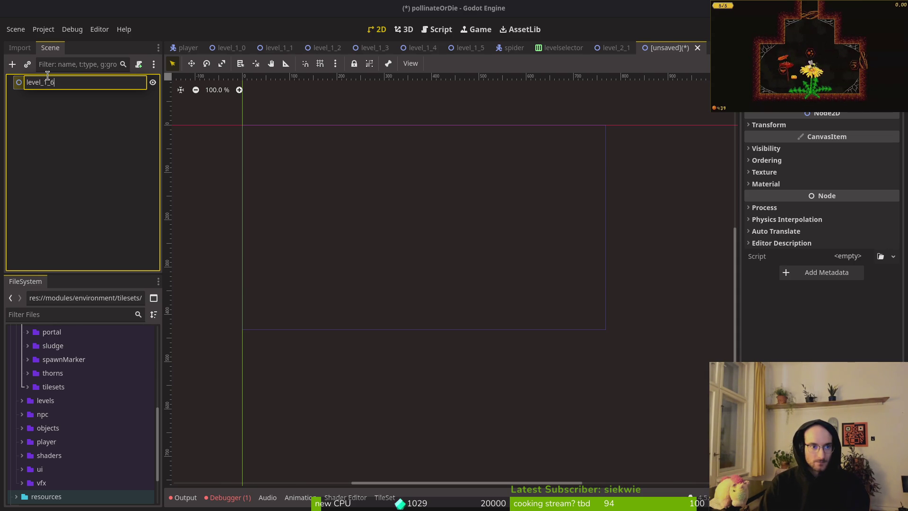
key("Return")
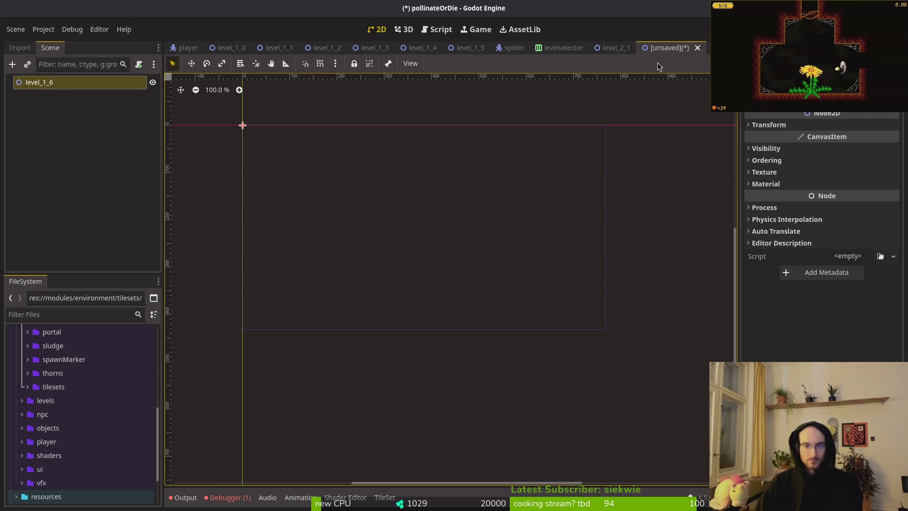
key("ctrl+s")
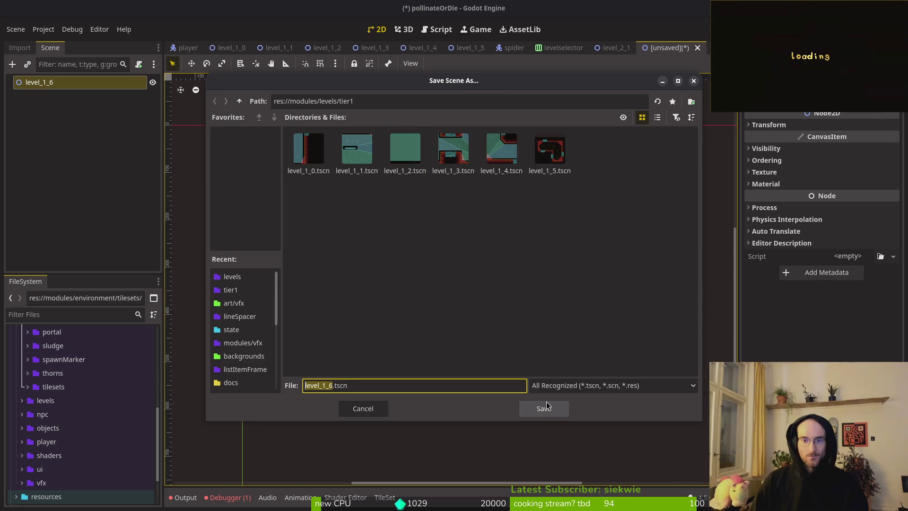
left_click(544, 408)
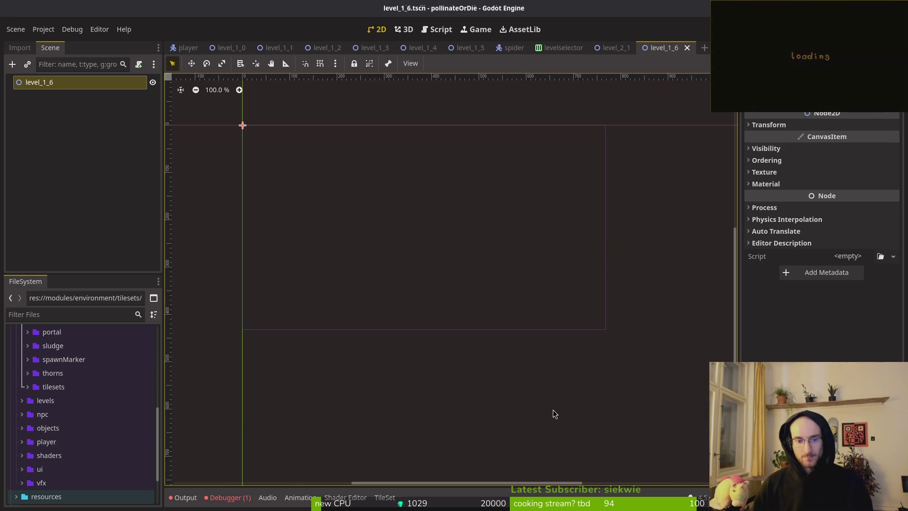
- Show the debugger errors, then set level_2_1's Level Enum to L 2 1
left_click(228, 497)
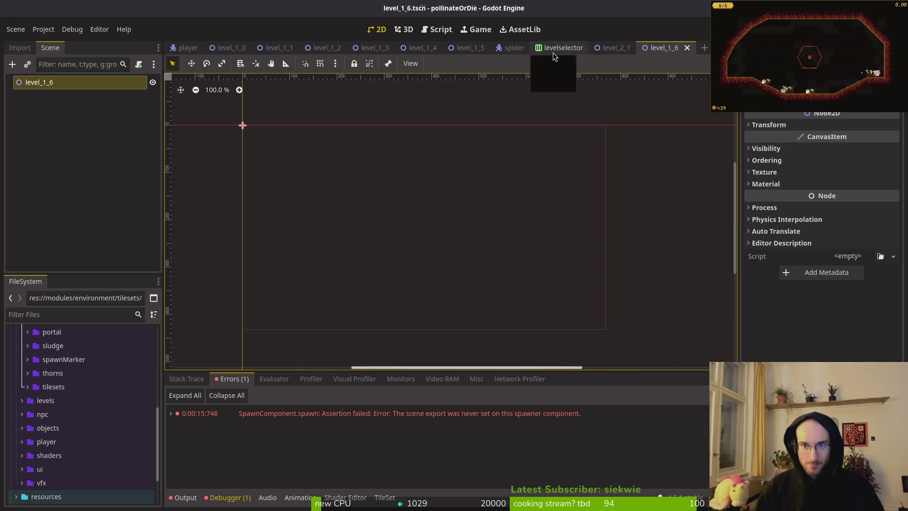
left_click(624, 49)
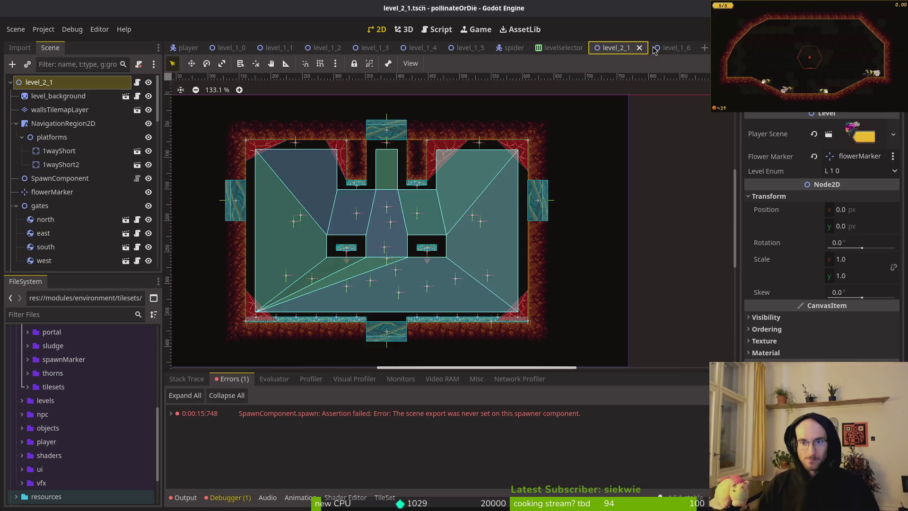
left_click(856, 171)
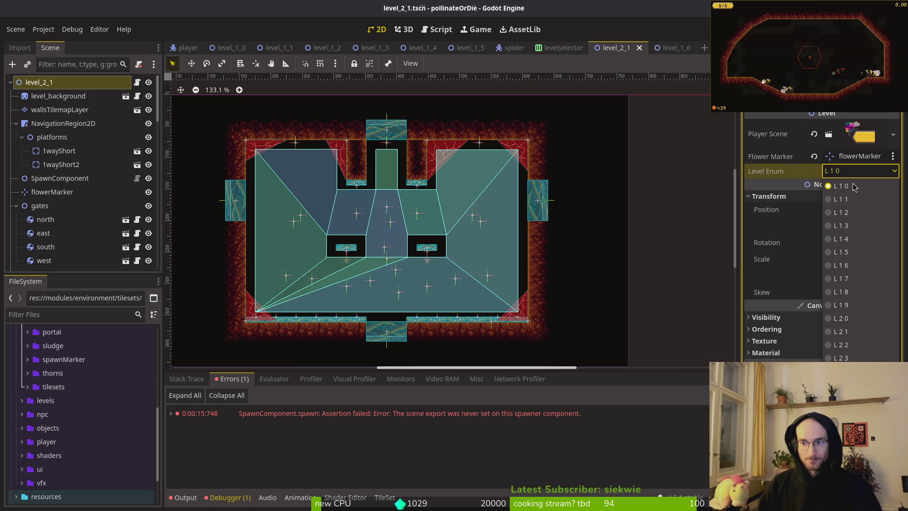
left_click(854, 332)
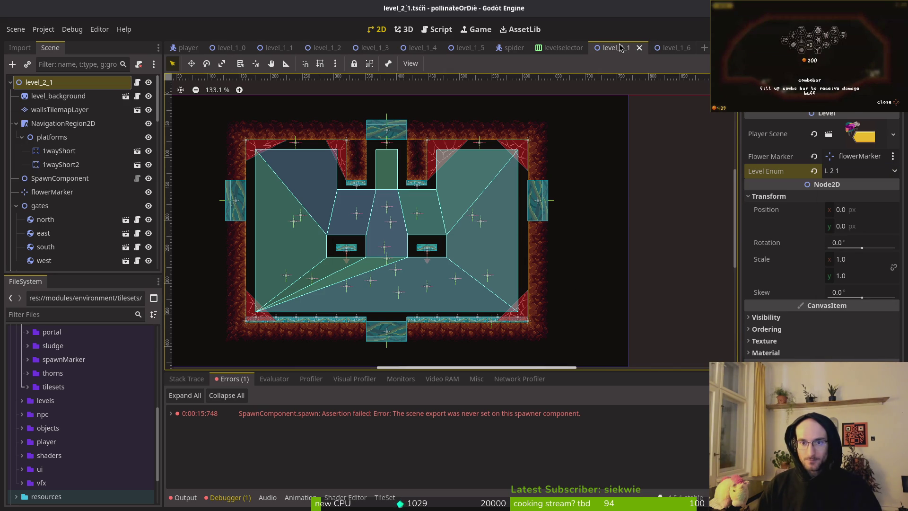
- Close level_2_1 and assign the player scene as level_1_5's Player Scene
left_click(639, 48)
left_click(468, 48)
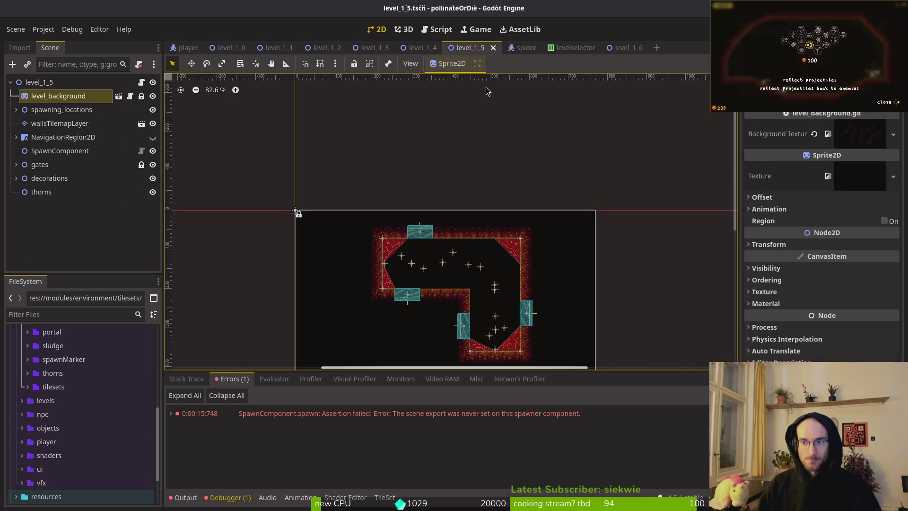
left_click(96, 83)
left_click(847, 126)
left_click(868, 172)
left_click(306, 136)
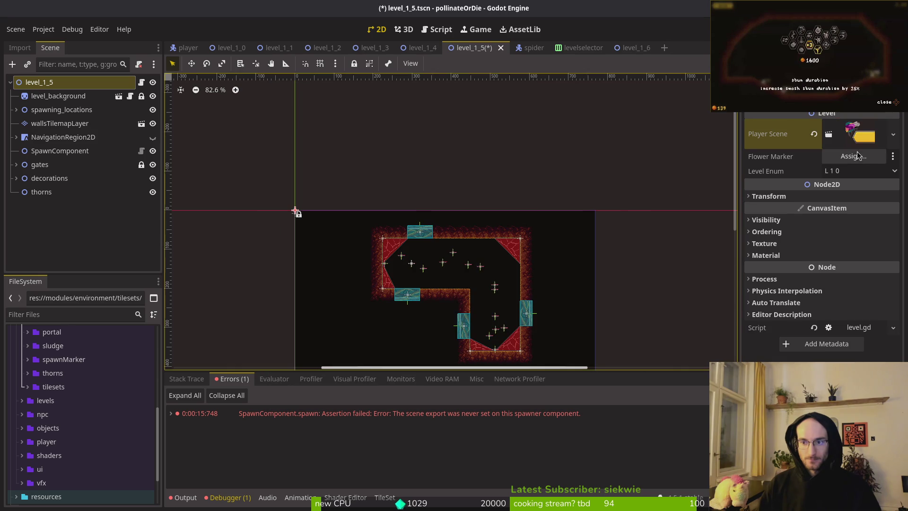
- Cancel the Flower Marker picker without assigning a marker, then view level_1_4
left_click(854, 156)
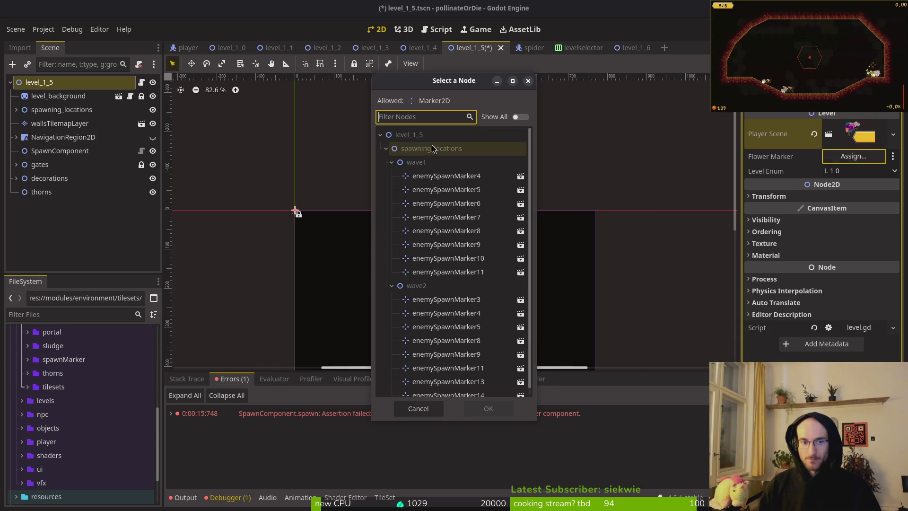
left_click(386, 149)
left_click(532, 81)
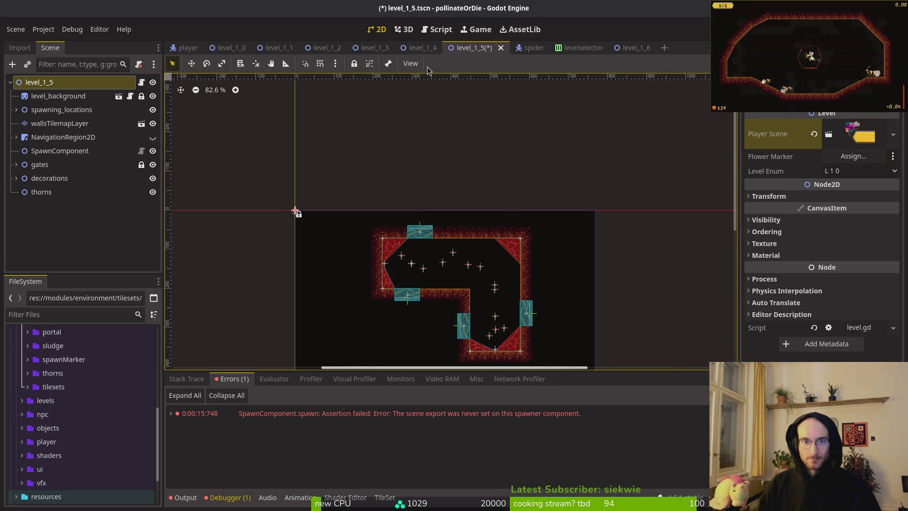
scroll(449, 222, "down", 3)
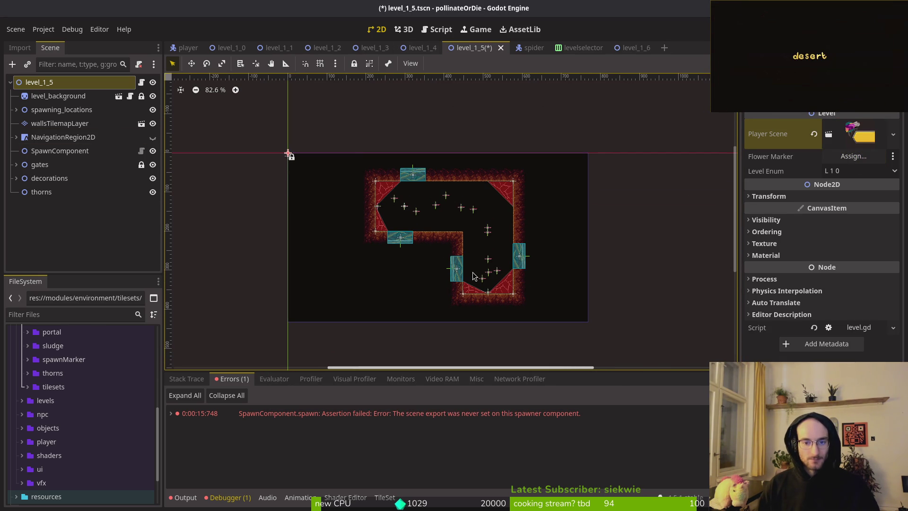
scroll(473, 275, "up", 5)
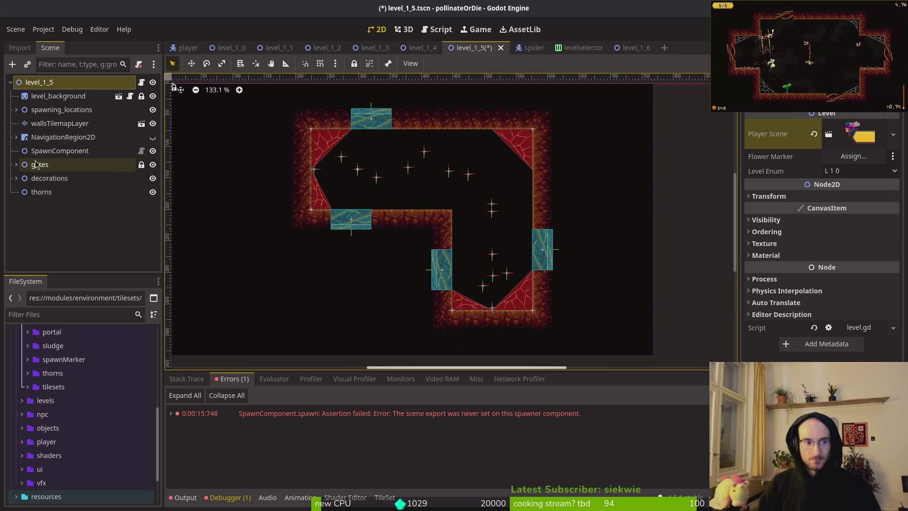
left_click(412, 47)
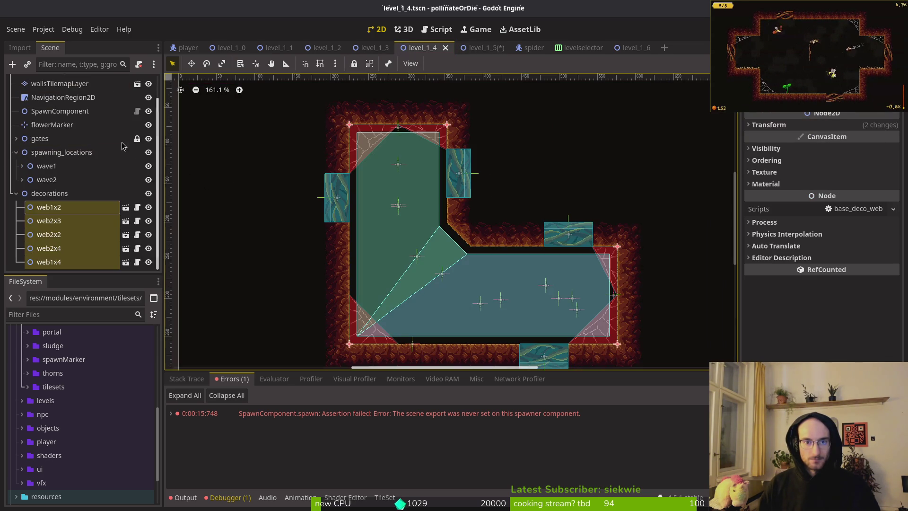
- Bring flowerMarker into level_1_5 and move it down past wallsTilemapLayer and NavigationRegion2D
left_click(52, 125)
left_click(487, 47)
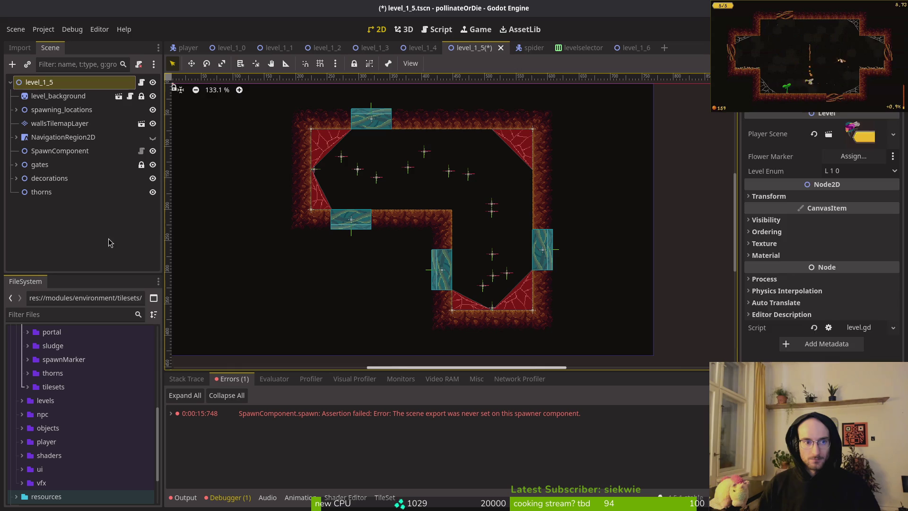
left_click(71, 207)
mouse_move(55, 124)
left_mouse_down()
mouse_move(78, 175)
mouse_move(71, 185)
mouse_move(56, 171)
left_mouse_up()
left_click(62, 116)
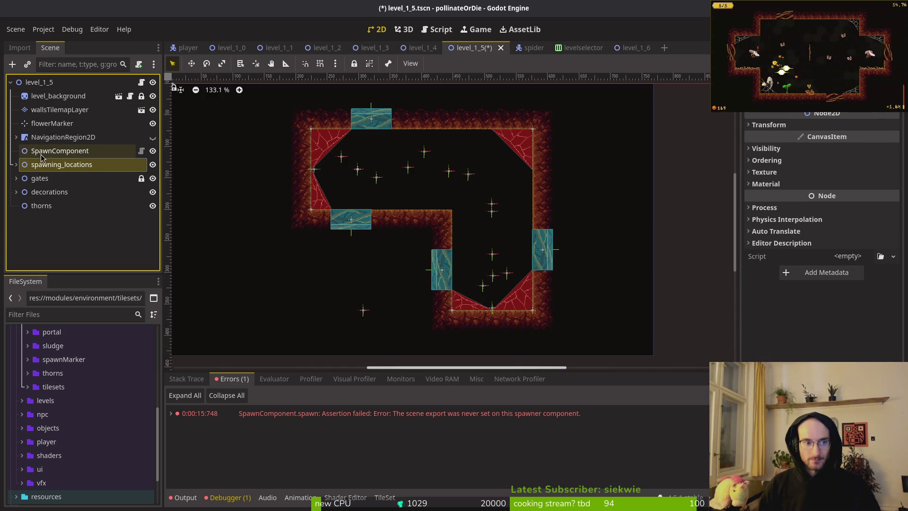
left_click_drag(47, 124, 53, 149)
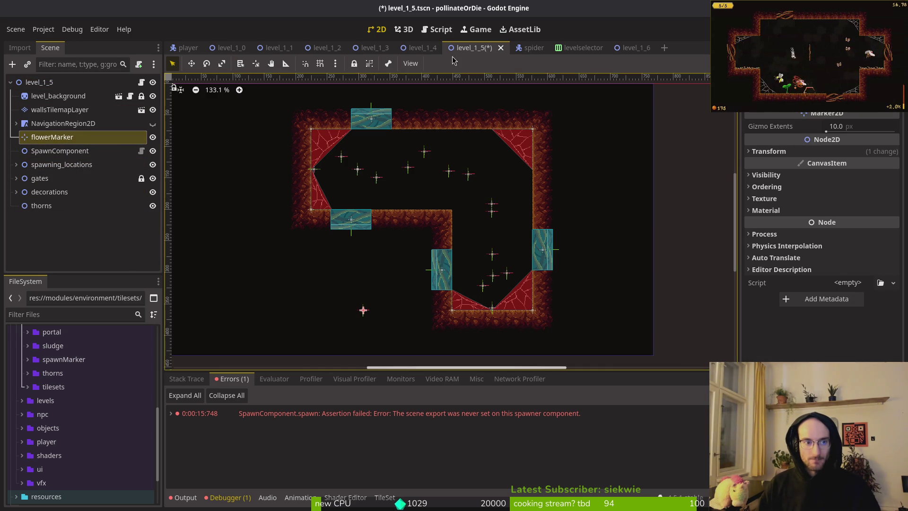
- Compare with level_1_4's node order and move spawning_locations below gates in level_1_5
left_click(418, 47)
left_click(17, 152)
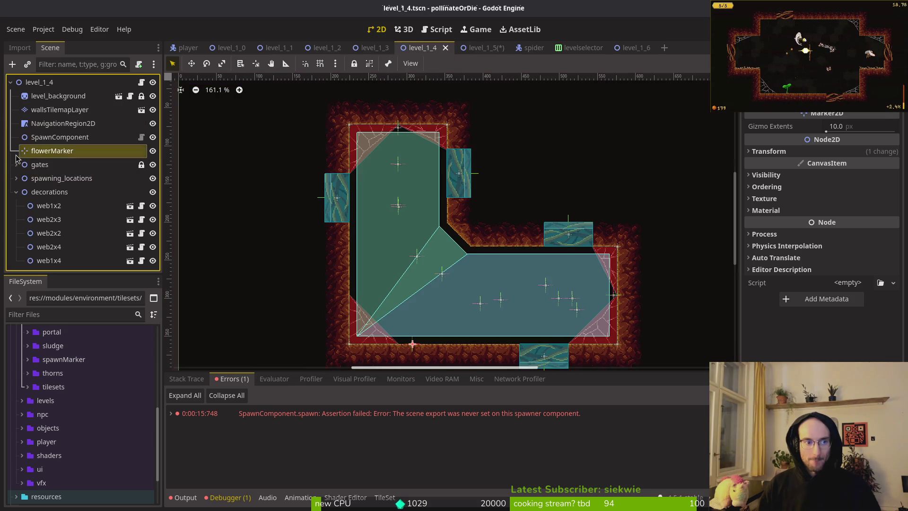
left_click(16, 191)
left_click(493, 51)
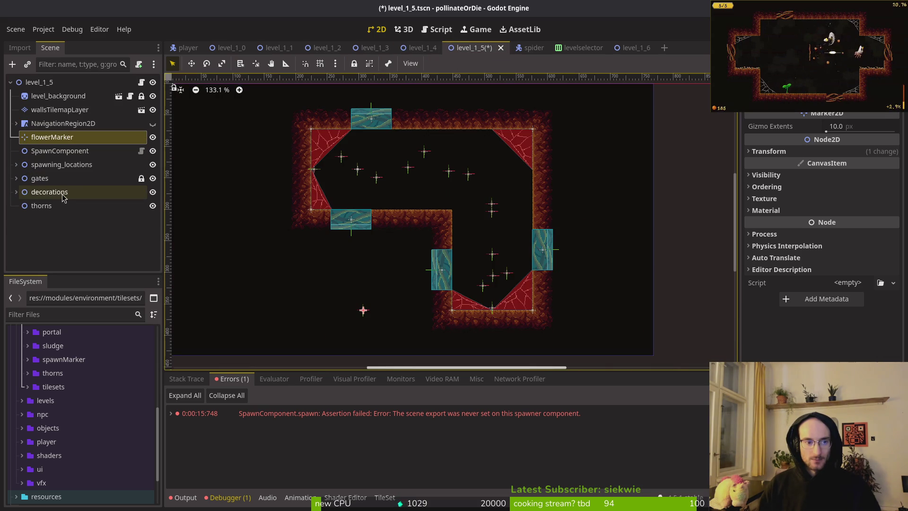
mouse_move(52, 178)
left_mouse_down()
mouse_move(43, 193)
mouse_move(48, 153)
left_mouse_up()
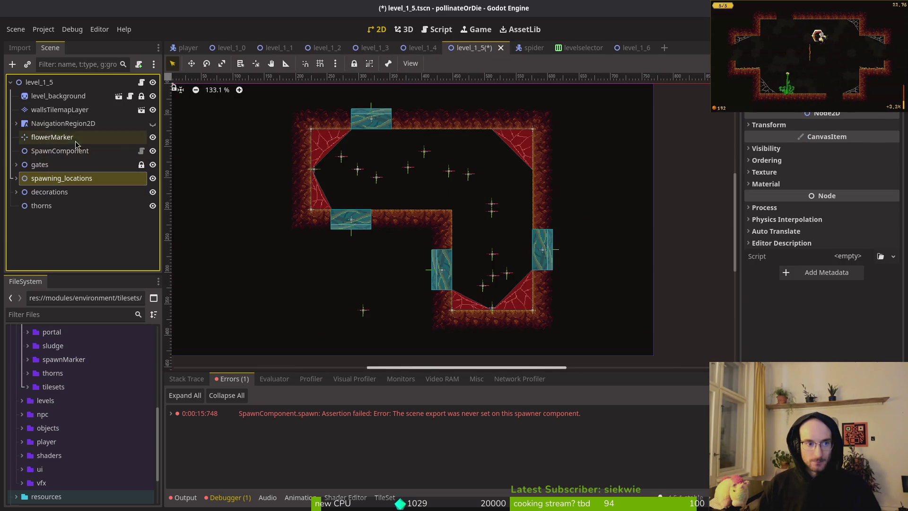
- Move level_1_5's flowerMarker below SpawnComponent, then check level_1_4 again
left_click(418, 48)
left_click(478, 53)
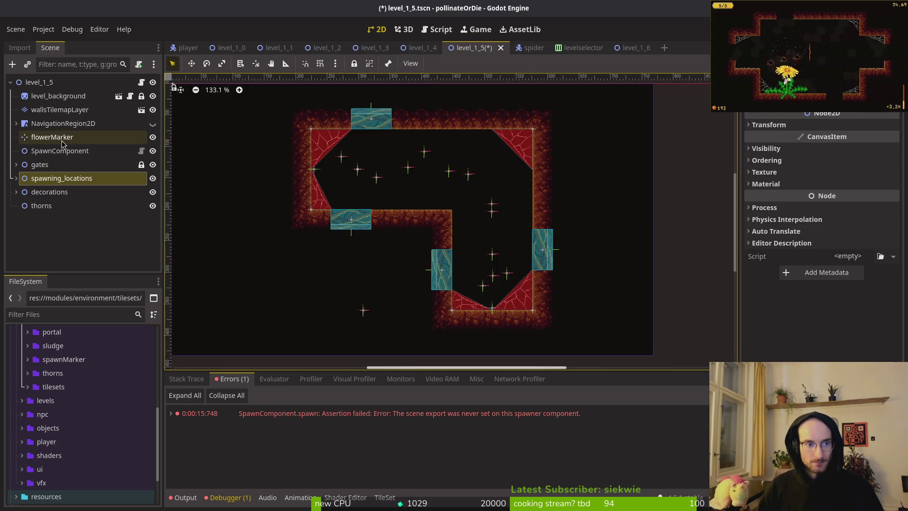
left_click(58, 152)
left_click_drag(52, 165, 53, 165)
left_click(418, 47)
mouse_move(474, 54)
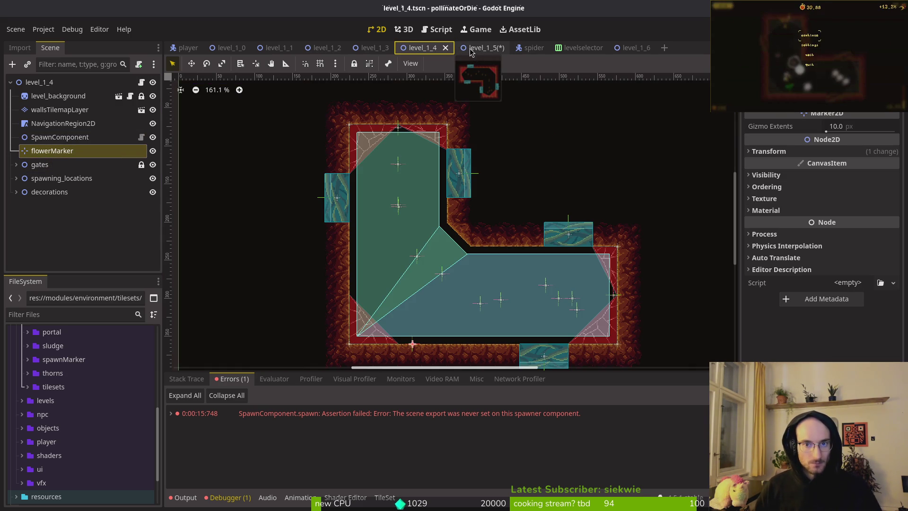
- In level_1_5, show NavigationRegion2D on the canvas and delete its 1wayLong child
left_click(476, 52)
left_click(153, 125)
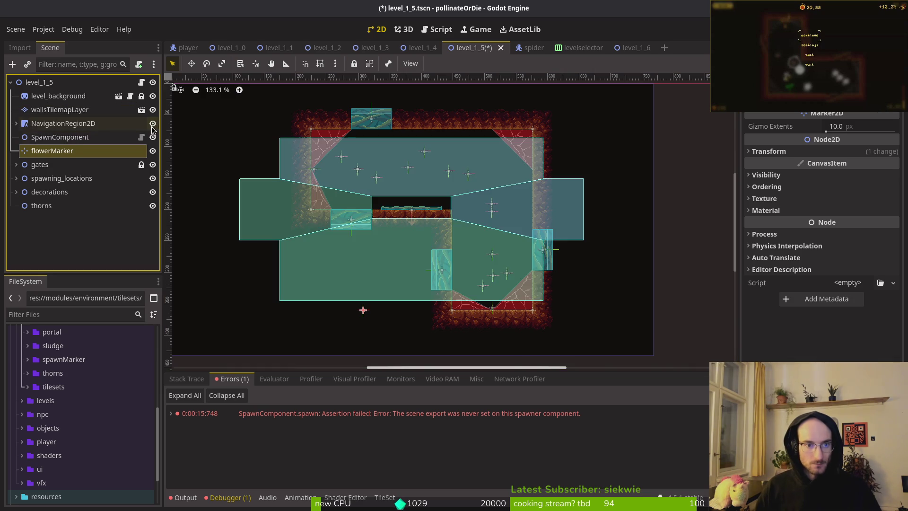
left_click(62, 123)
left_click(16, 124)
left_click(56, 137)
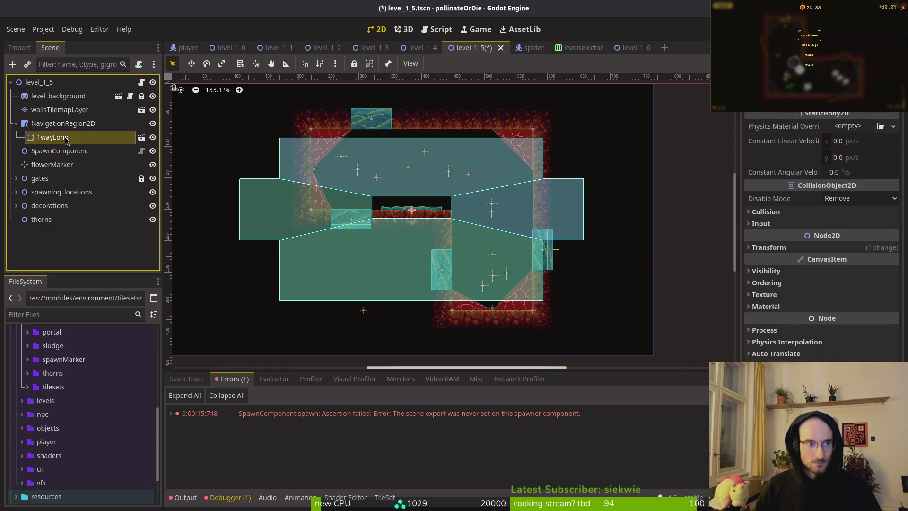
key("Delete")
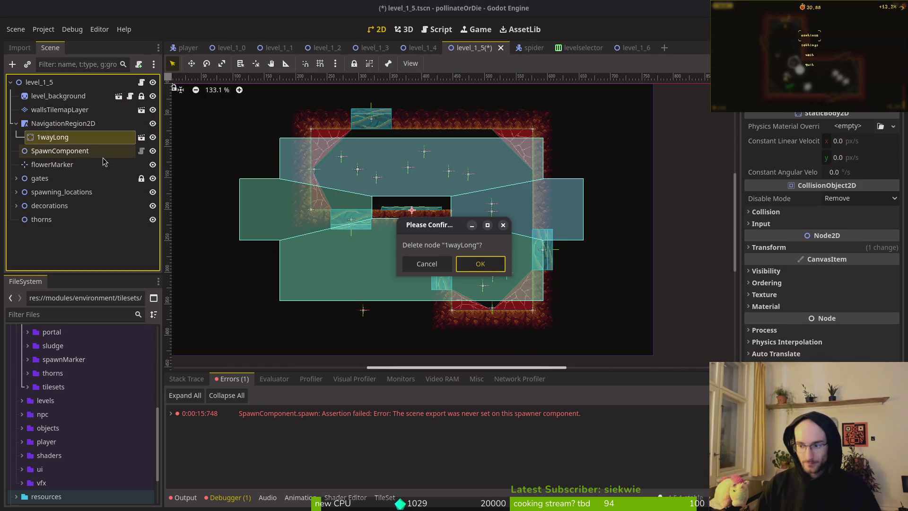
key("Return")
- Remove a corner point and the extra right-side points from the navigation outline
right_click(555, 171)
right_click(592, 169)
right_click(591, 249)
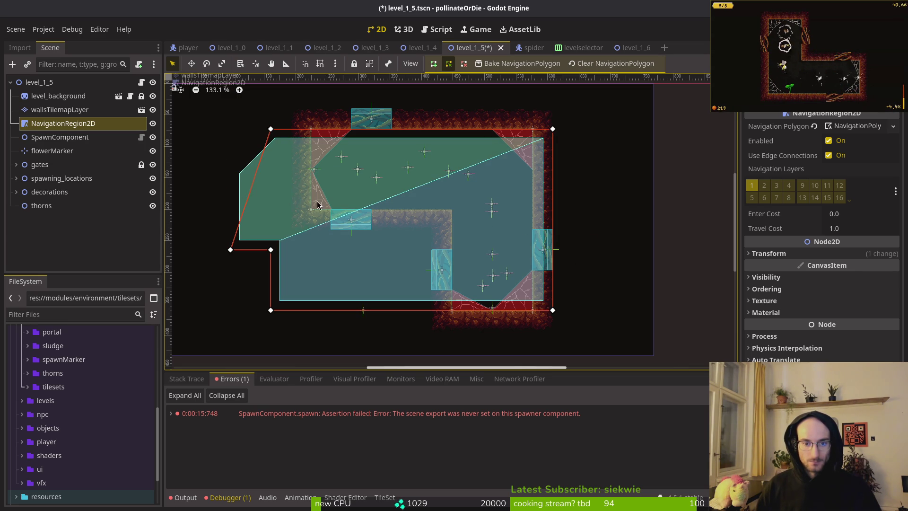
- Slant the outline's top-right corner leftward and nudge a bottom point onto the wall edge
scroll(516, 164, "left", 1)
scroll(566, 131, "up", 5)
left_click_drag(567, 131, 515, 134)
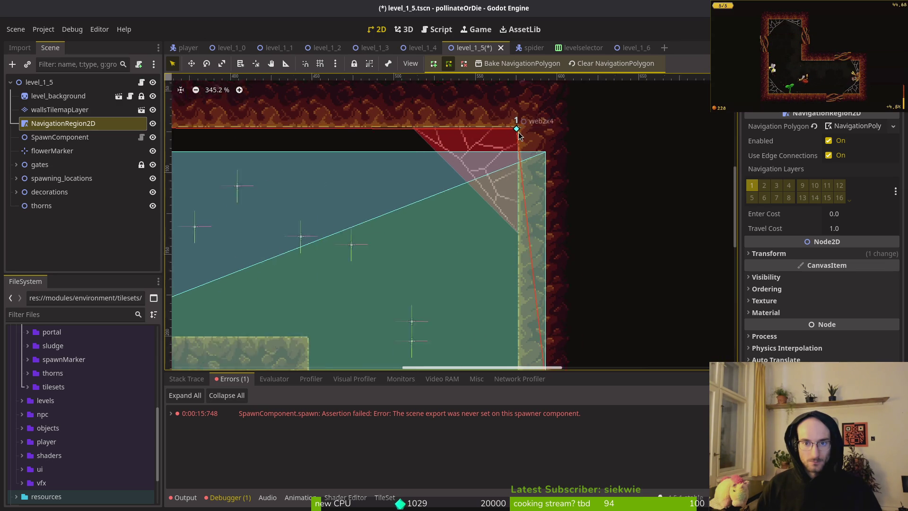
scroll(516, 131, "up", 6)
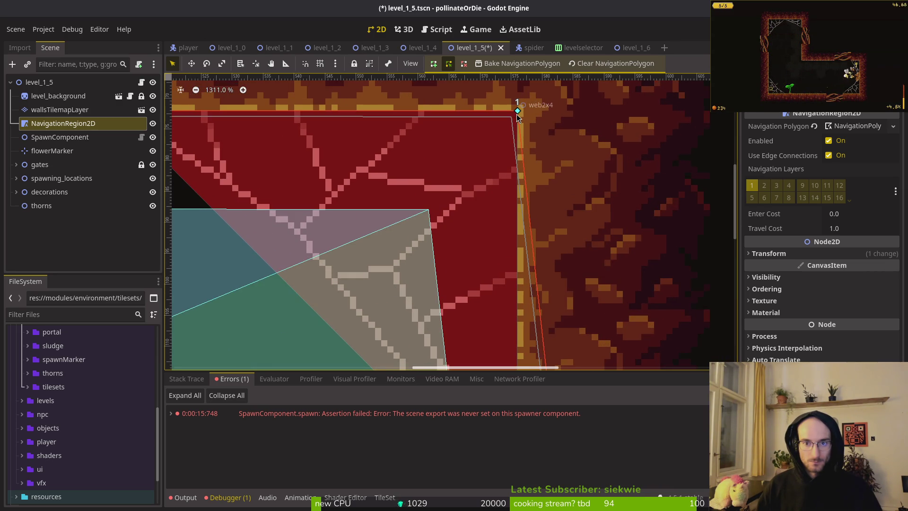
scroll(524, 153, "down", 6)
scroll(590, 211, "up", 2)
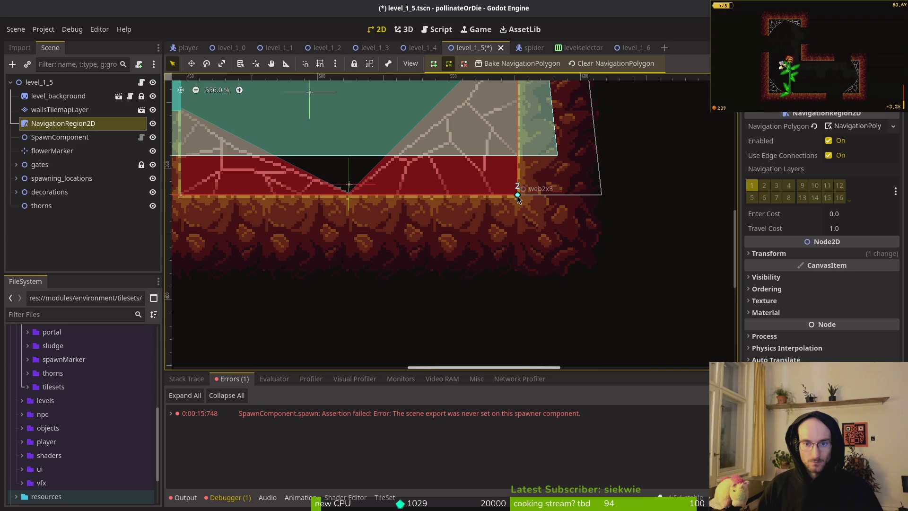
scroll(508, 203, "down", 5)
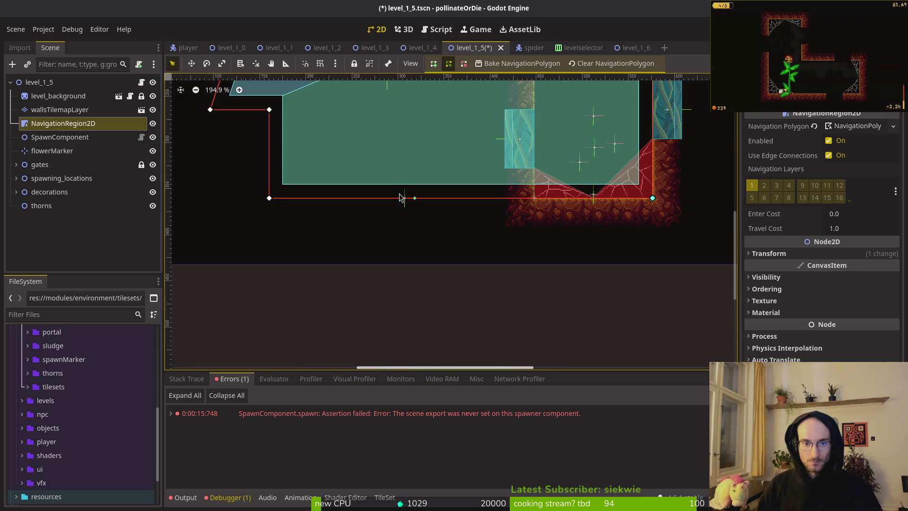
scroll(506, 201, "up", 5)
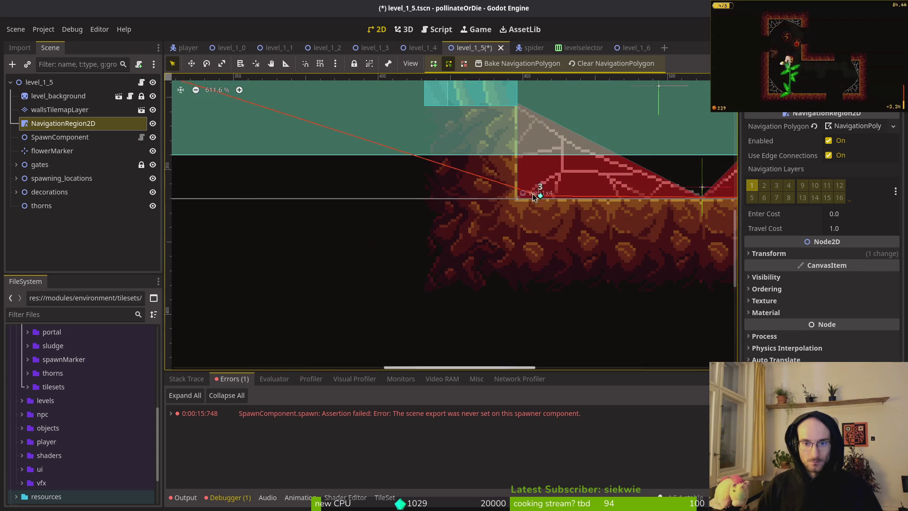
left_click_drag(518, 195, 516, 199)
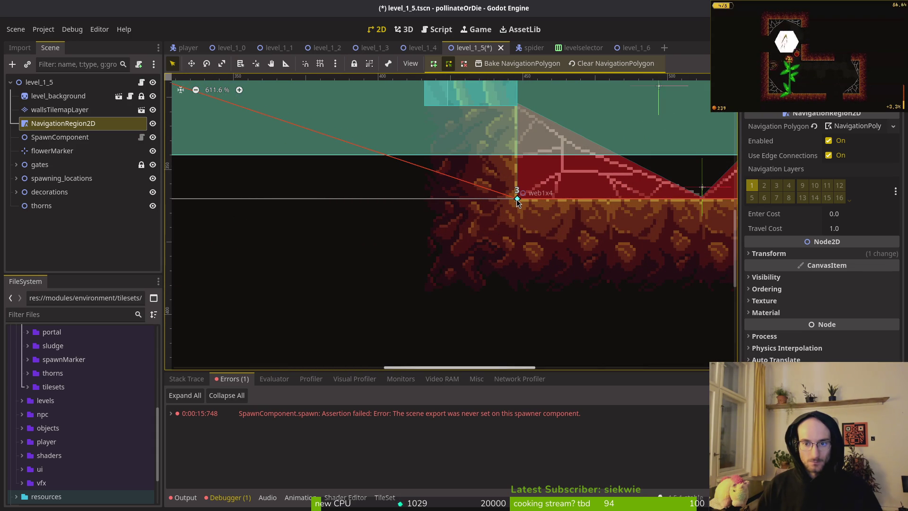
- Stretch the outline's far corner out to the wall corner and reselect NavigationRegion2D
scroll(459, 181, "down", 2)
scroll(459, 181, "up", 5)
scroll(426, 227, "left", 5)
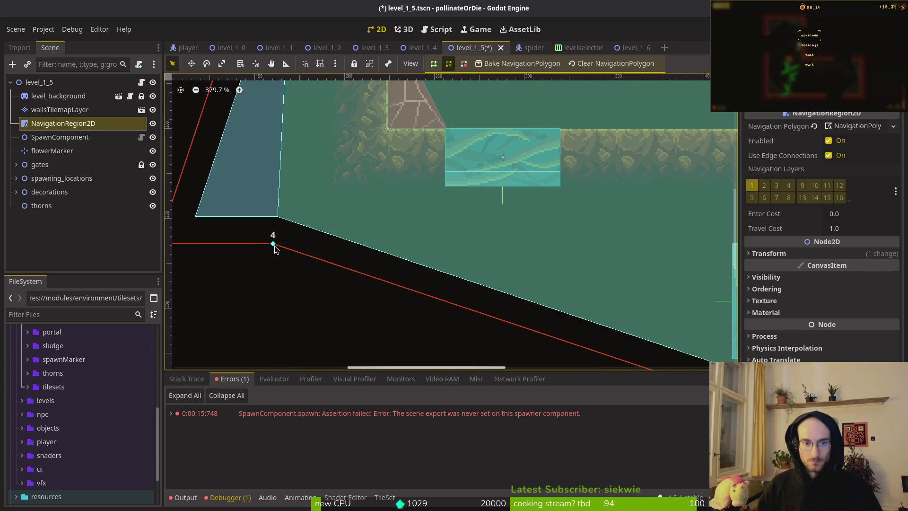
scroll(513, 210, "up", 1)
scroll(513, 211, "left", 4)
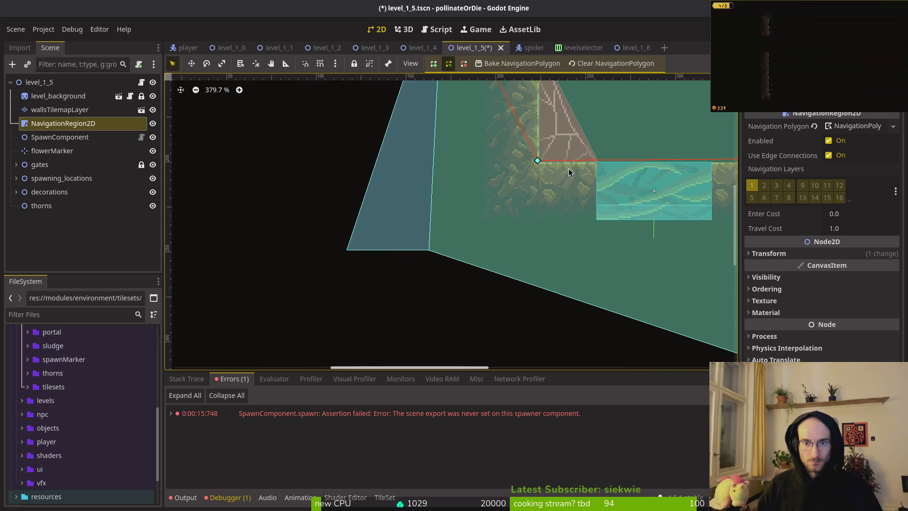
scroll(430, 208, "right", 8)
scroll(430, 209, "up", 2)
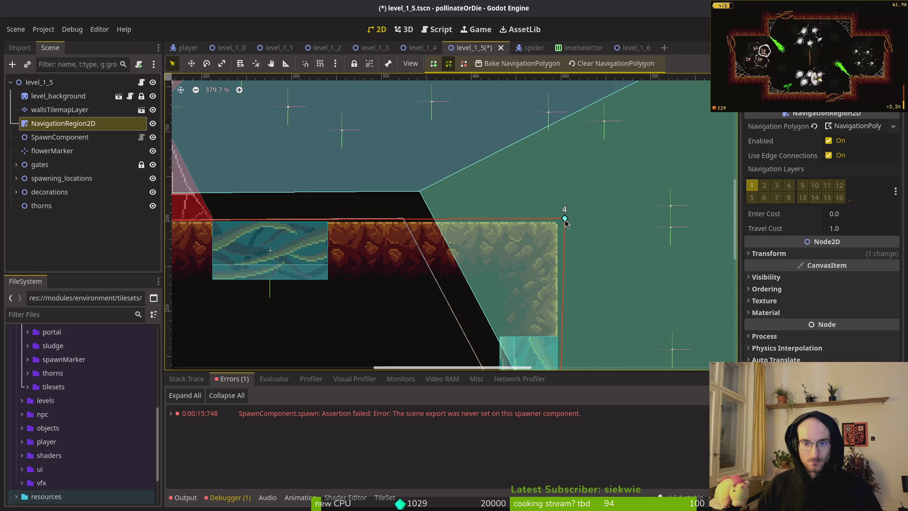
scroll(417, 241, "left", 6)
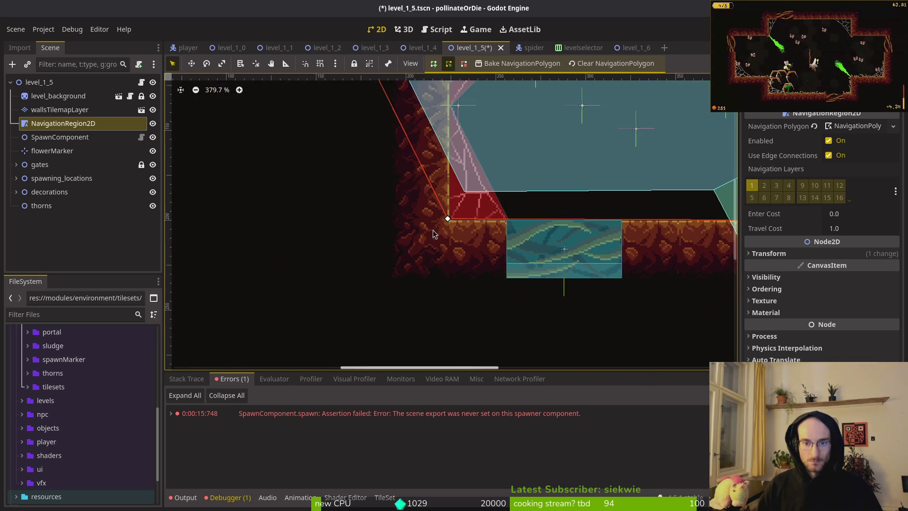
scroll(449, 224, "up", 2)
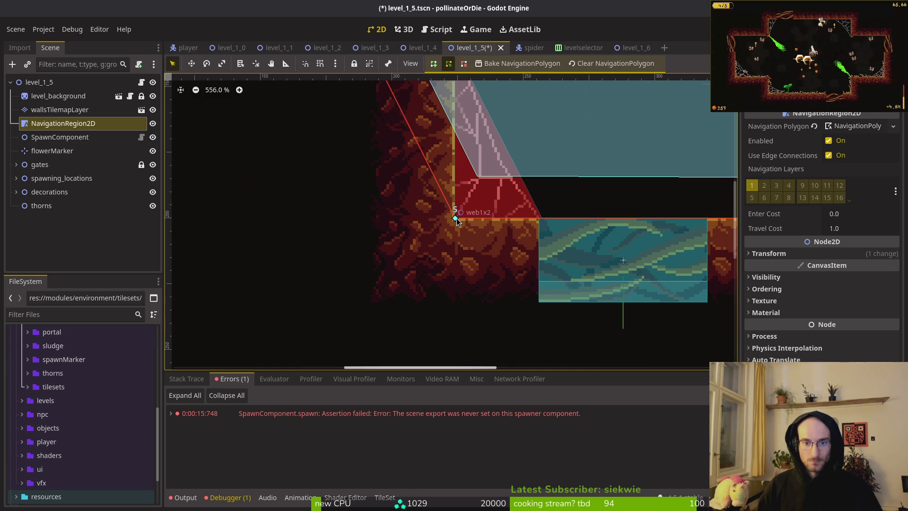
scroll(455, 217, "down", 2)
scroll(350, 189, "up", 3)
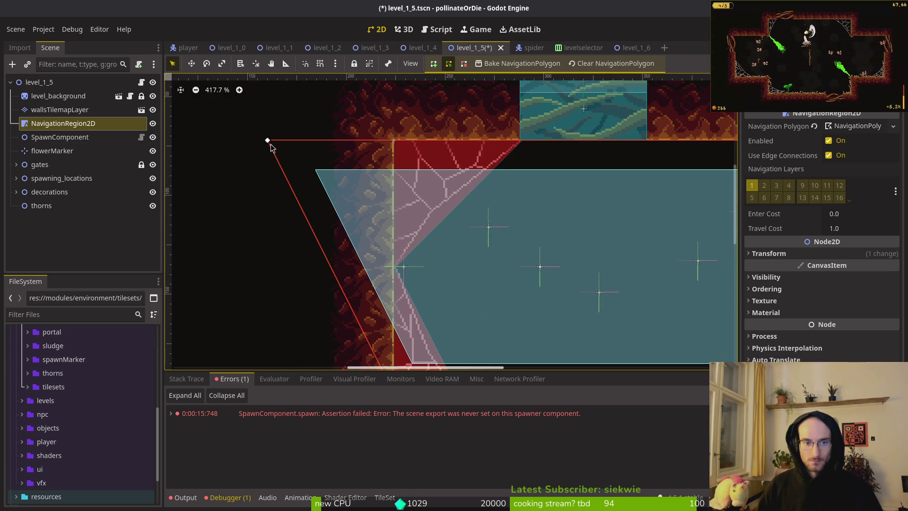
left_click_drag(268, 142, 396, 143)
scroll(426, 198, "down", 10)
left_click(443, 224)
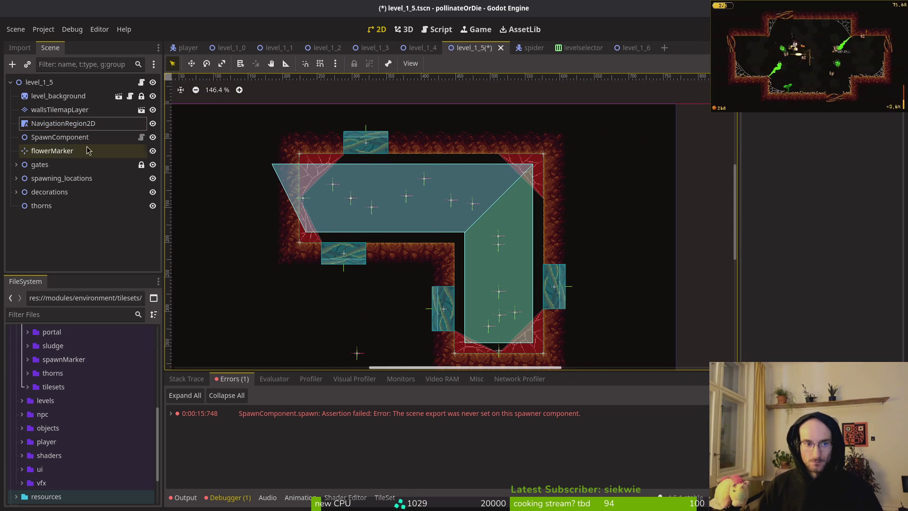
left_click(64, 123)
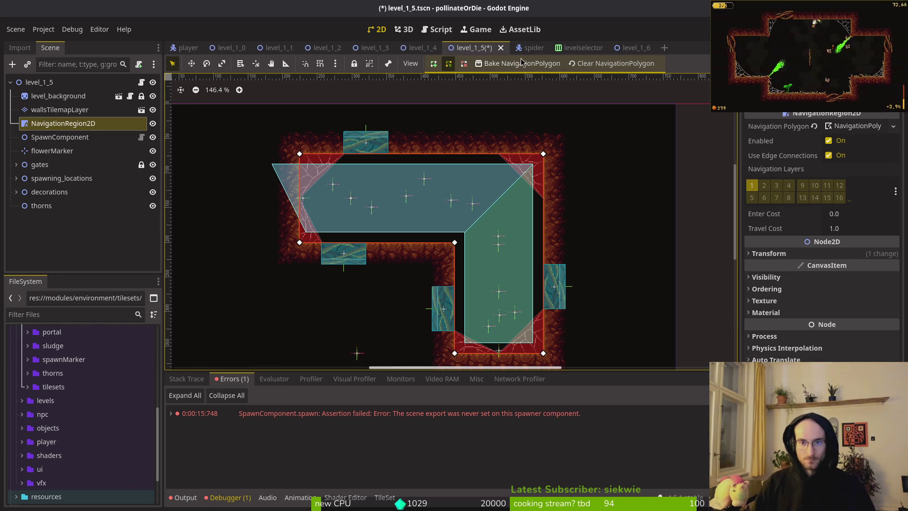
- Bake the NavigationPolygon to fit the walls and save level_1_5
left_click(521, 63)
left_click(507, 184)
key("ctrl+s")
- Move the flowerMarker onto the inner rock corner, nudging it 21 px left
left_click_drag(466, 334, 424, 250)
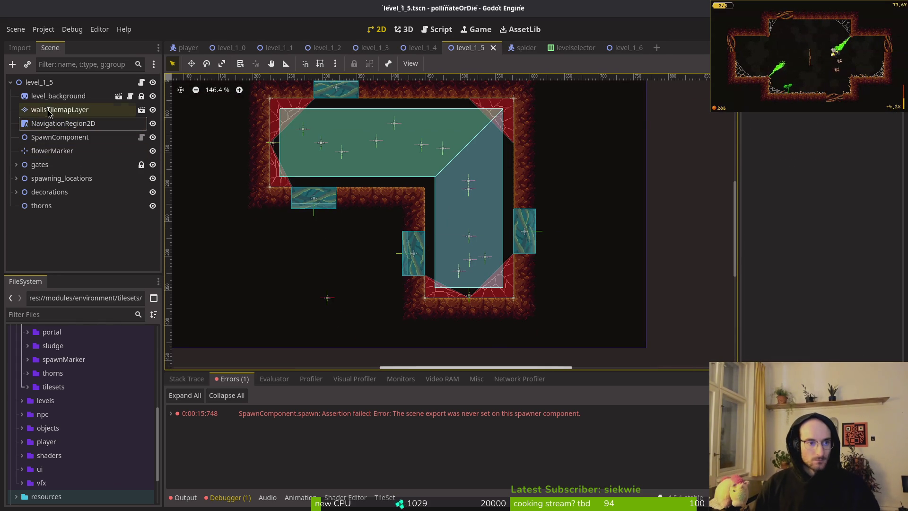
left_click(312, 283)
left_click(327, 297)
mouse_move(381, 217)
left_mouse_down()
mouse_move(417, 182)
mouse_move(408, 202)
left_mouse_up()
scroll(417, 183, "up", 6)
scroll(416, 194, "down", 5)
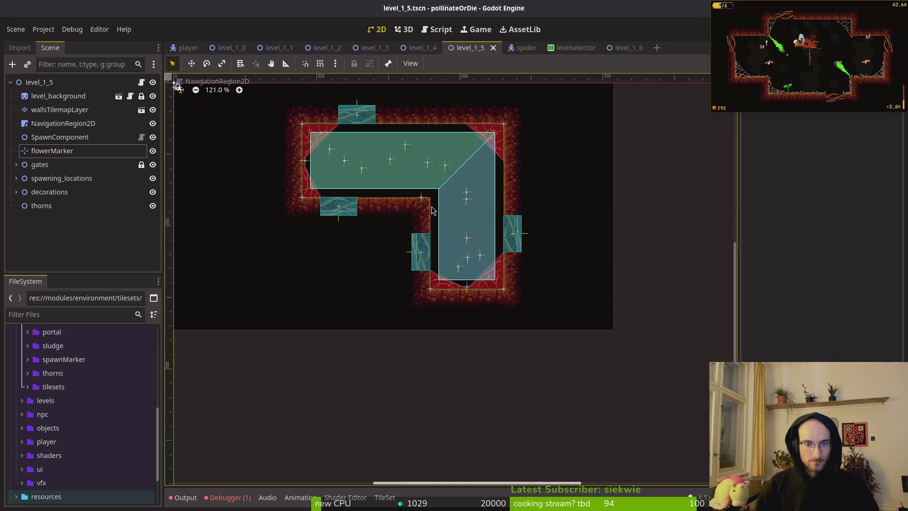
scroll(413, 188, "up", 6)
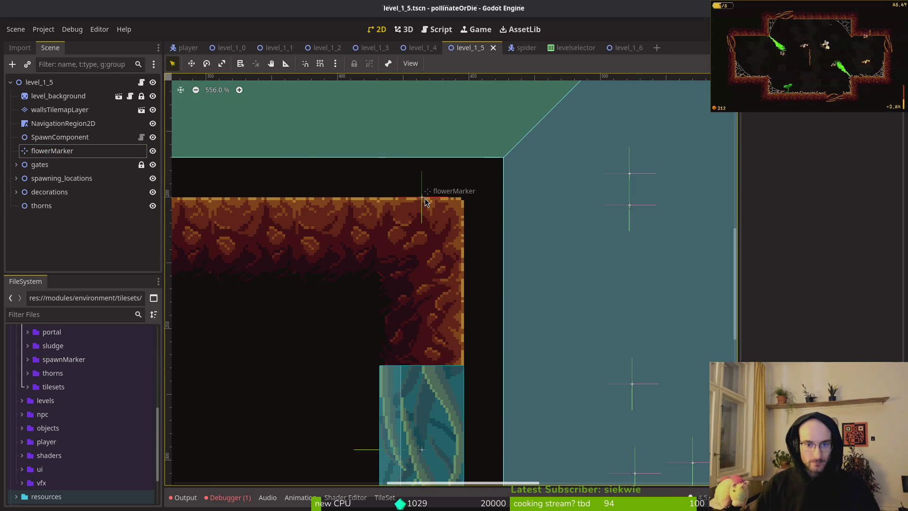
left_click_drag(423, 199, 333, 201)
left_click(59, 110)
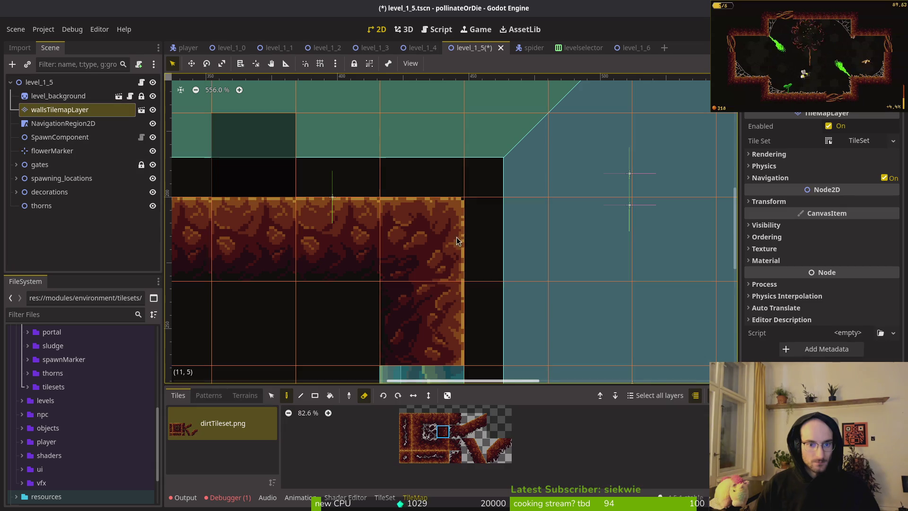
- Paint the diagonal slope tile on the inner wall corner and save level_1_5
left_click(490, 440)
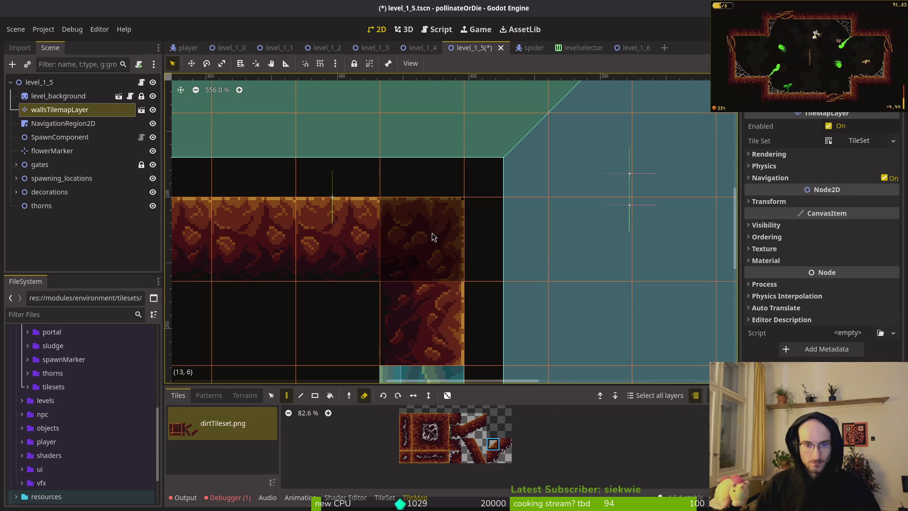
key("e")
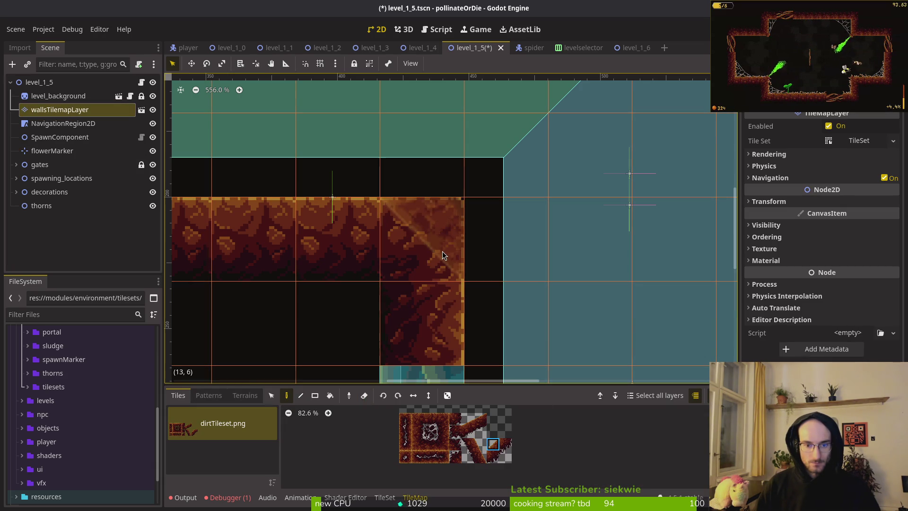
left_click(443, 254)
key("Escape")
scroll(538, 261, "down", 7)
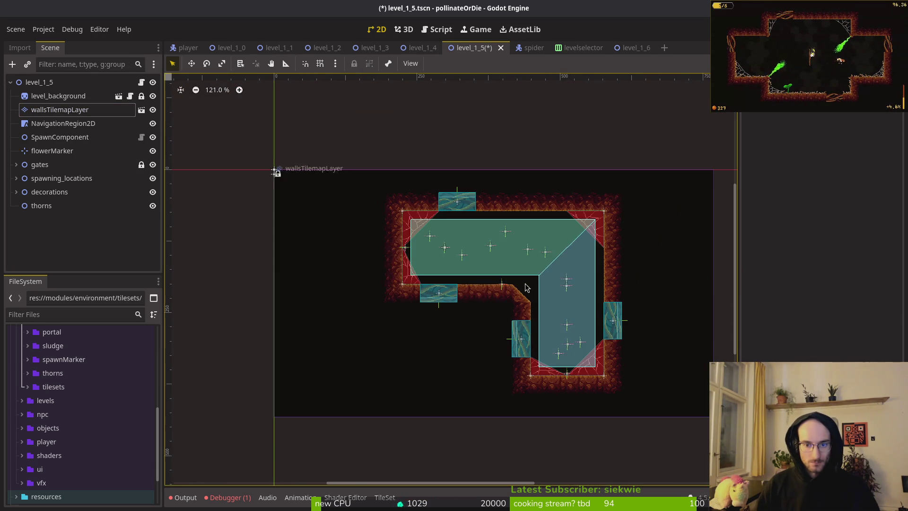
key("ctrl+s")
- Drag the navigation region's corner vertex down along the slope and save
left_click(526, 287)
scroll(523, 289, "up", 9)
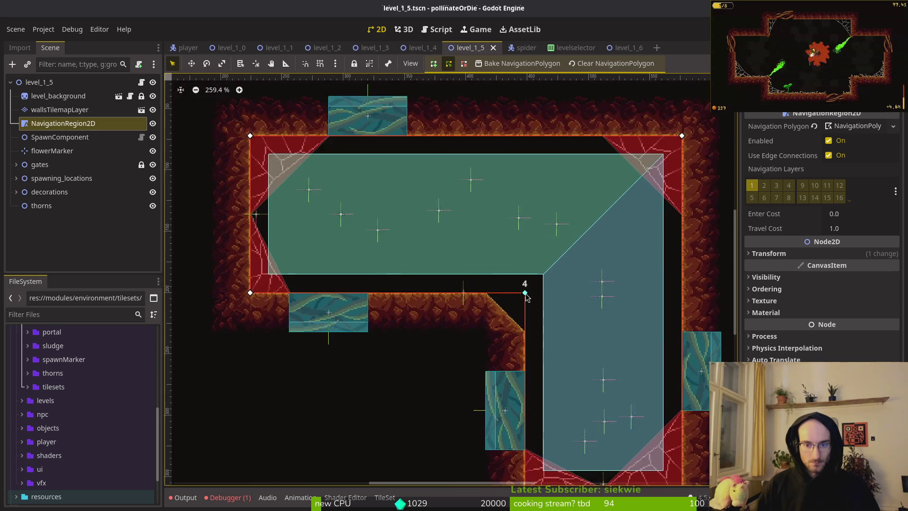
scroll(477, 305, "up", 2)
right_click(453, 279)
key("Escape")
left_click(453, 281)
scroll(390, 163, "down", 5)
left_click_drag(505, 136, 503, 322)
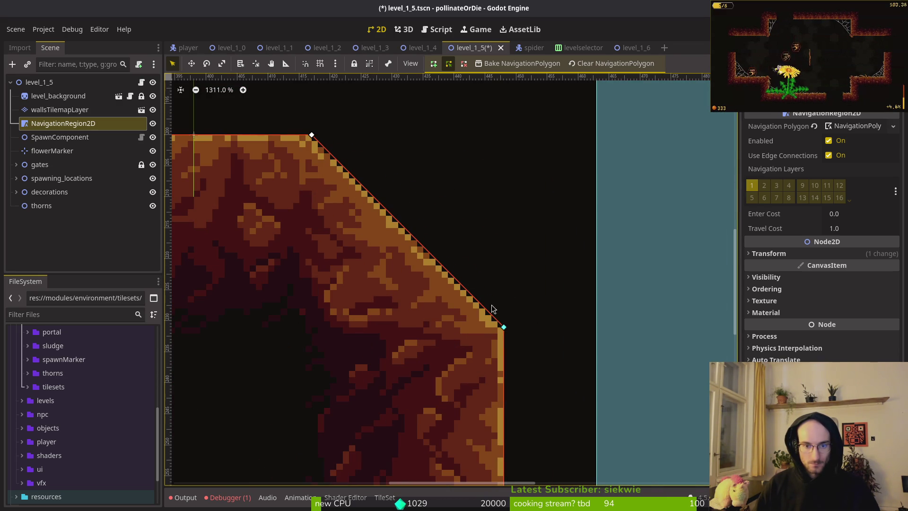
scroll(473, 284, "down", 1)
key("ctrl+s")
- Undo a stray slope tile painted near the corner on the walls layer
left_click(442, 247)
scroll(442, 247, "up", 1)
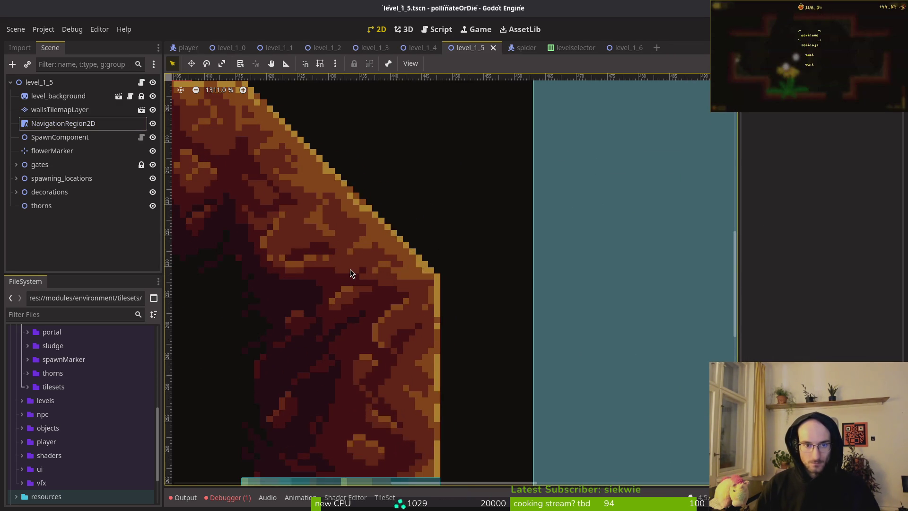
left_click(350, 269)
left_click(590, 274)
key("ctrl+z")
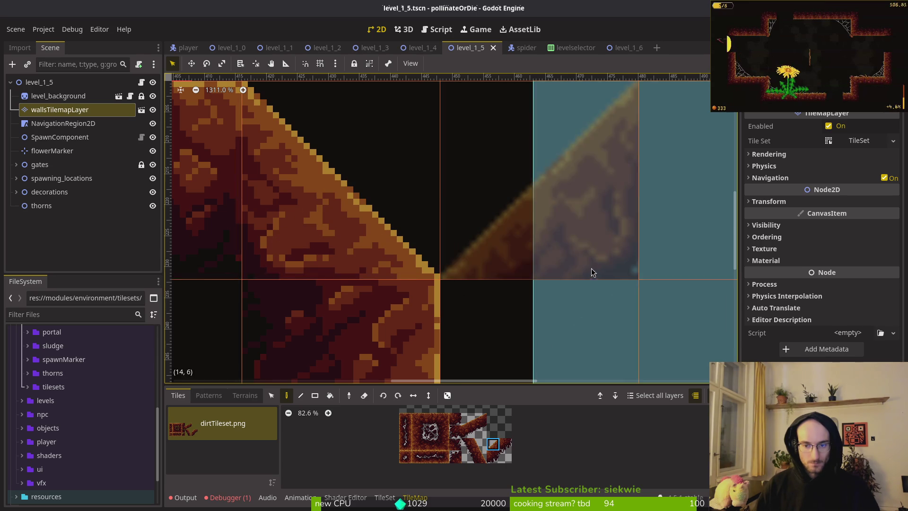
scroll(592, 274, "down", 5)
key("ctrl+z")
key("ctrl+z")
scroll(501, 208, "up", 5)
scroll(503, 208, "down", 14)
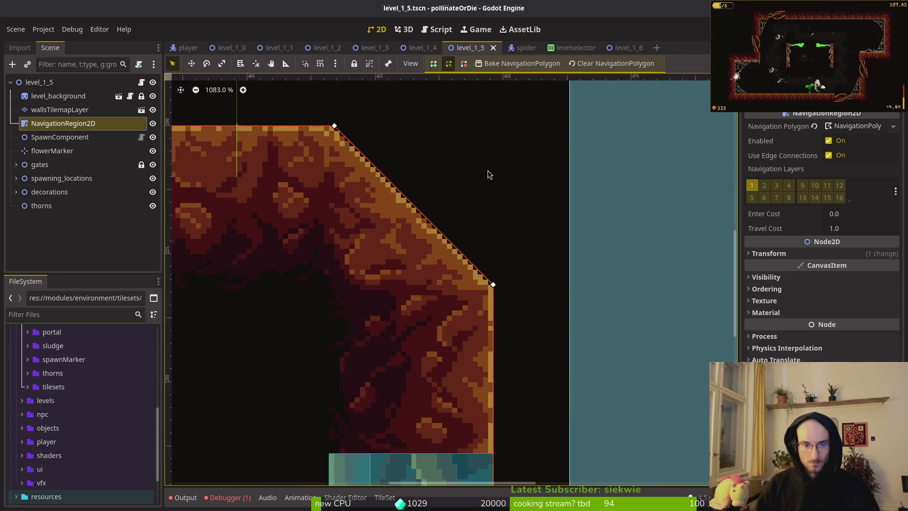
scroll(539, 199, "down", 1)
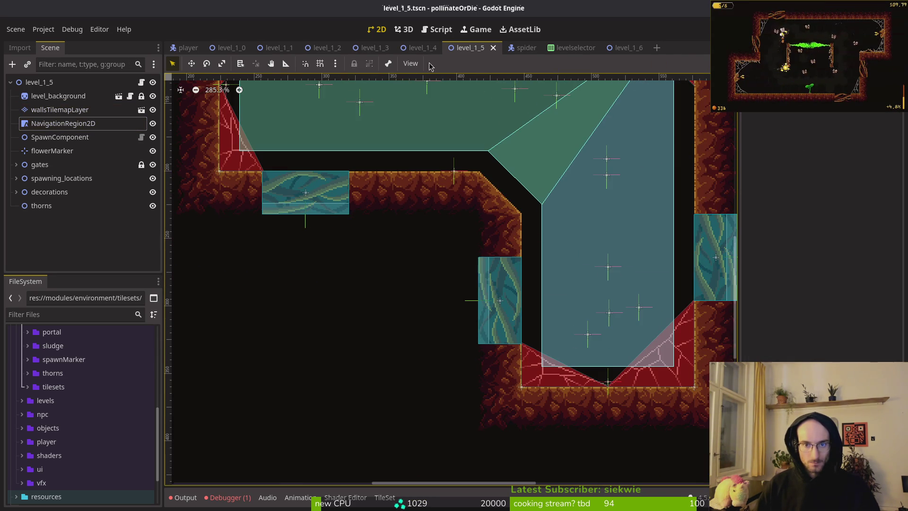
- Compare against level_1_4's navigation outline, then return to level_1_5
left_click(418, 48)
scroll(385, 265, "up", 3)
left_click(385, 265)
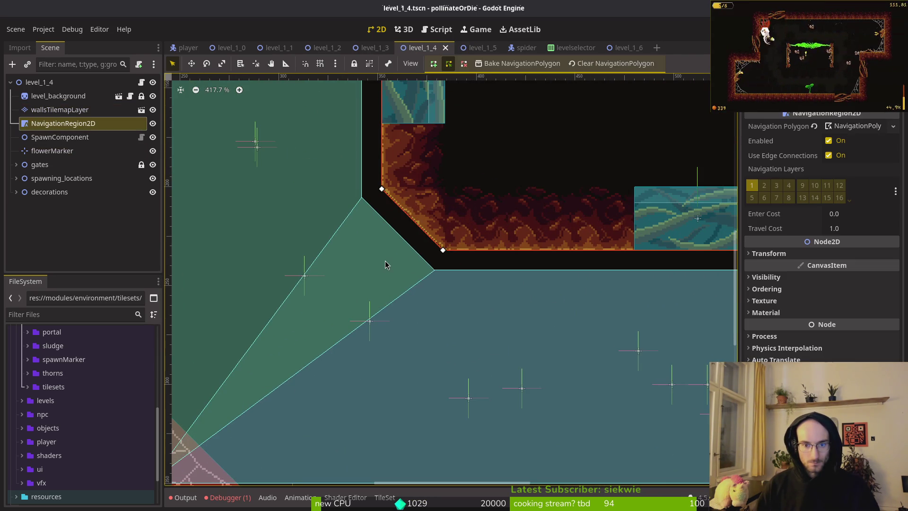
scroll(385, 264, "up", 2)
left_click(470, 48)
scroll(457, 200, "down", 8)
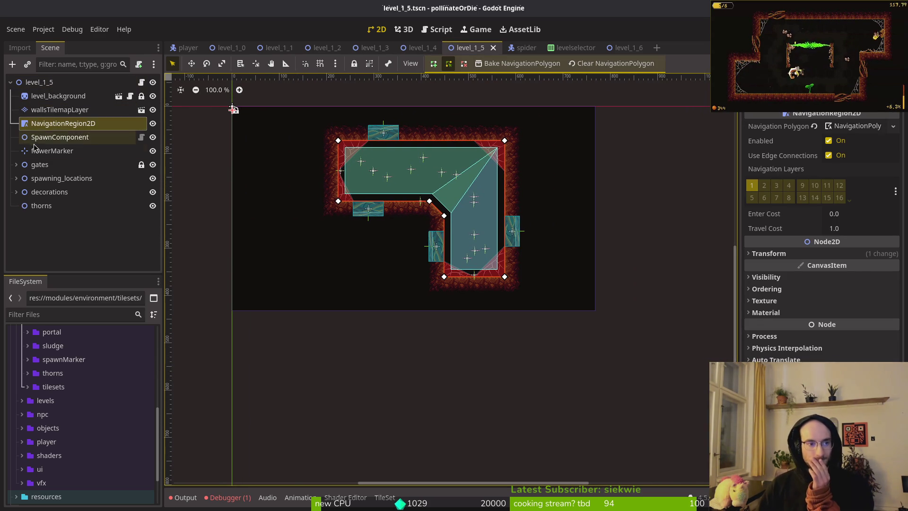
- Assign flowerMarker as the root node's Flower Marker in level_1_5
left_click(42, 84)
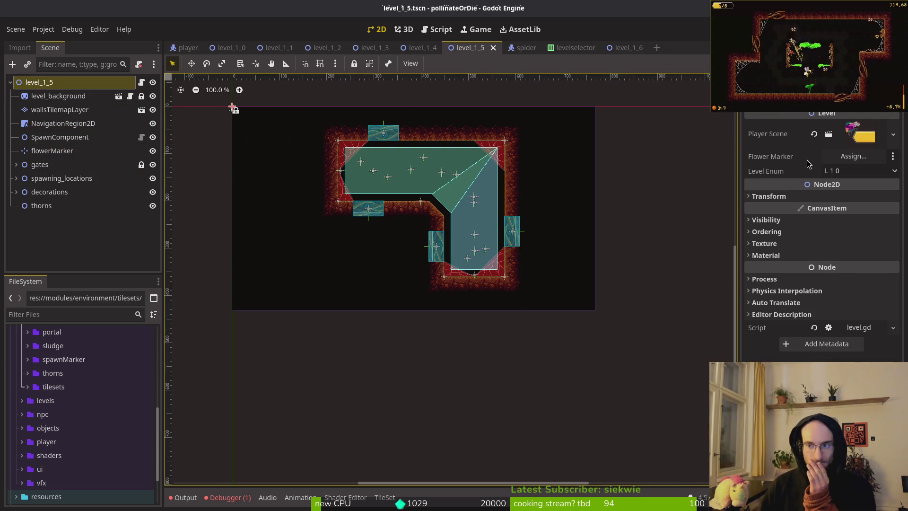
left_click(853, 156)
left_click(430, 150)
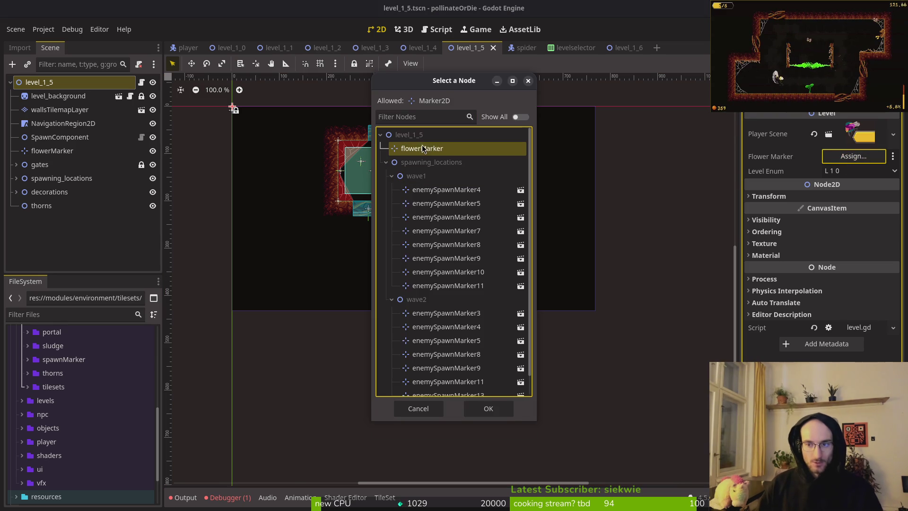
left_click(487, 408)
- Set Level Enum to L 1 5, save, and move to level_1_6
left_click(862, 174)
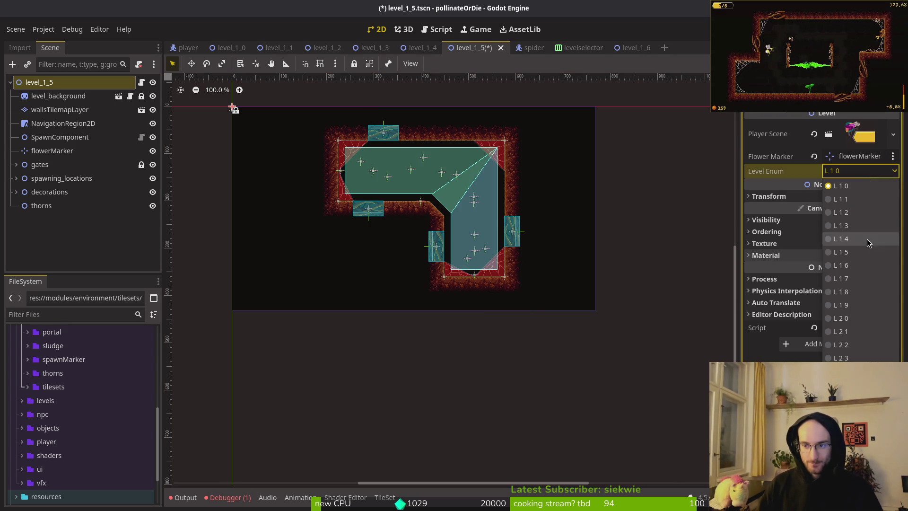
left_click(863, 252)
key("ctrl+s")
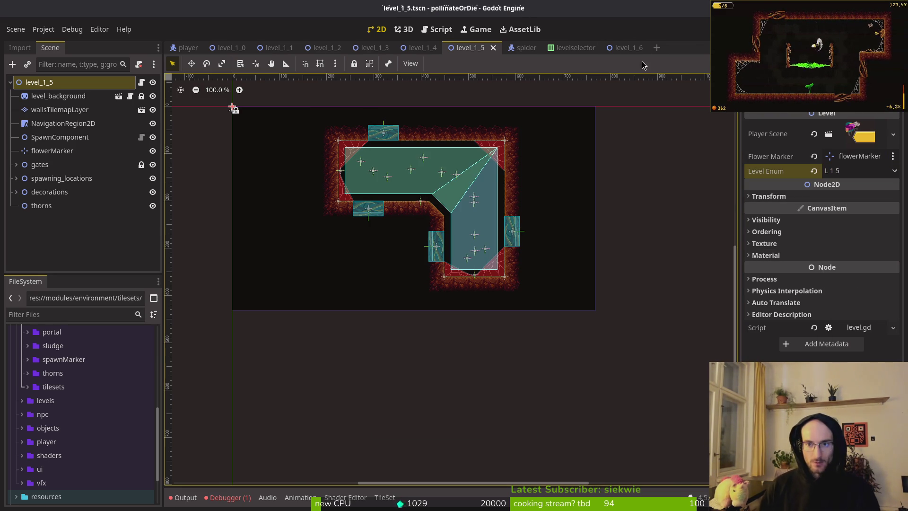
left_click(627, 48)
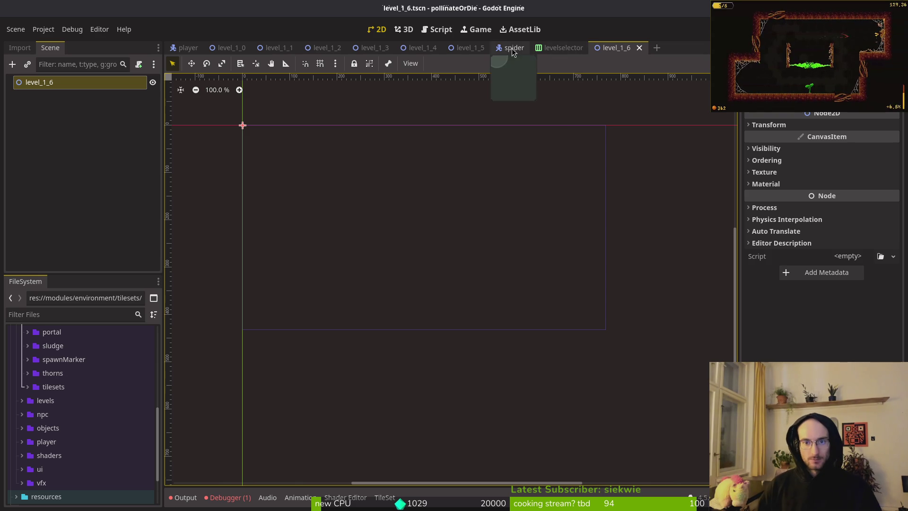
- Select level_1_5's top-level level nodes in the Scene tree
left_click(478, 49)
left_click(63, 123, "ctrl")
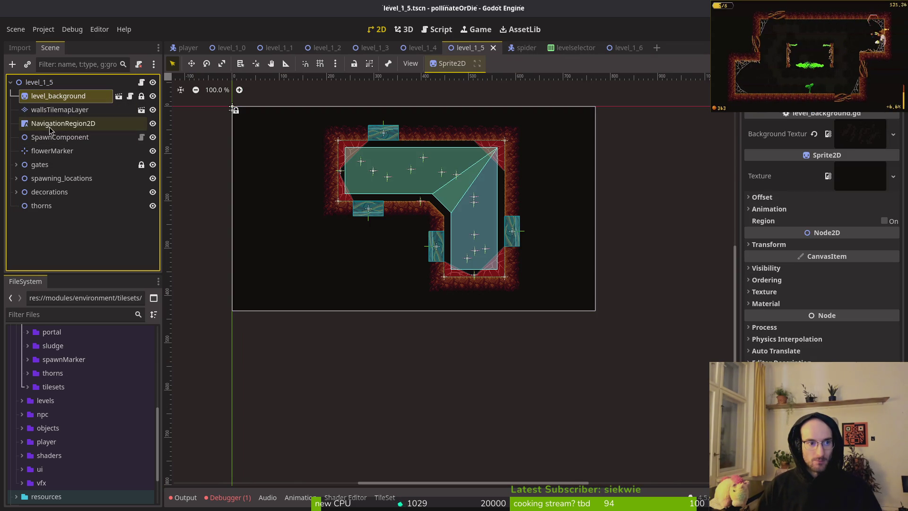
left_click(46, 139, "ctrl")
left_click(51, 150, "ctrl")
left_click(41, 164, "ctrl")
left_click(52, 178, "ctrl")
left_click(48, 192, "ctrl")
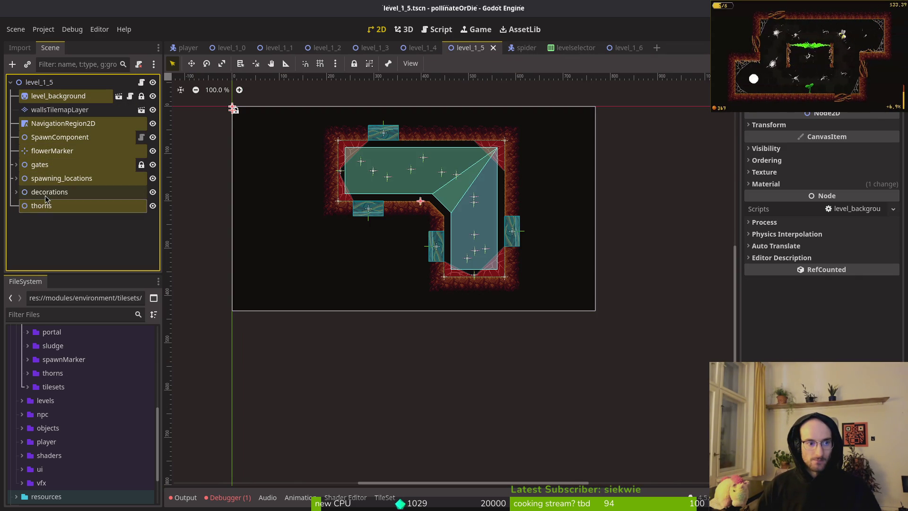
left_click(43, 206, "ctrl")
- Paste the nodes into level_1_6 and collapse gates, spawning_locations and decorations
left_click(624, 48)
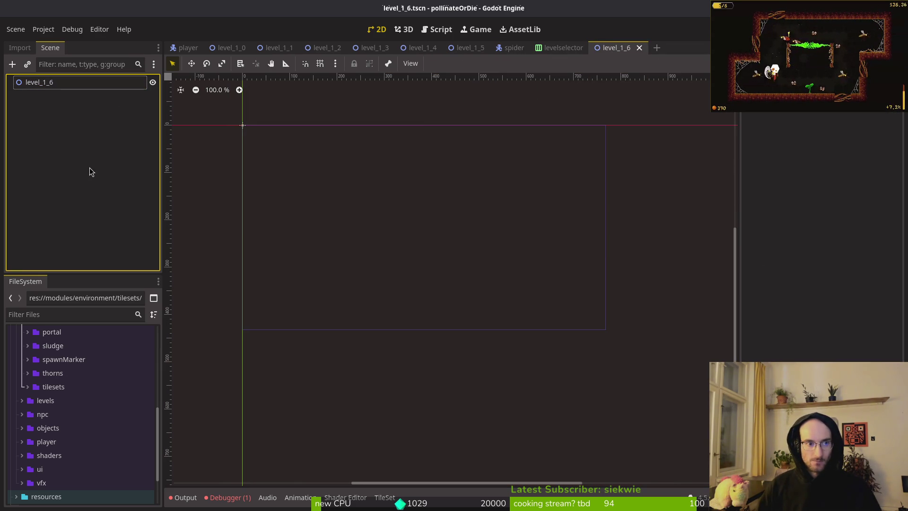
key("ctrl+v")
left_click(16, 150)
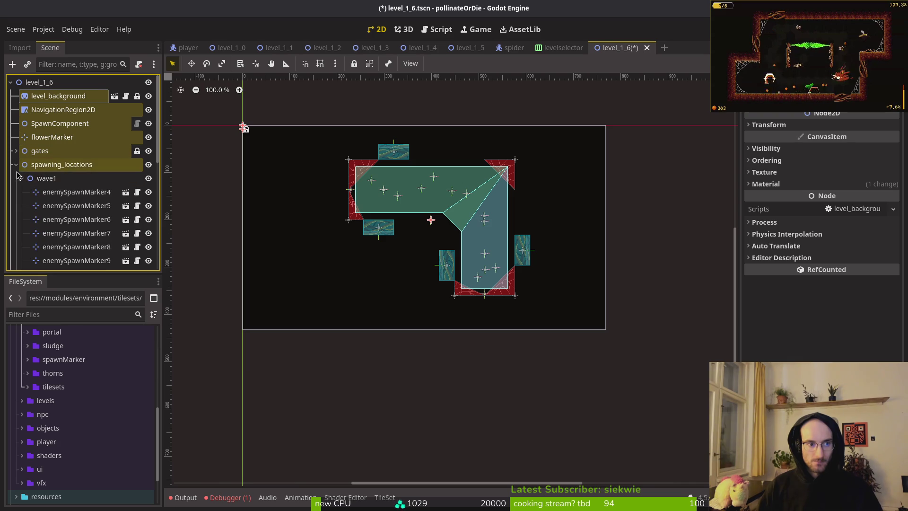
left_click(15, 164)
left_click(16, 179)
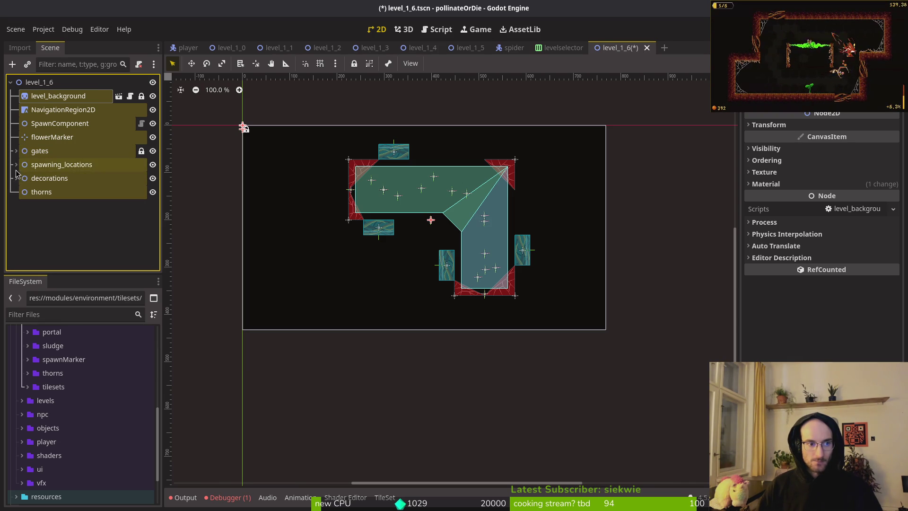
left_click(29, 224)
- Hide spawning_locations and decorations from the canvas
left_click(15, 164)
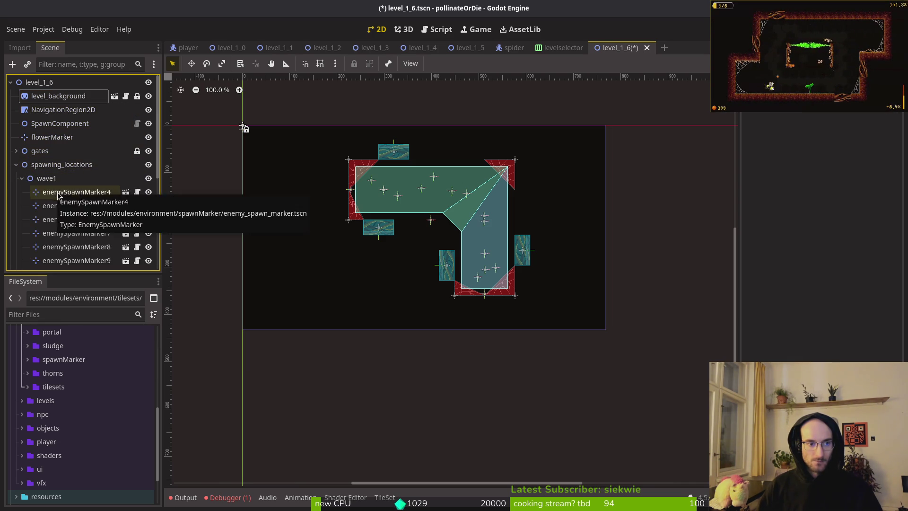
left_click(16, 164)
left_click(152, 165)
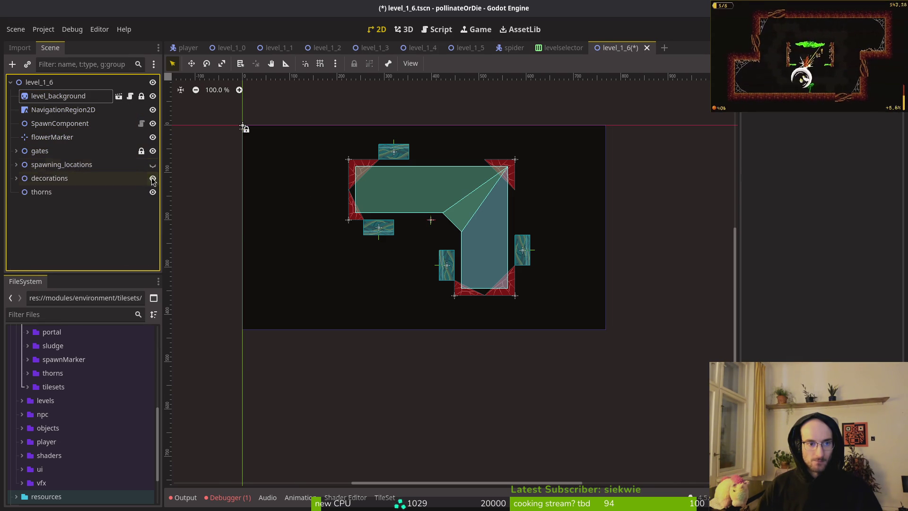
left_click(153, 179)
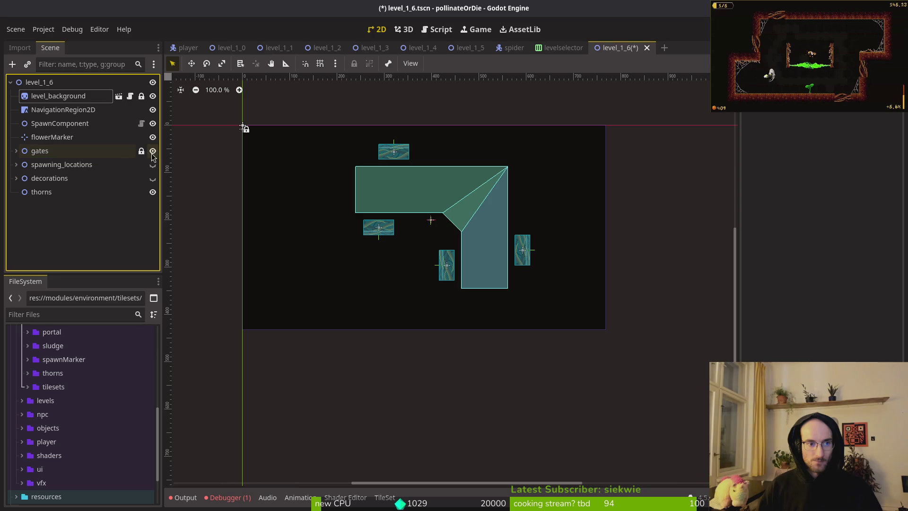
scroll(426, 213, "left", 3)
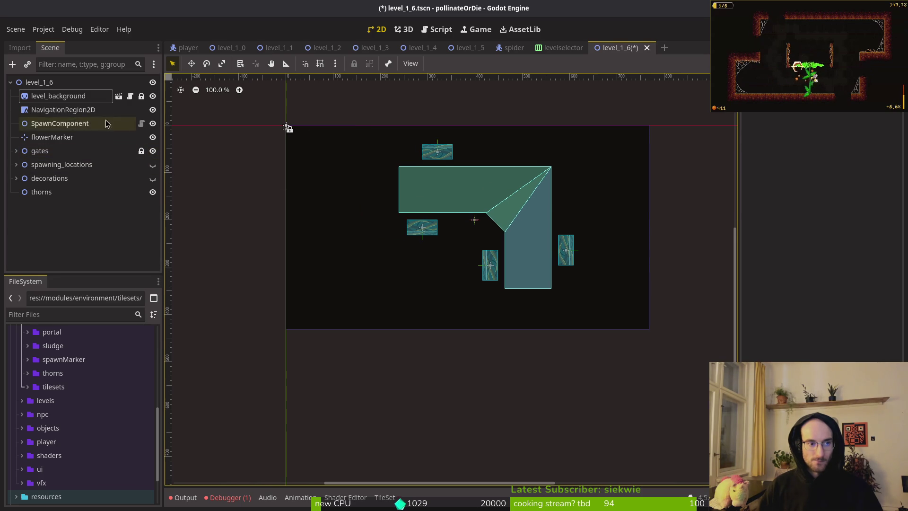
left_click(101, 247)
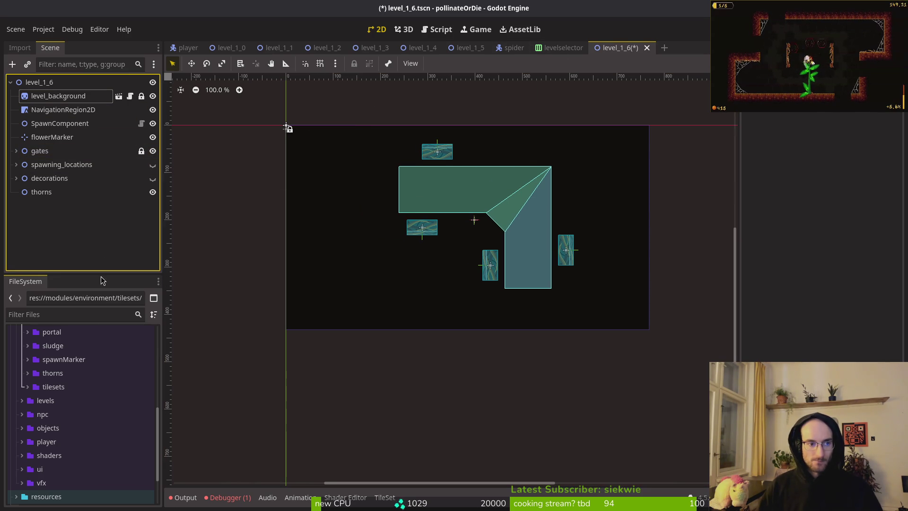
- Add wallsTilemapLayer.tscn from the tilesets folder to level_1_6 and save
scroll(66, 379, "up", 5)
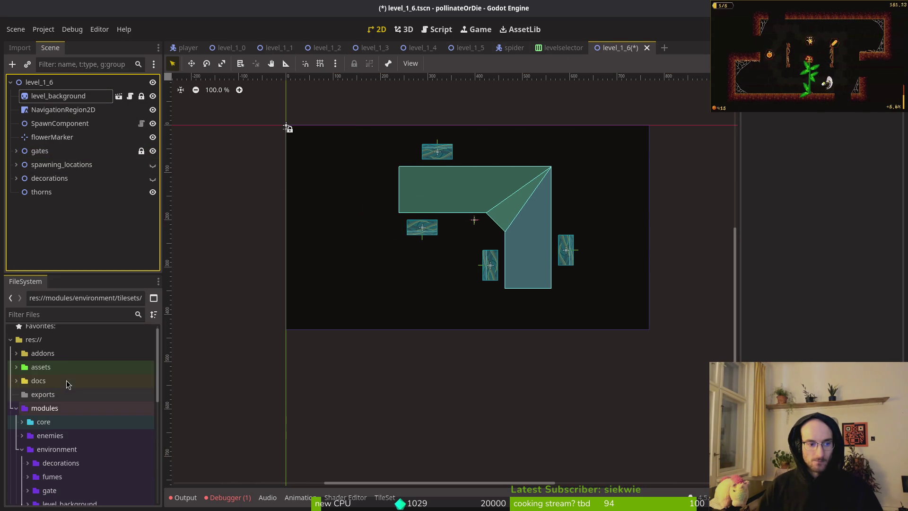
scroll(62, 426, "down", 4)
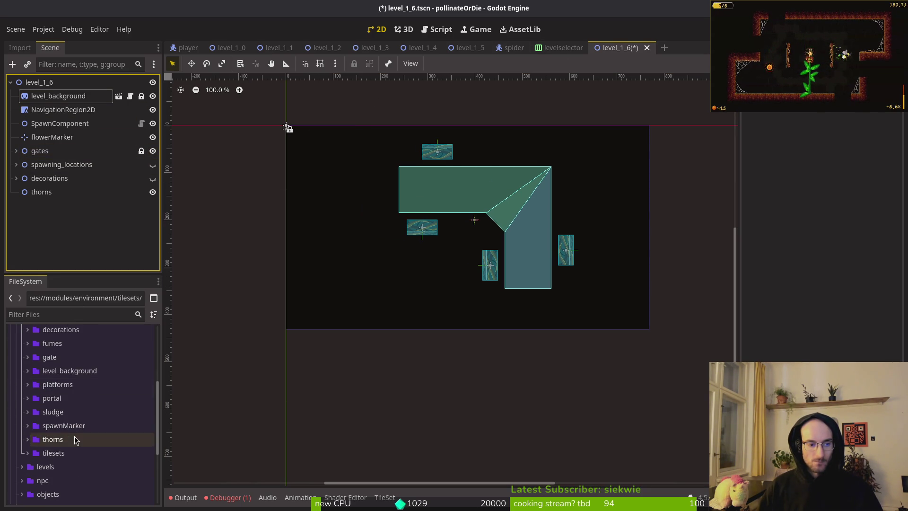
left_click(59, 454)
left_click(27, 453)
scroll(71, 416, "down", 2)
mouse_move(80, 396)
left_mouse_down()
mouse_move(42, 208)
mouse_move(48, 108)
left_mouse_up()
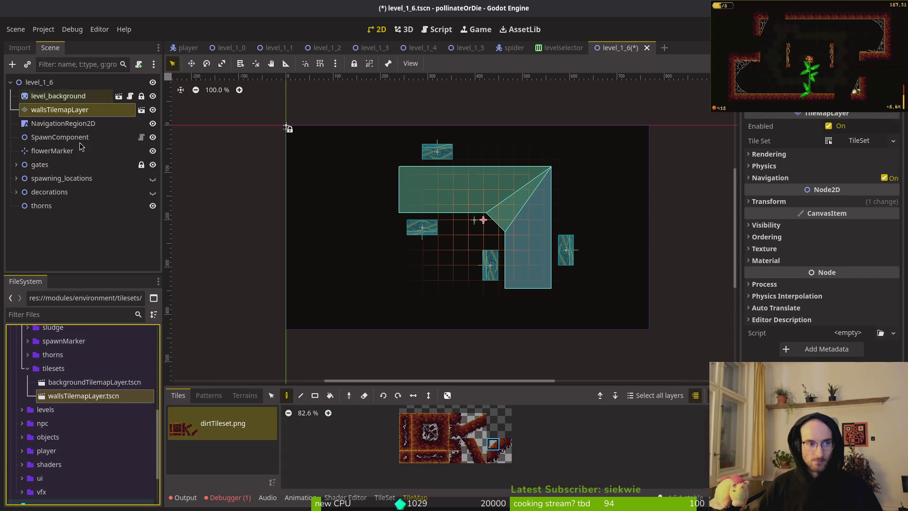
scroll(377, 257, "right", 2)
key("ctrl+s")
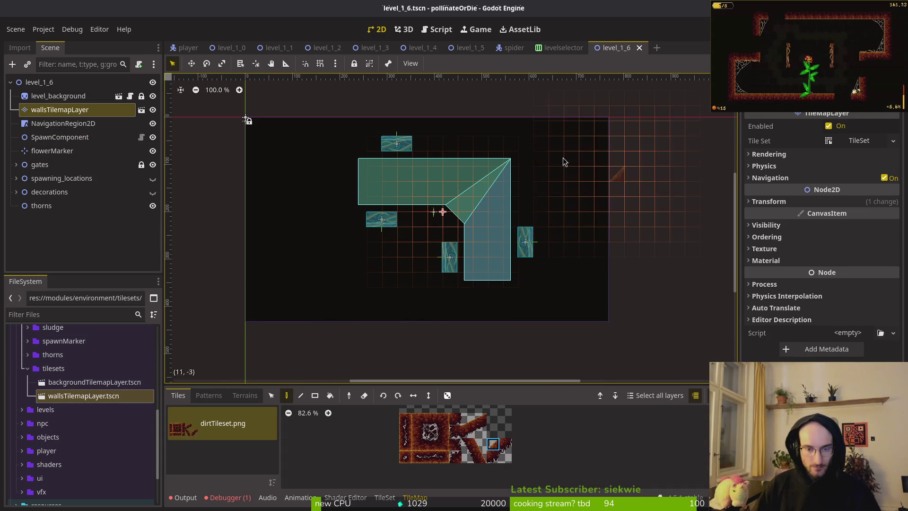
- Hide NavigationRegion2D and reselect the walls tilemap layer
left_click(152, 123)
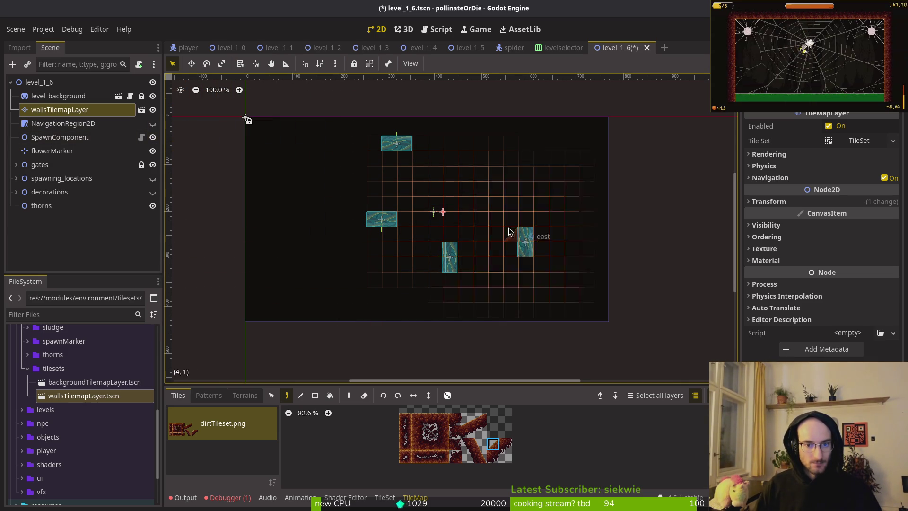
scroll(507, 225, "up", 5)
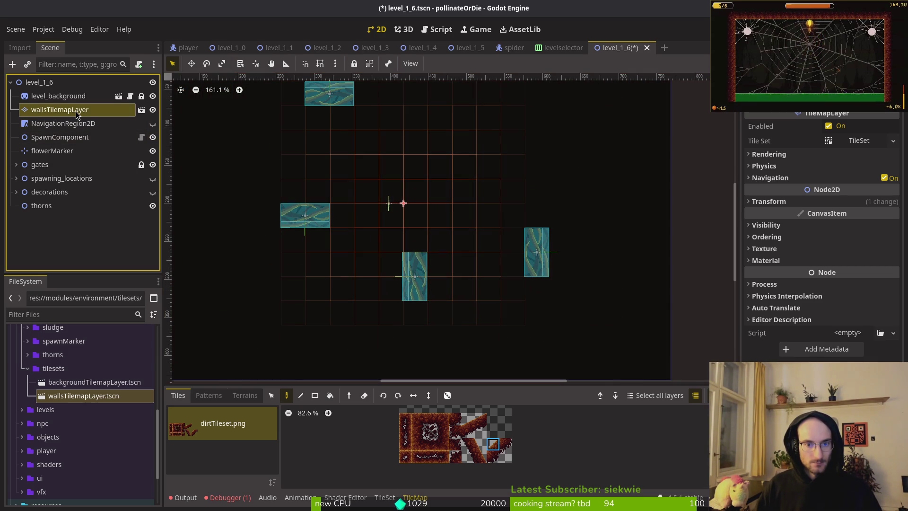
key("Escape")
left_click(289, 178)
scroll(416, 218, "down", 5)
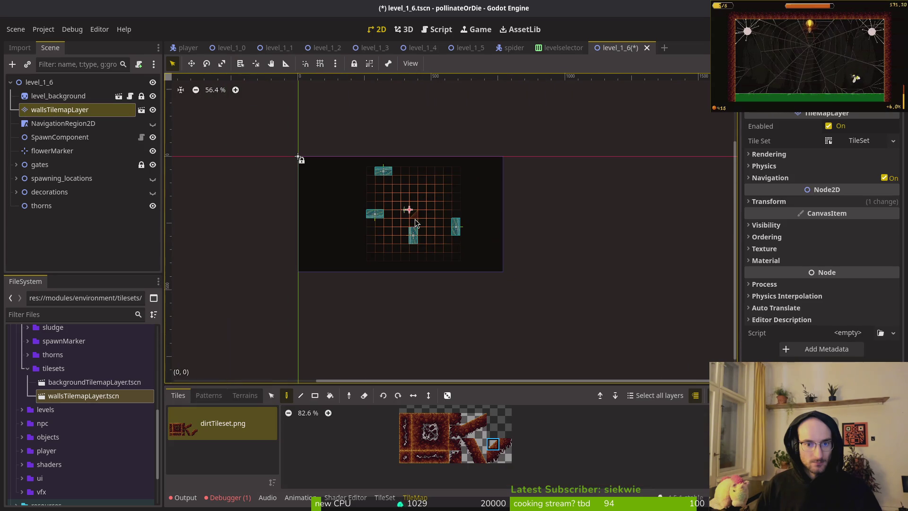
- Compare with level_1_5's walls tilemap layer, then return to level_1_6
left_click(464, 49)
left_click(47, 113)
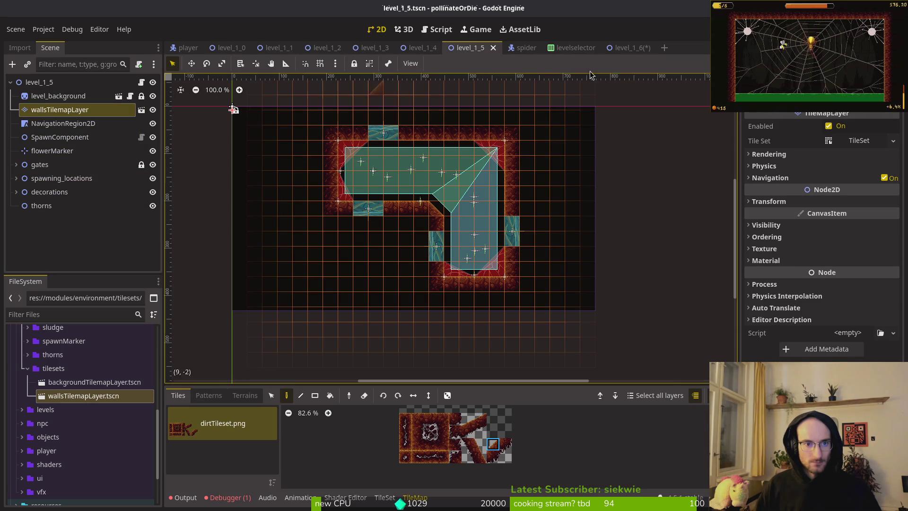
scroll(232, 112, "up", 6)
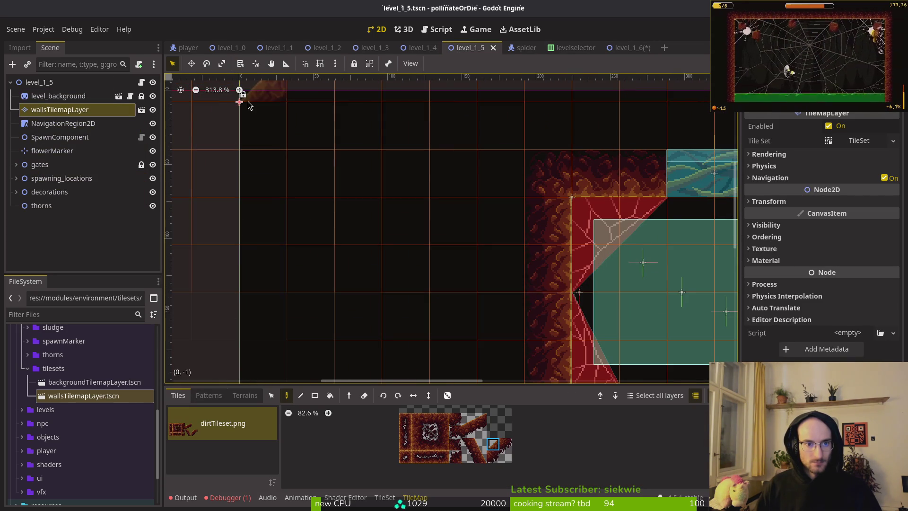
scroll(244, 114, "down", 7)
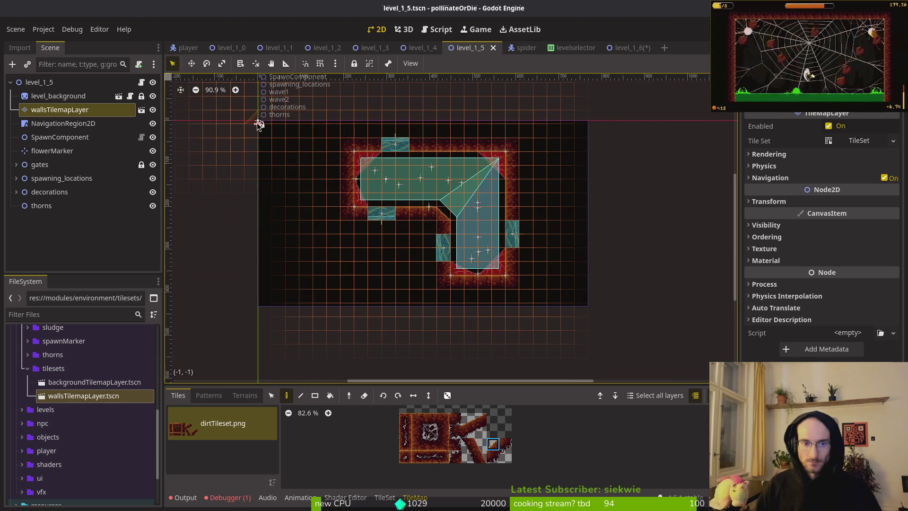
left_click(625, 49)
scroll(412, 213, "up", 3)
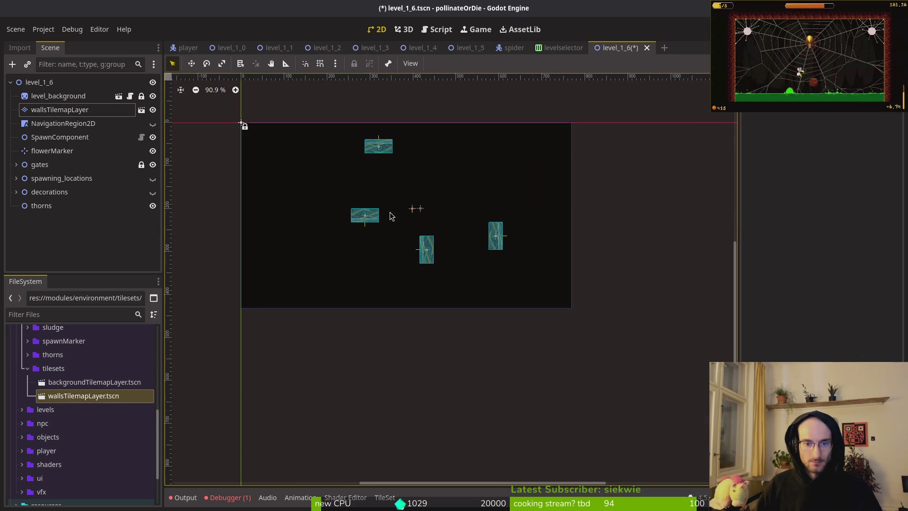
- Select the walls tilemap layer and box-select a region of cells
left_click(415, 216)
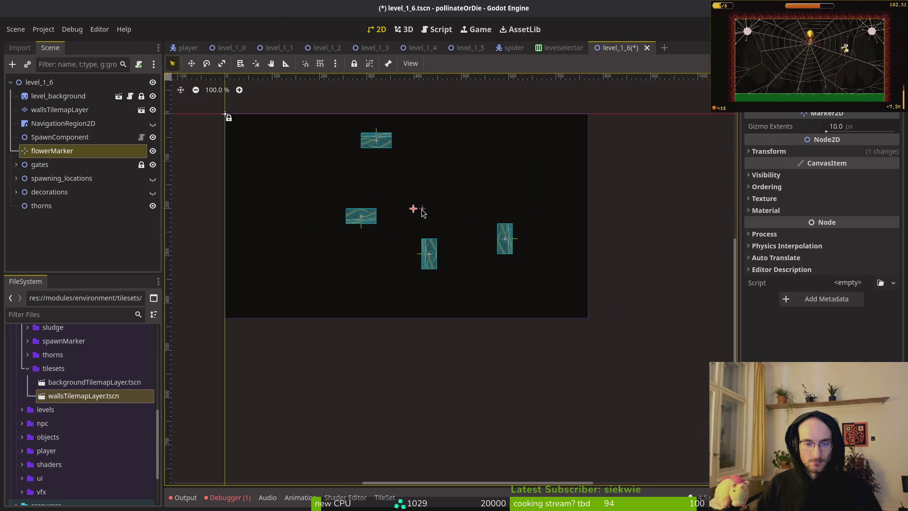
left_click(331, 208)
left_click(57, 110)
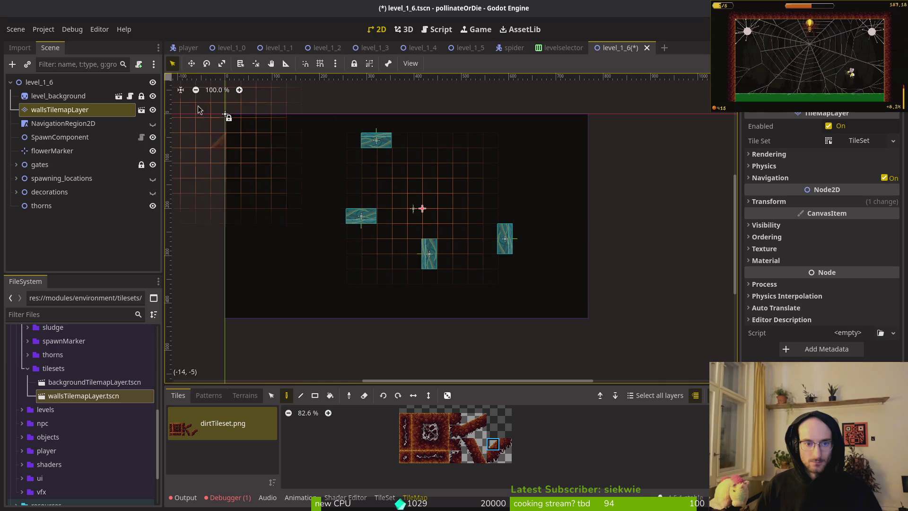
left_click(273, 397)
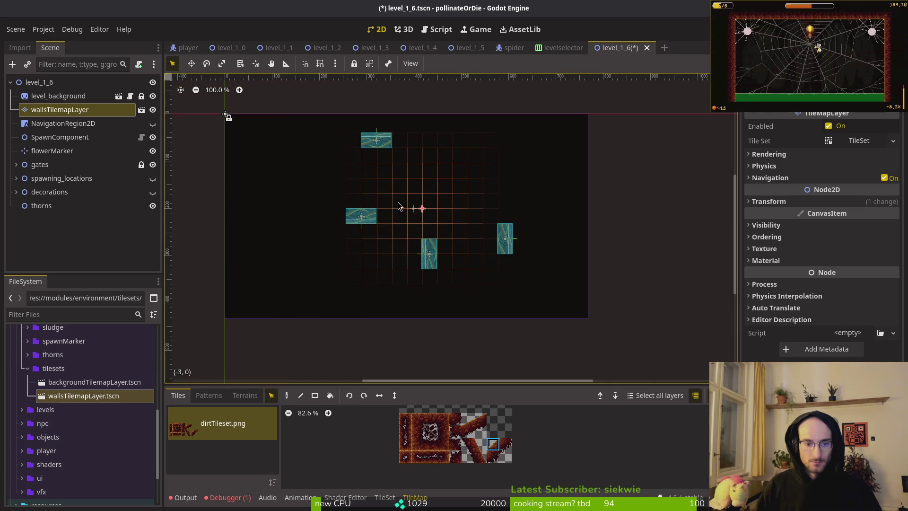
mouse_move(423, 212)
left_mouse_down()
mouse_move(359, 174)
mouse_move(334, 174)
left_mouse_up()
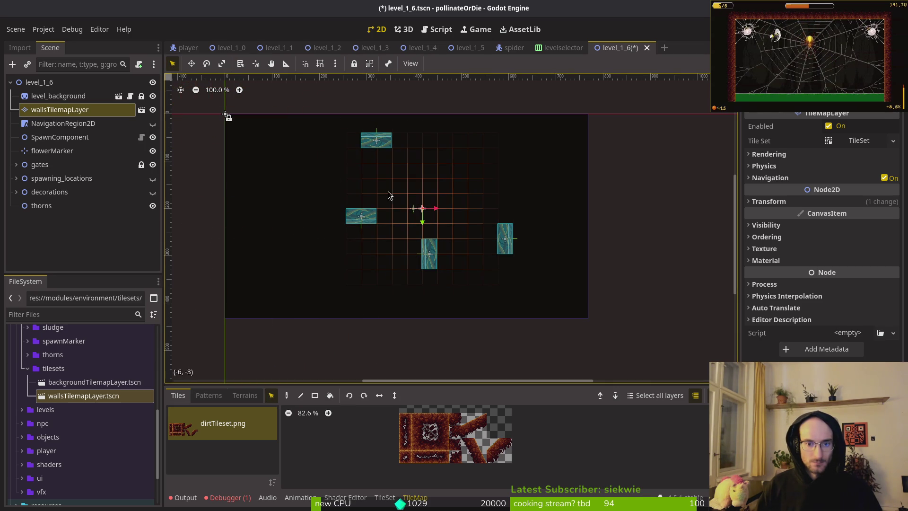
- Revert the walls layer's Transform position to 0, 8 and save
left_click(834, 203)
left_click(816, 215)
key("ctrl+s")
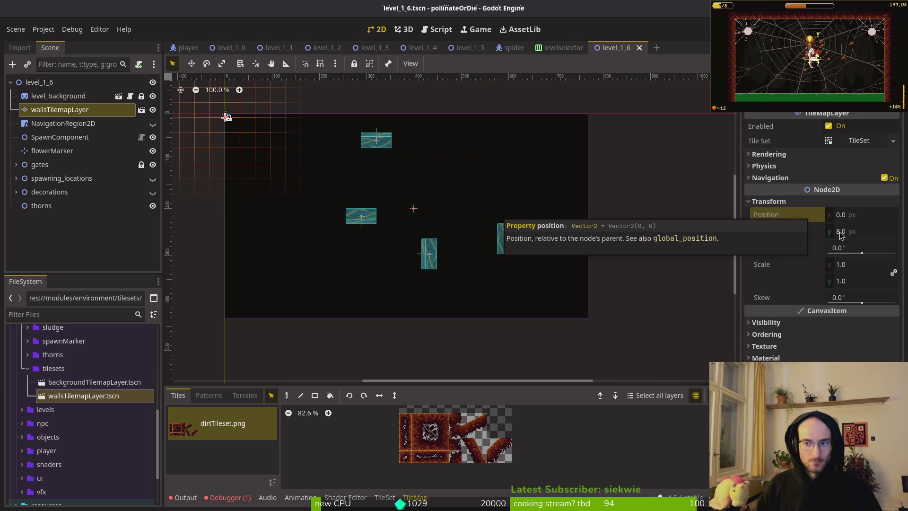
left_click(760, 203)
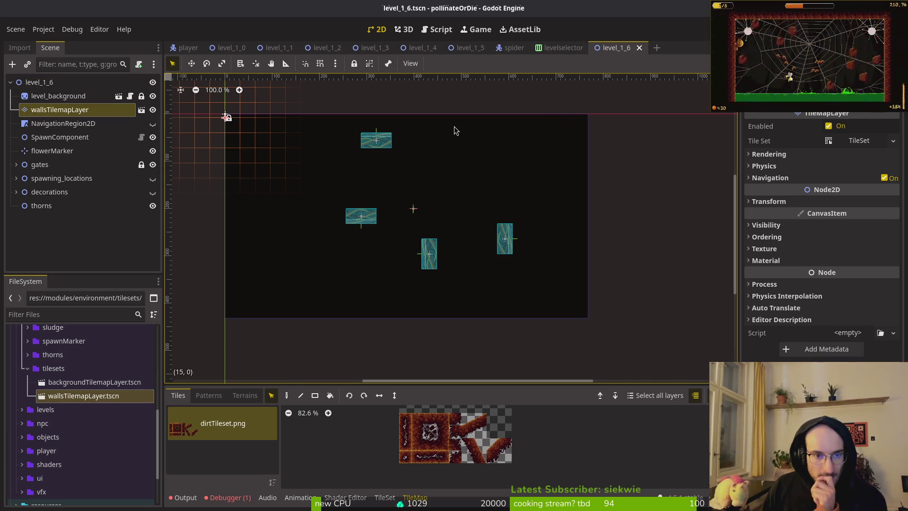
- Pick a wall tile from the dirt tileset and close the Files window
left_click(430, 419)
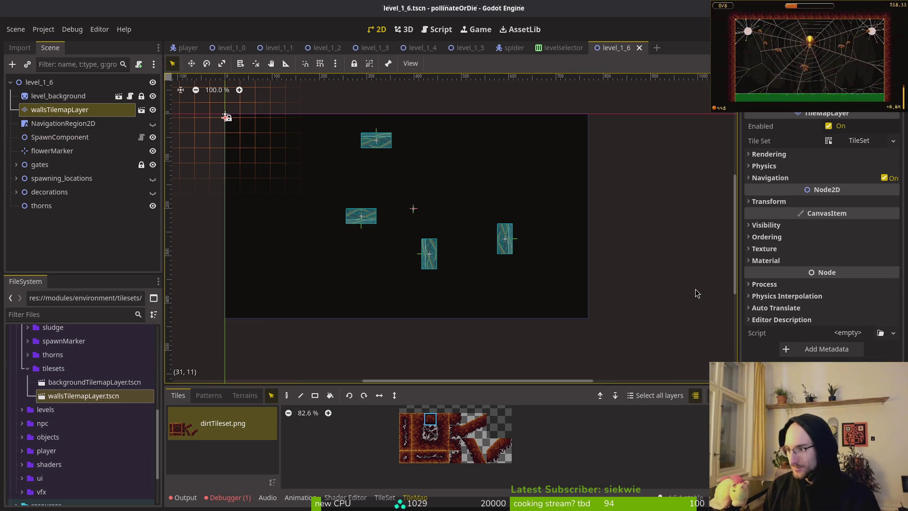
key("super")
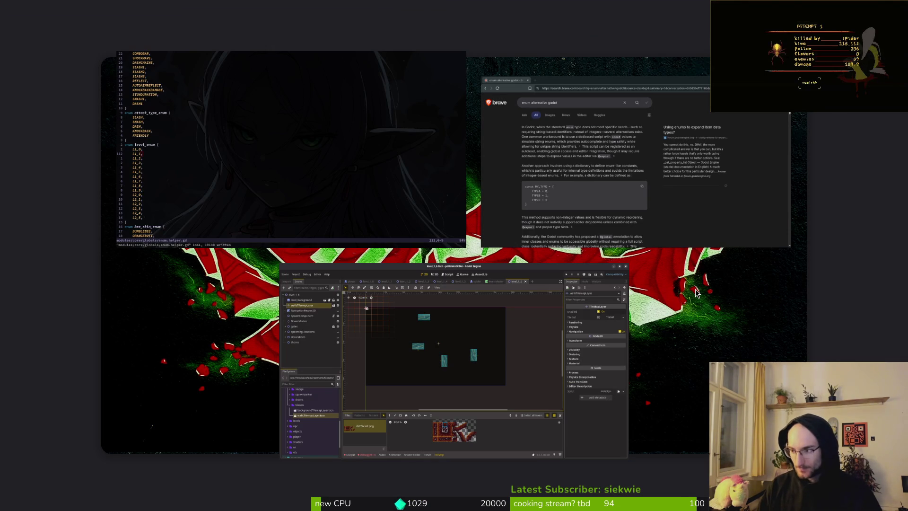
key("super+e")
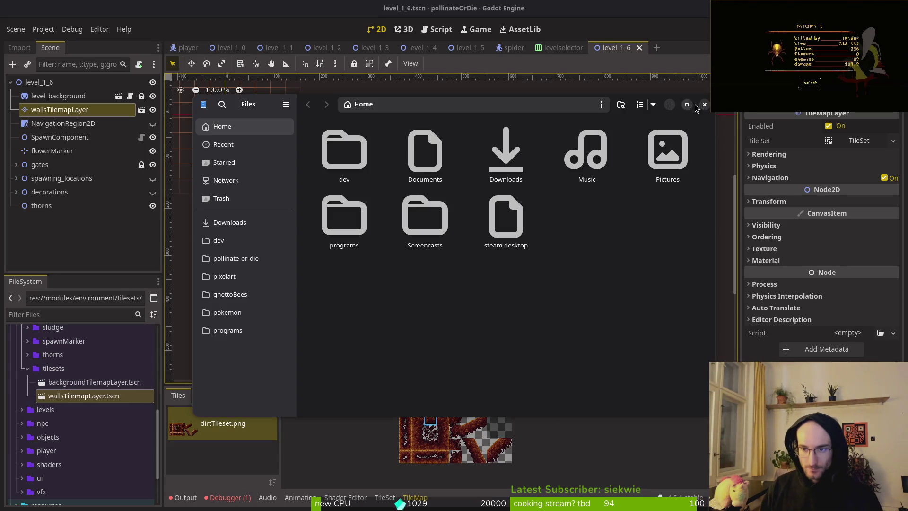
key("ctrl+w")
key("super")
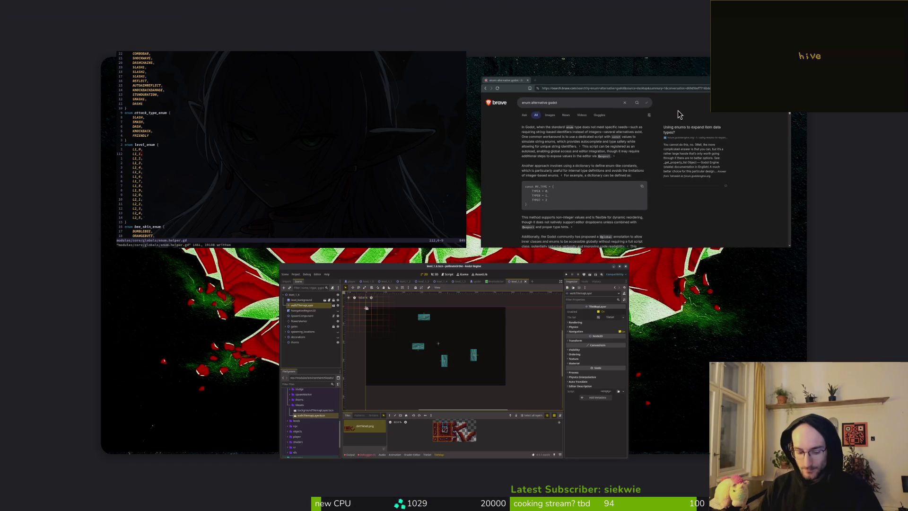
- Exit the window overview back to Godot showing level_1_6
key("super")
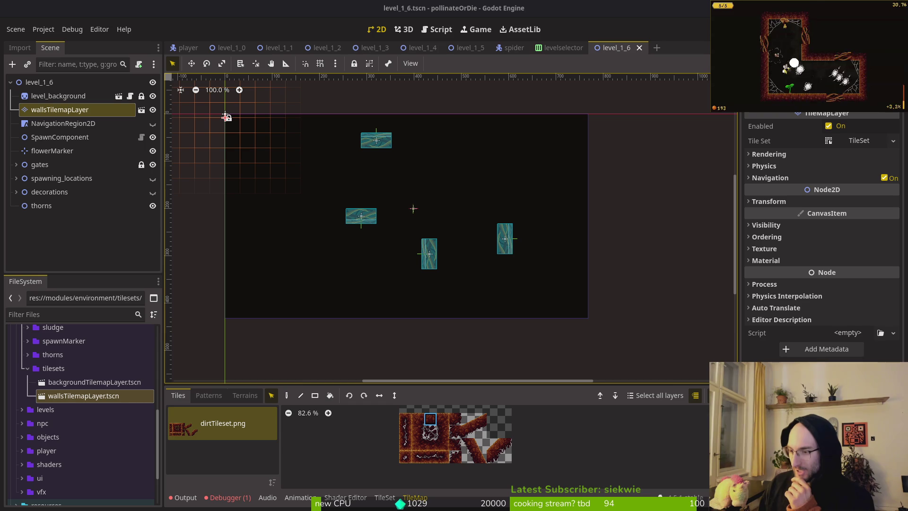
key("Escape")
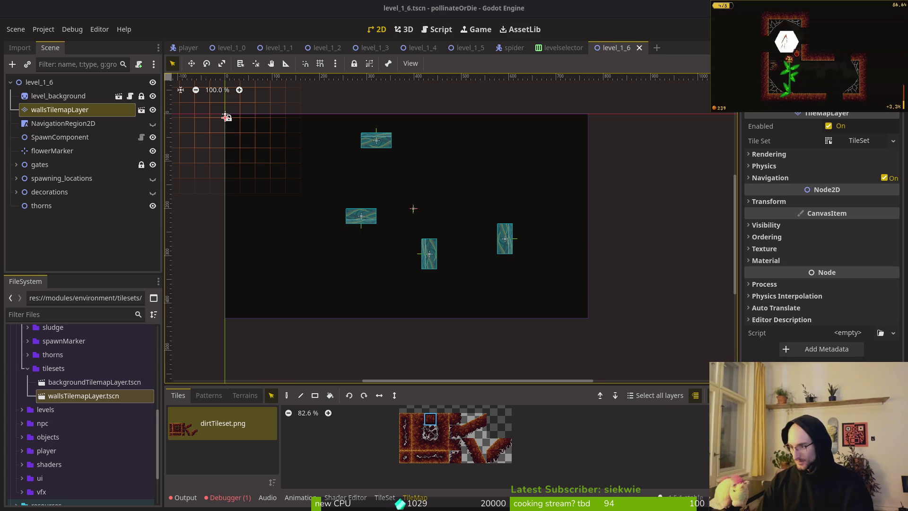
left_click(463, 296)
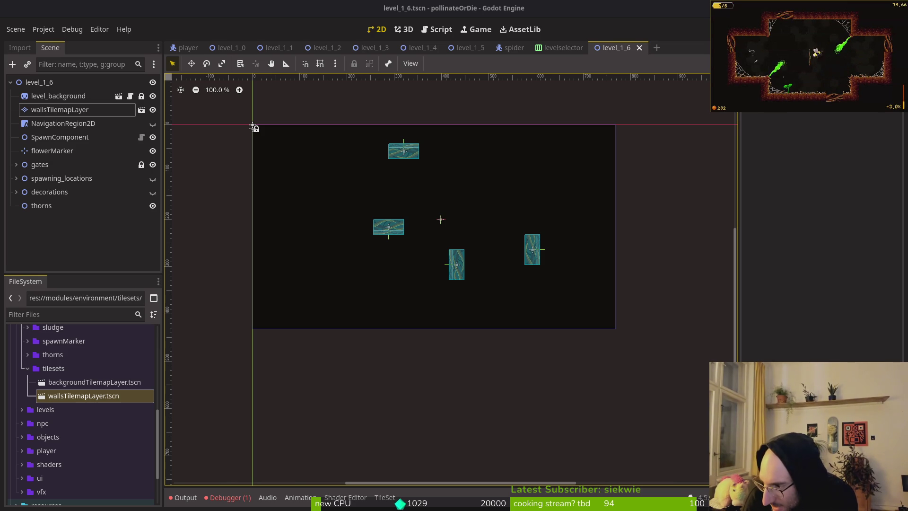
left_click(469, 47)
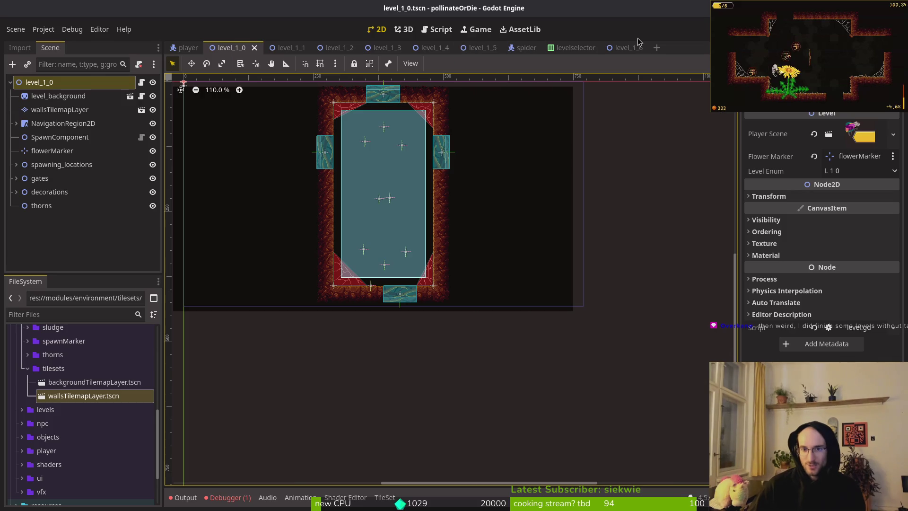
- Quick-open level_2_2.tscn from level_1_6 and select its root node
left_click(615, 47)
key("alt+shift+o")
type("leve22ts")
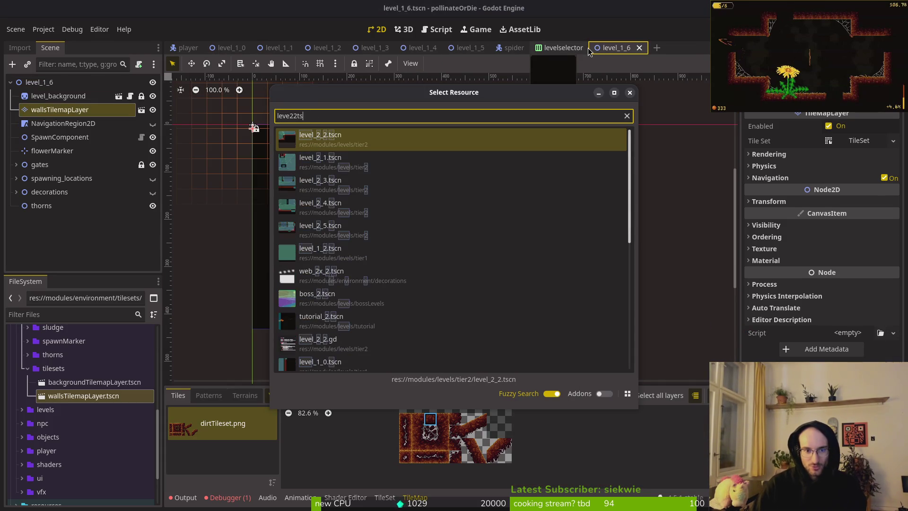
key("Return")
left_click(29, 83)
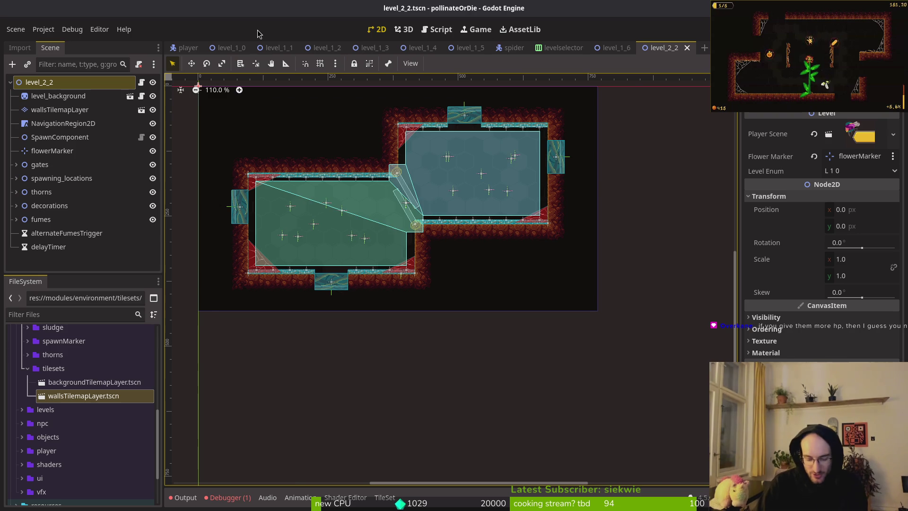
- Quick-open mutated_flower.tscn and select its visionRange collision polygon
key("alt+shift+o")
type("mutf")
key("Down")
key("Down")
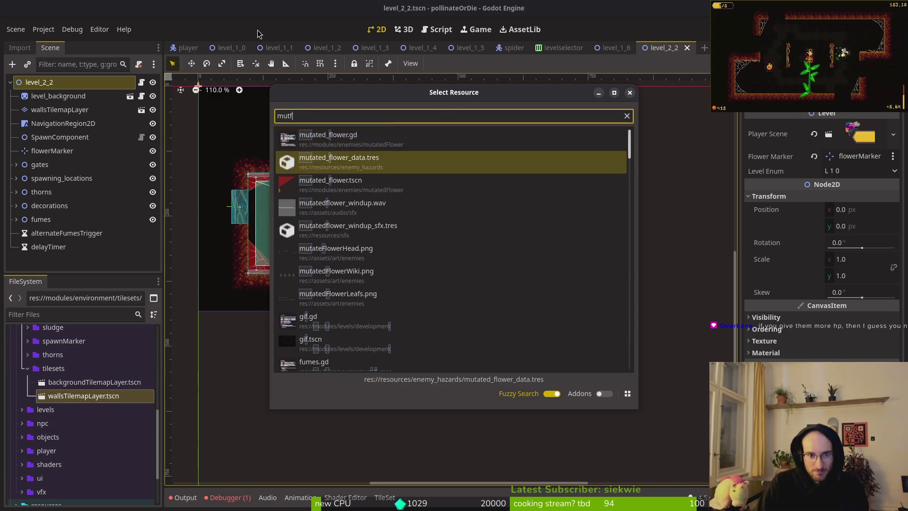
key("Return")
scroll(375, 158, "down", 5)
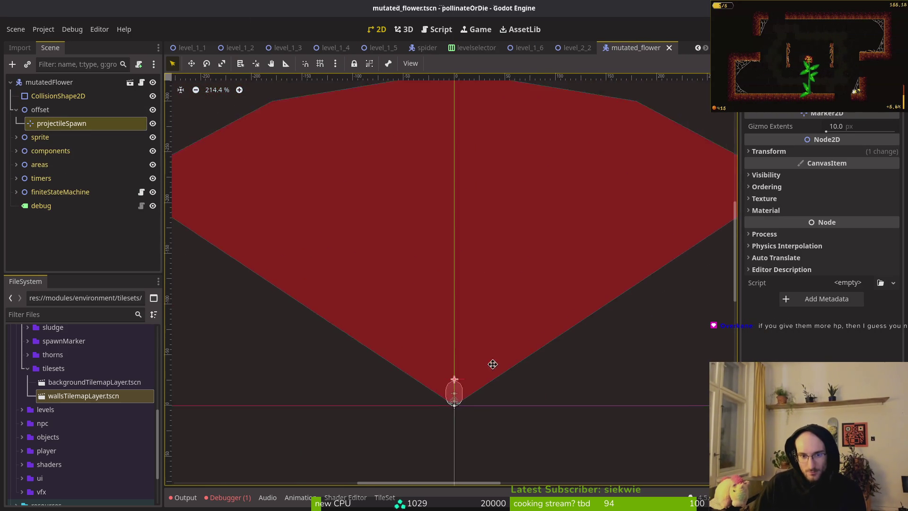
left_click(461, 263)
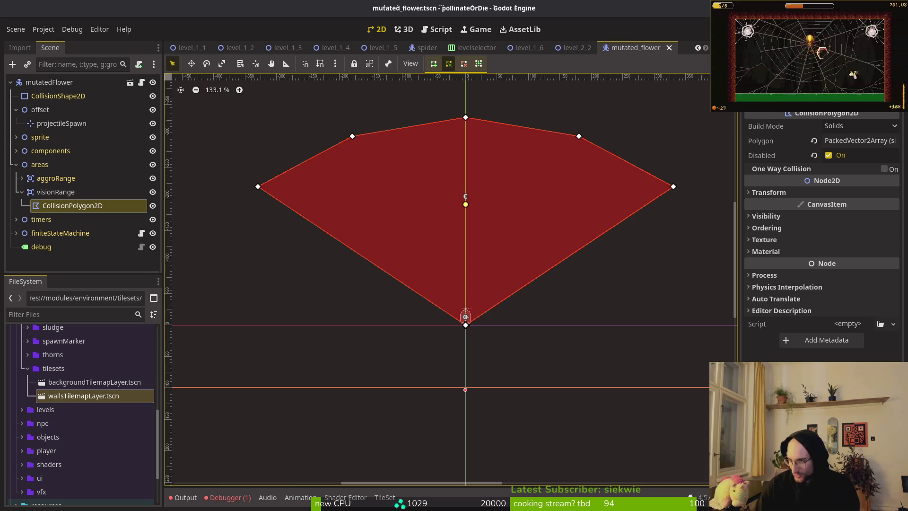
key("alt+Tab")
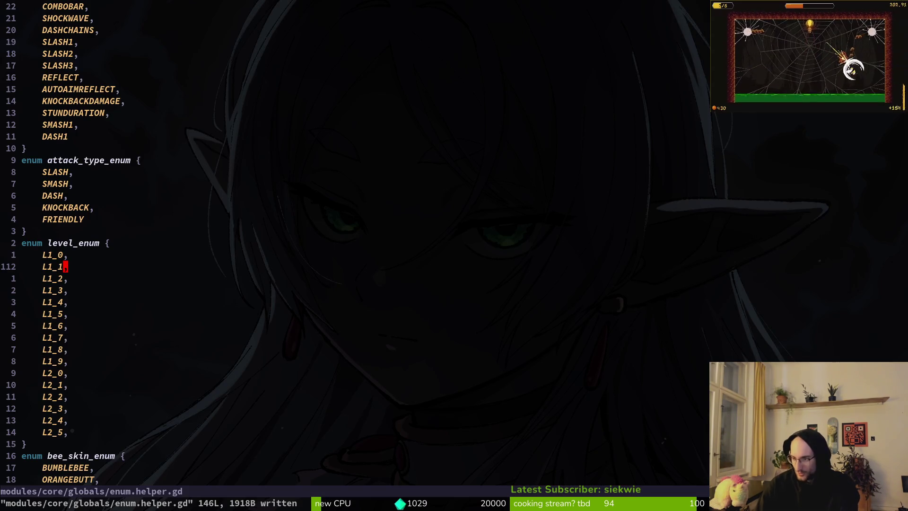
- Open boss_level.gd through the Neovim file finder
key("space")
key("f")
key("f")
type("bosslev")
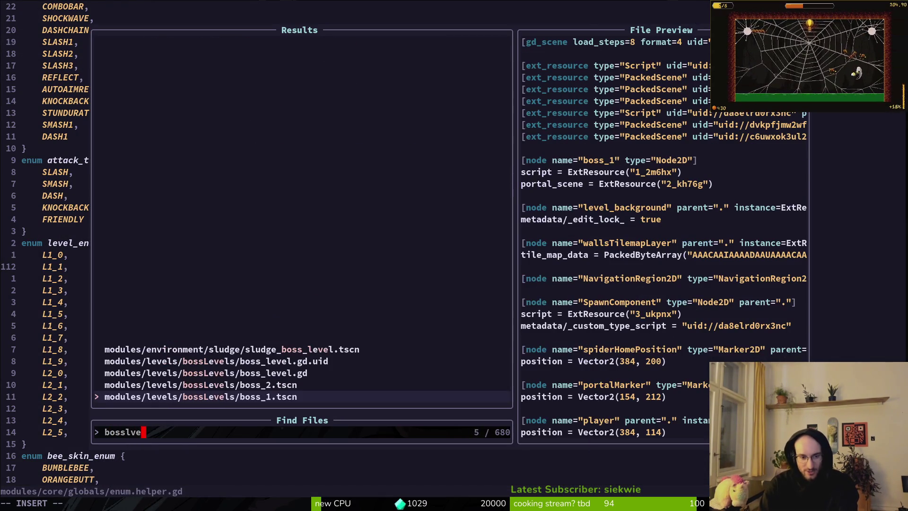
key("Up")
key("Up")
key("Return")
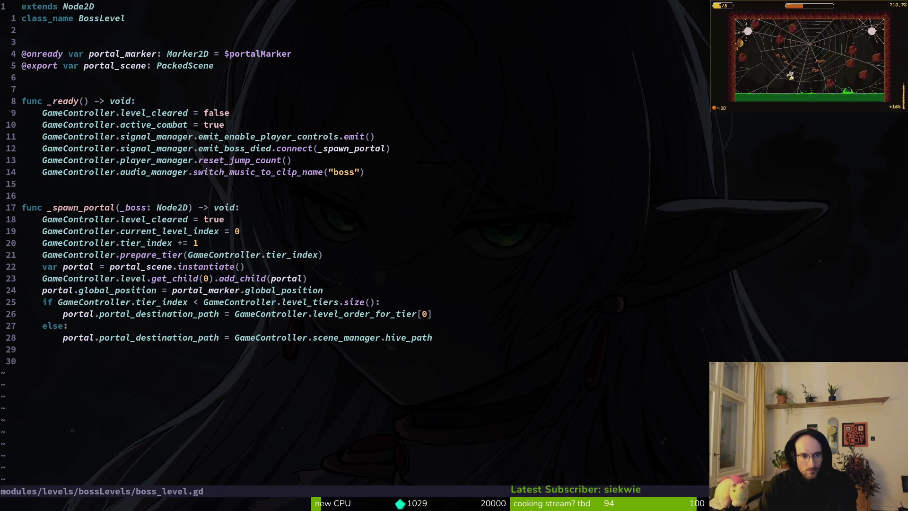
- Insert DebugHelper.kill_all_enemies() as _spawn_portal's first line and save with :w
key("j")
key("j")
key("j")
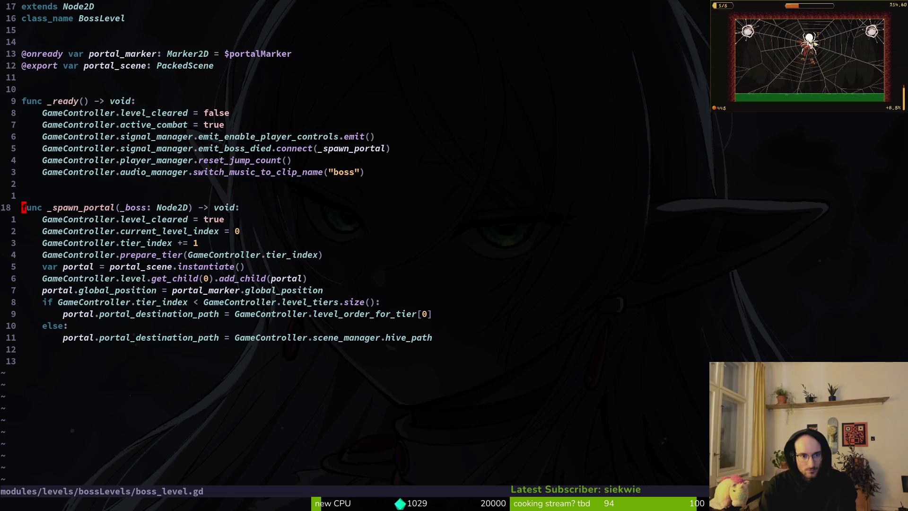
key("o")
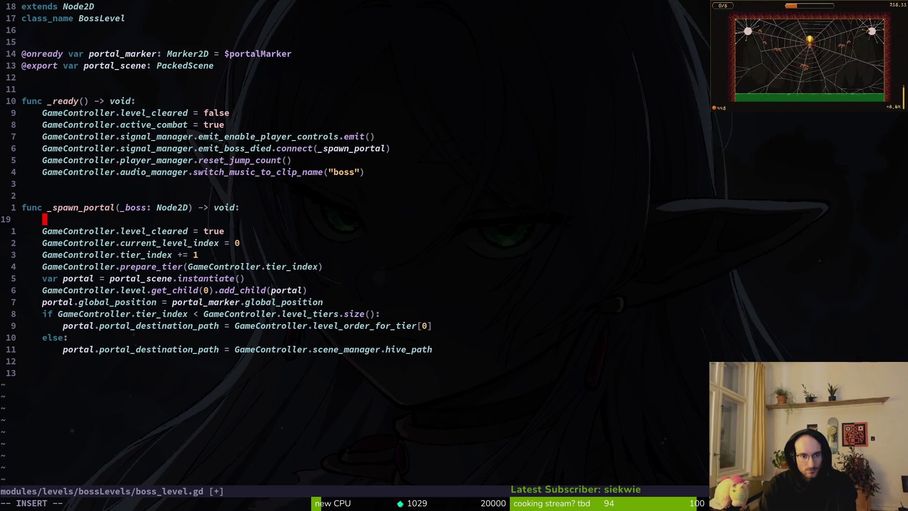
type("deb")
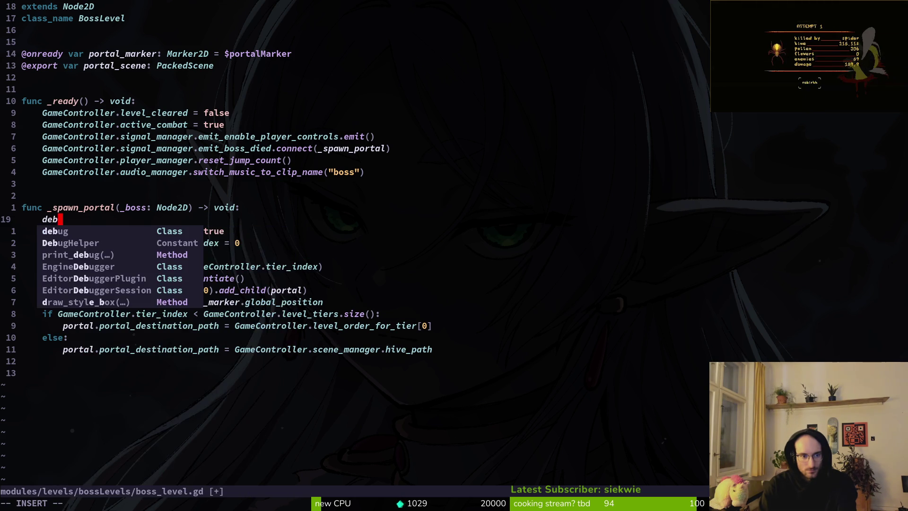
key("Return")
type(".kil")
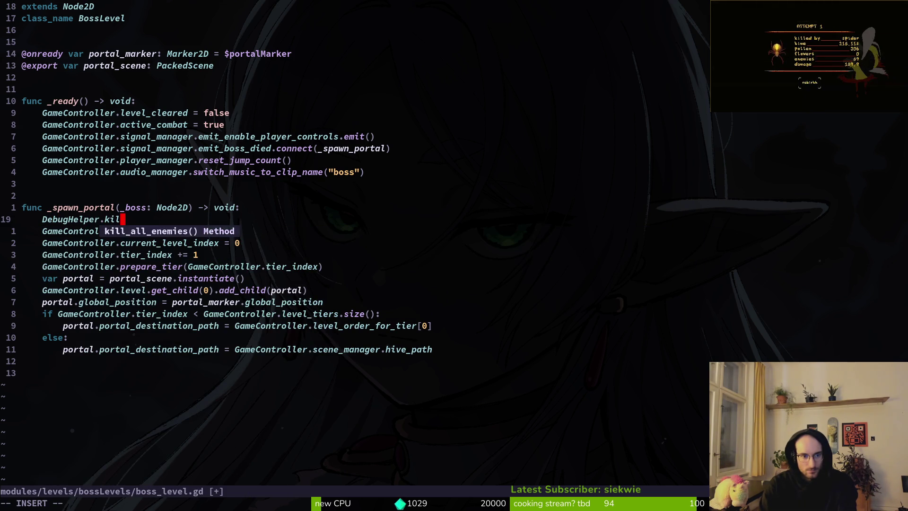
key("Return")
key("Escape")
type(":w")
key("Return")
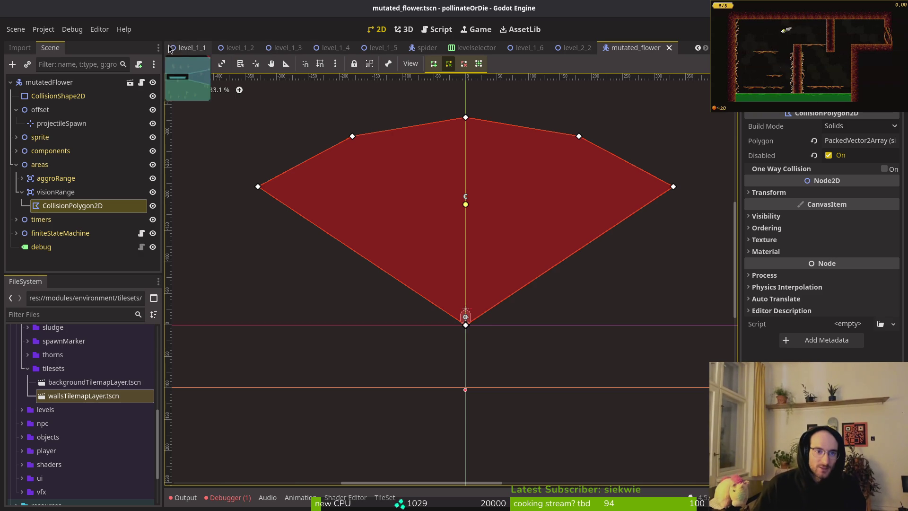
- Switch to the level_1_2 scene and look it over
left_click(208, 48)
scroll(454, 135, "down", 10)
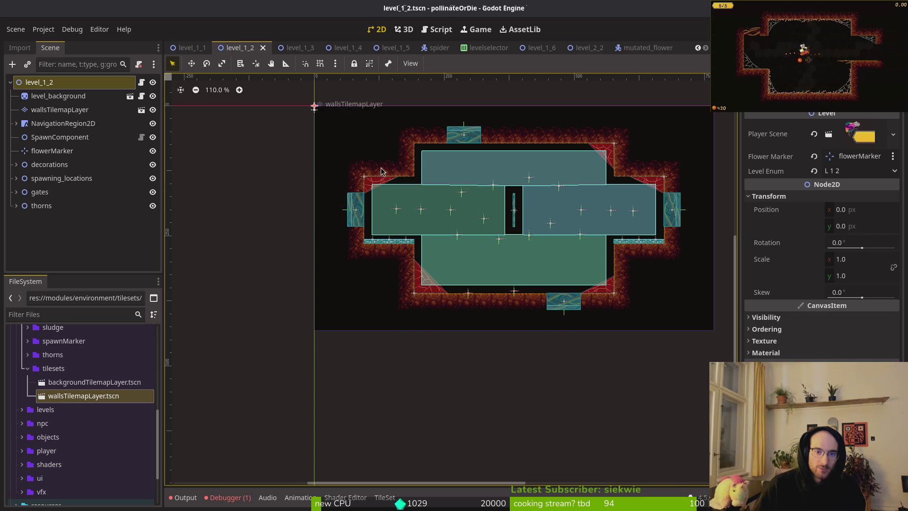
scroll(420, 194, "up", 4)
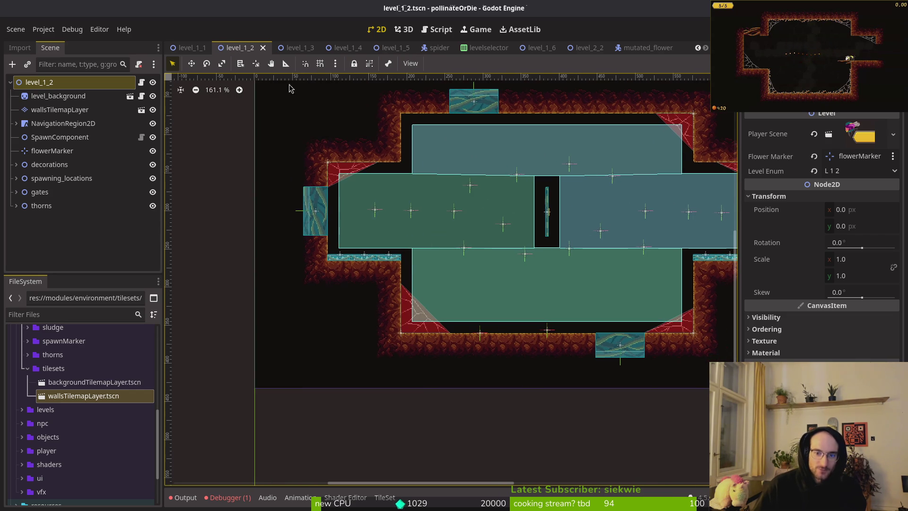
- Open level_1_1, survey the cave room, and select wallsTilemapLayer for tile editing
left_click(189, 48)
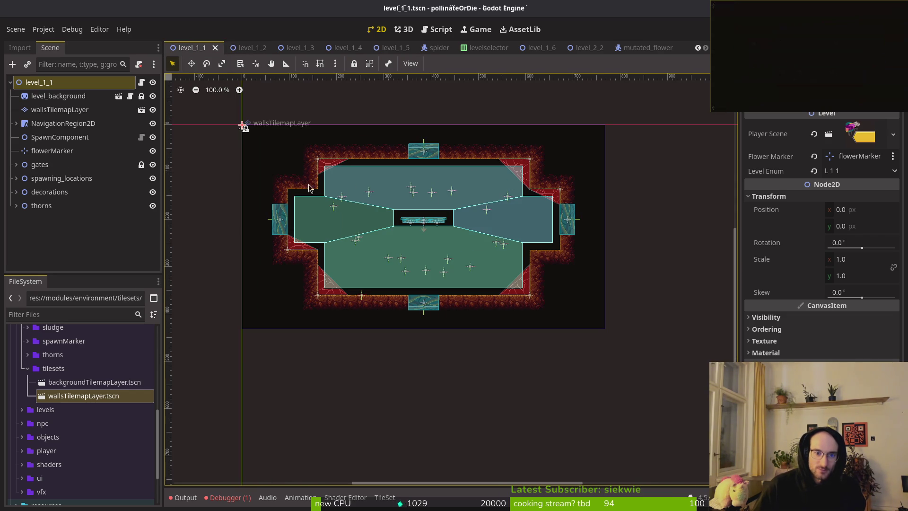
scroll(301, 192, "up", 7)
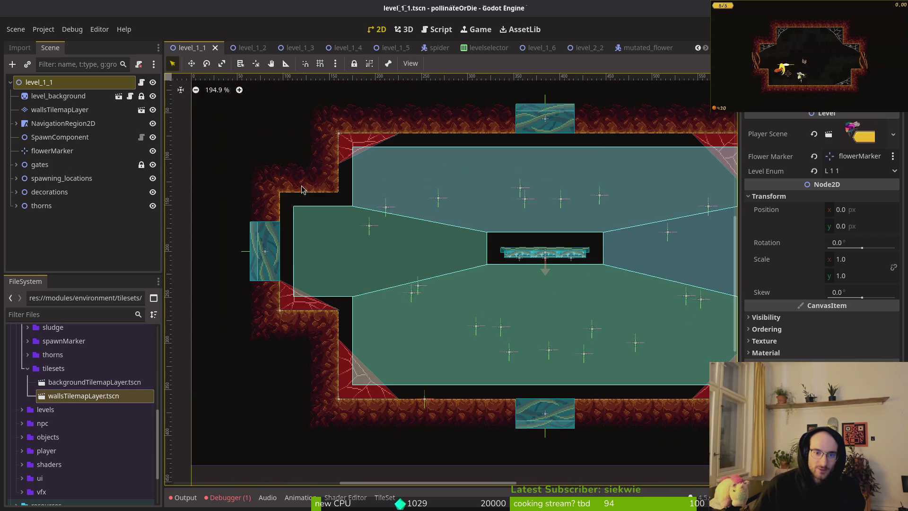
scroll(405, 197, "right", 3)
scroll(535, 314, "right", 2)
scroll(535, 314, "up", 1)
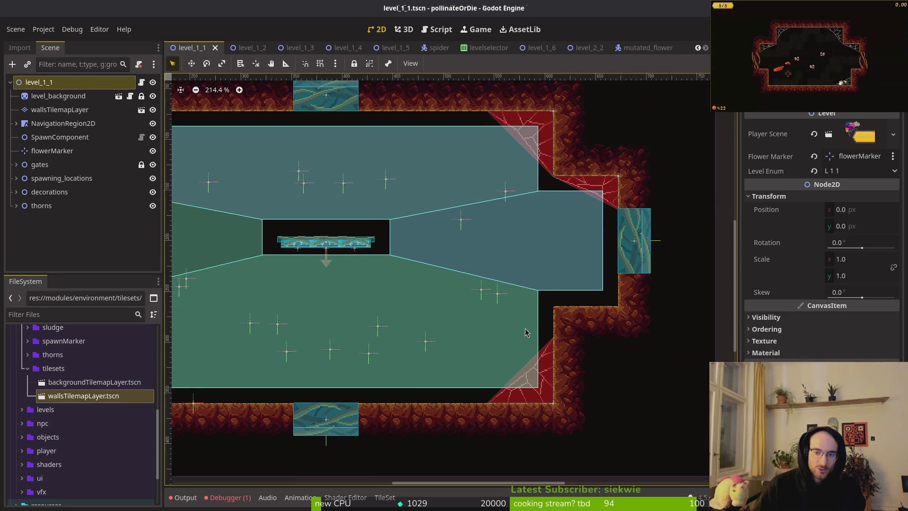
scroll(409, 312, "left", 2)
scroll(415, 270, "down", 4)
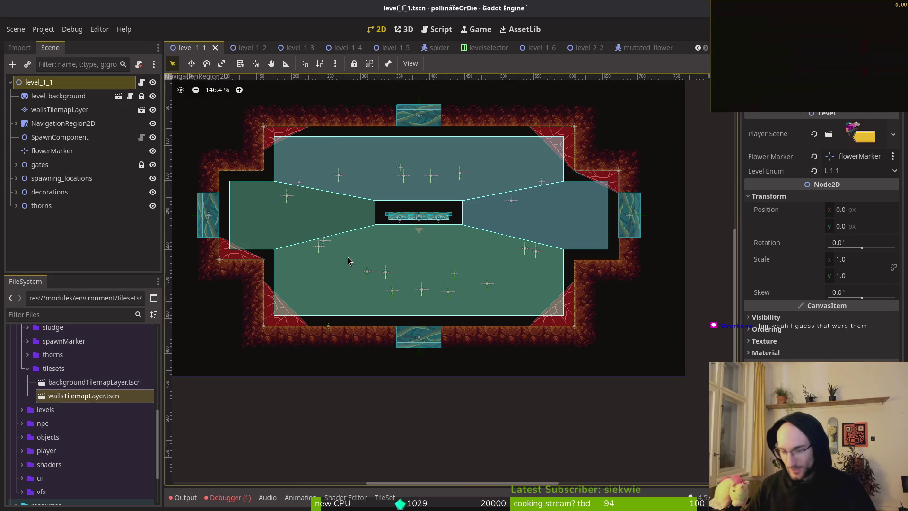
scroll(349, 260, "down", 2)
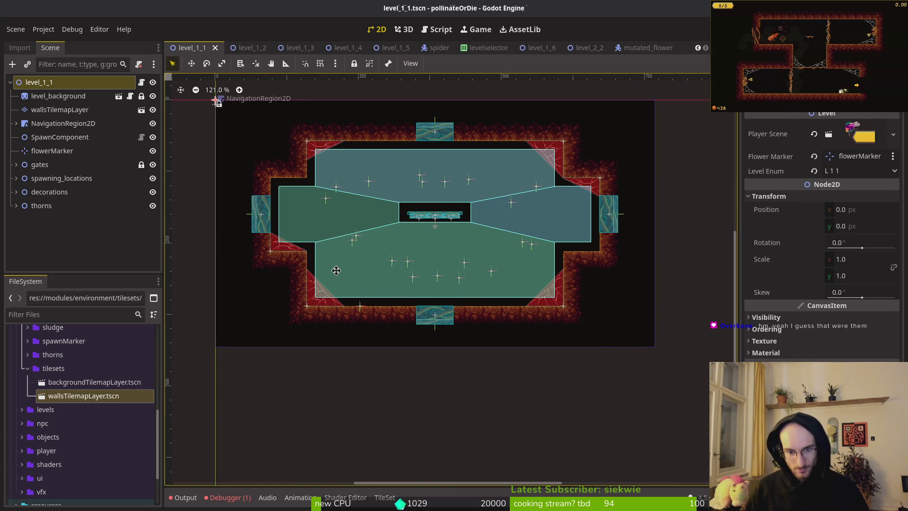
scroll(329, 275, "up", 4)
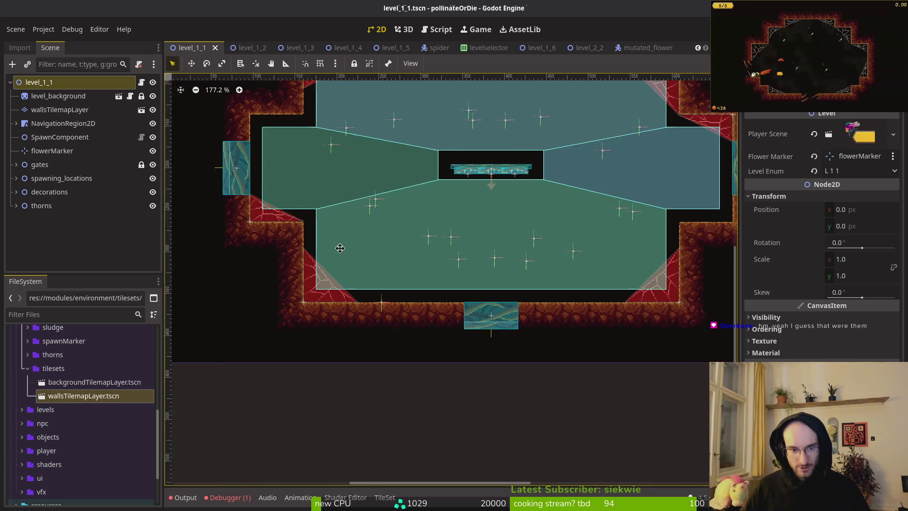
left_click(58, 96)
left_click(59, 110)
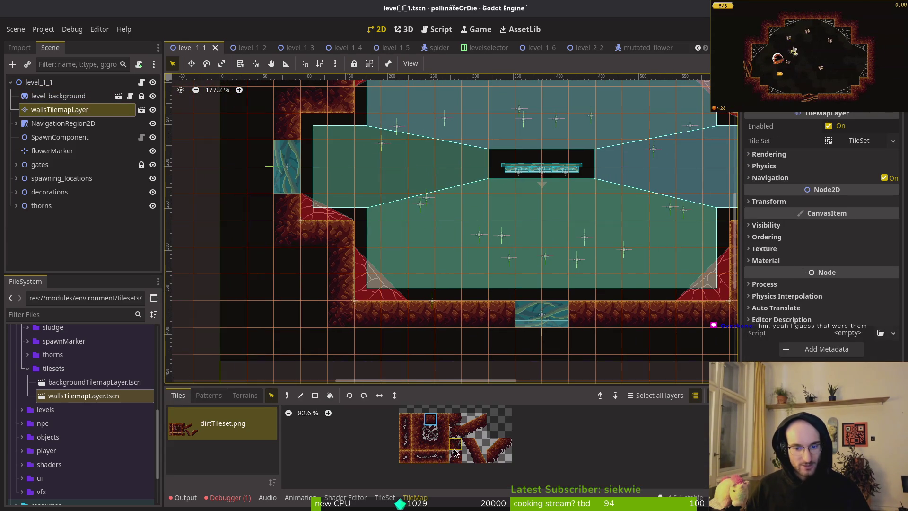
- Pick a 2x2 wall tile block and paint four slope tiles diagonally from the lower-left wall to the bottom wall
left_click_drag(467, 419, 480, 431)
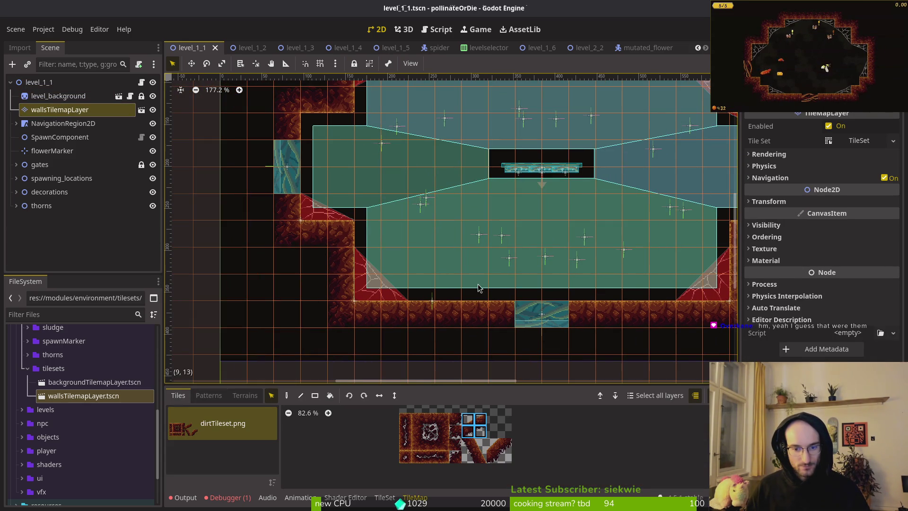
left_click(286, 395)
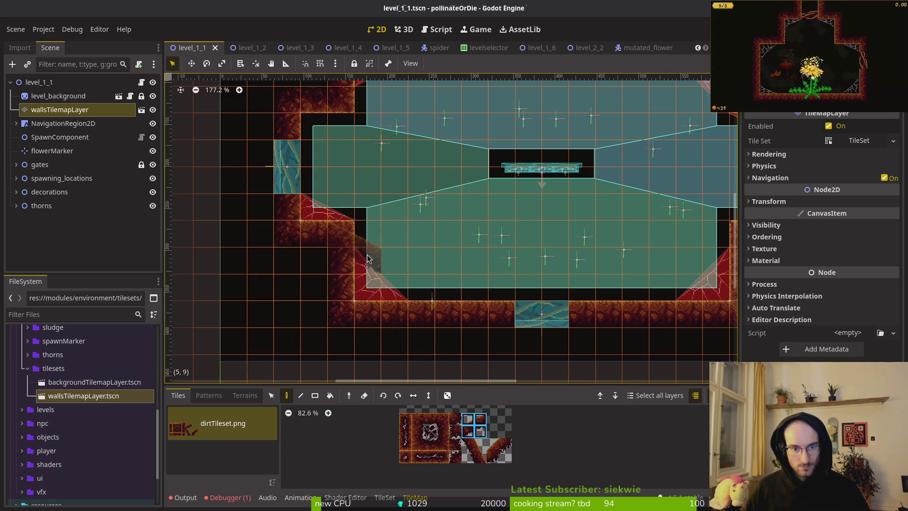
scroll(381, 257, "down", 4)
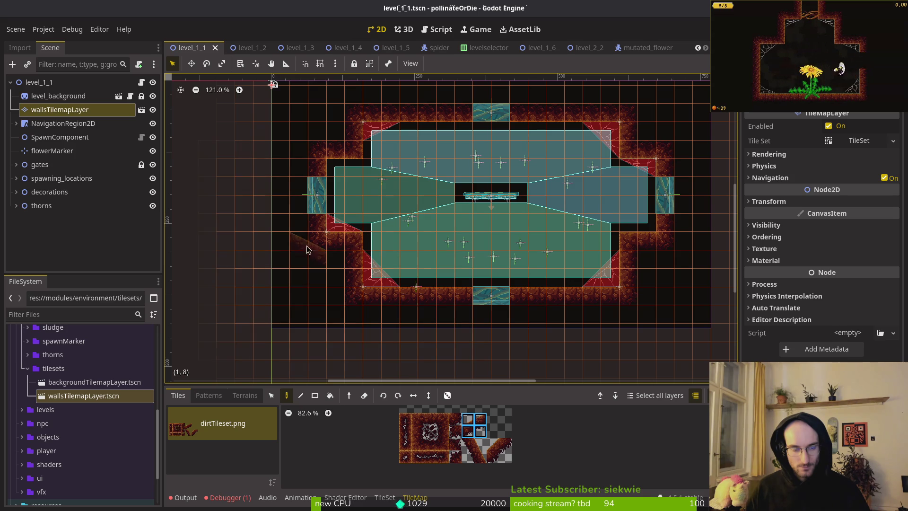
scroll(336, 253, "up", 4)
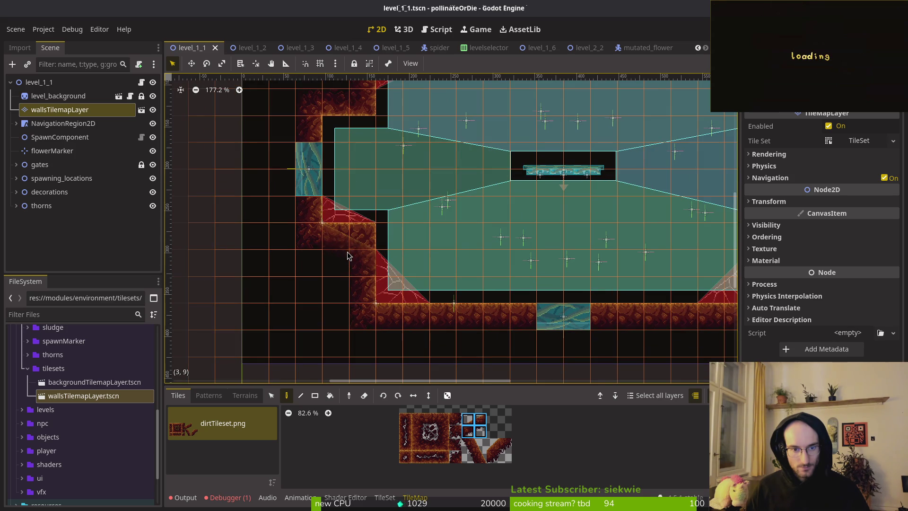
left_click(344, 272)
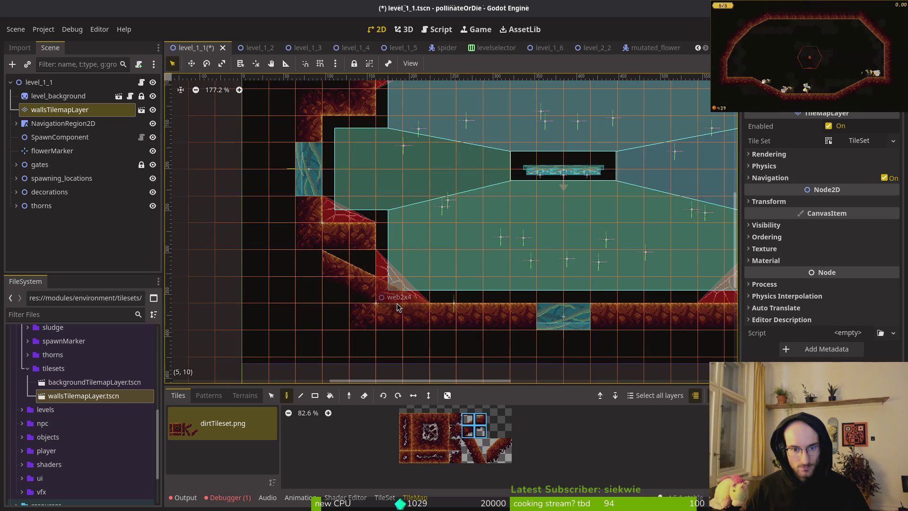
left_click(349, 241)
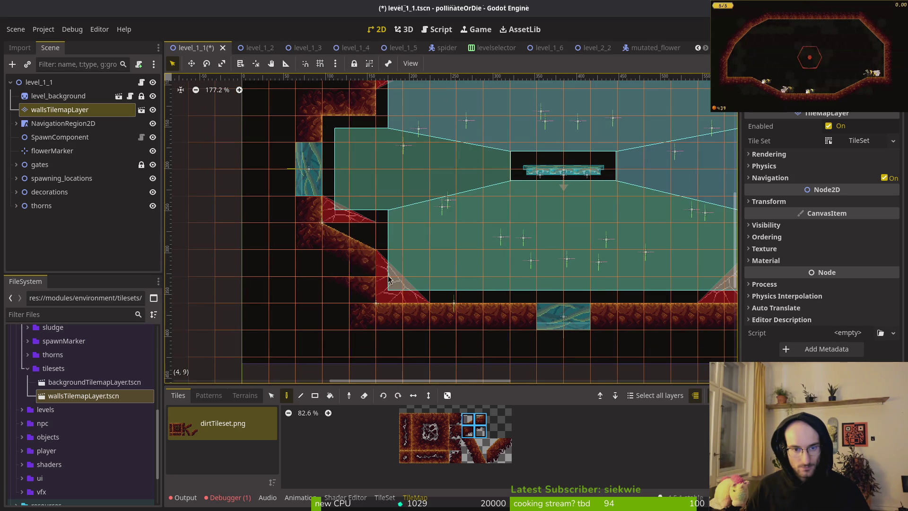
left_click(403, 279)
left_click(461, 307)
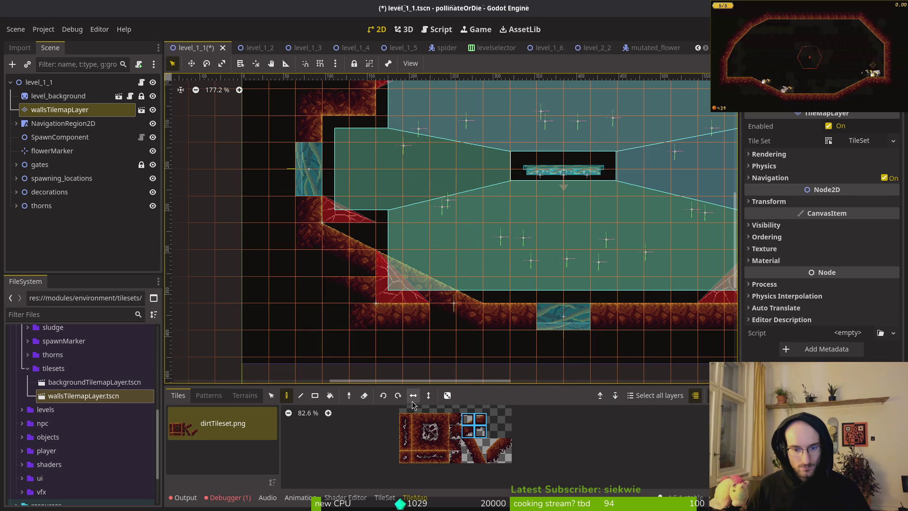
- Pan and zoom around the canvas to inspect the reshaped arena walls
scroll(448, 229, "right", 5)
scroll(449, 228, "up", 3)
scroll(574, 132, "down", 4)
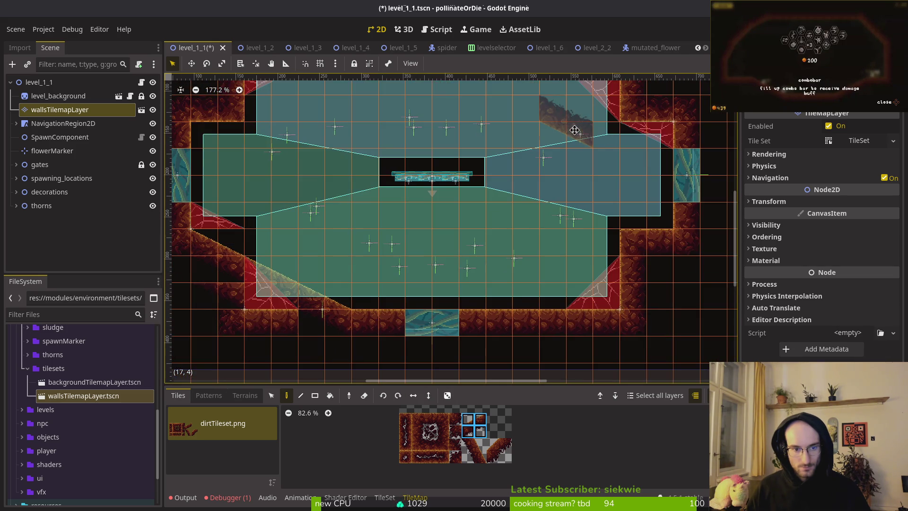
scroll(578, 187, "up", 2)
scroll(578, 187, "left", 3)
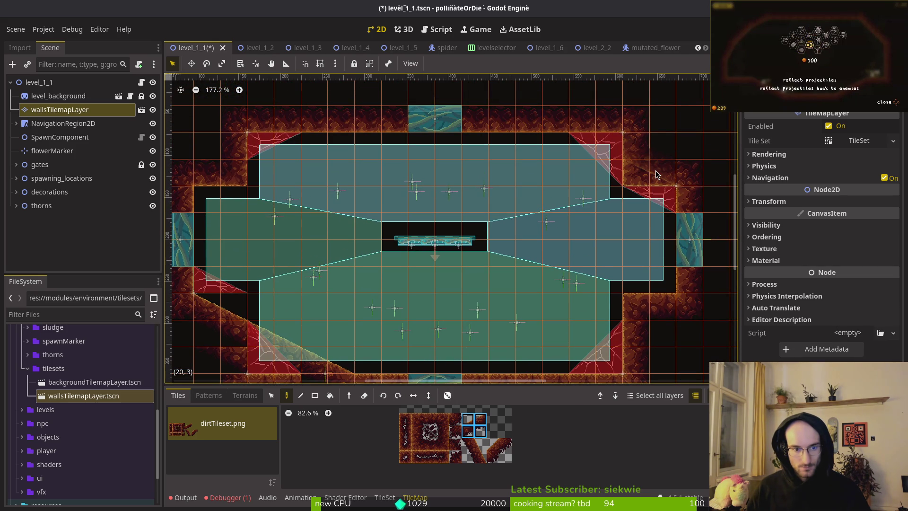
scroll(568, 174, "down", 2)
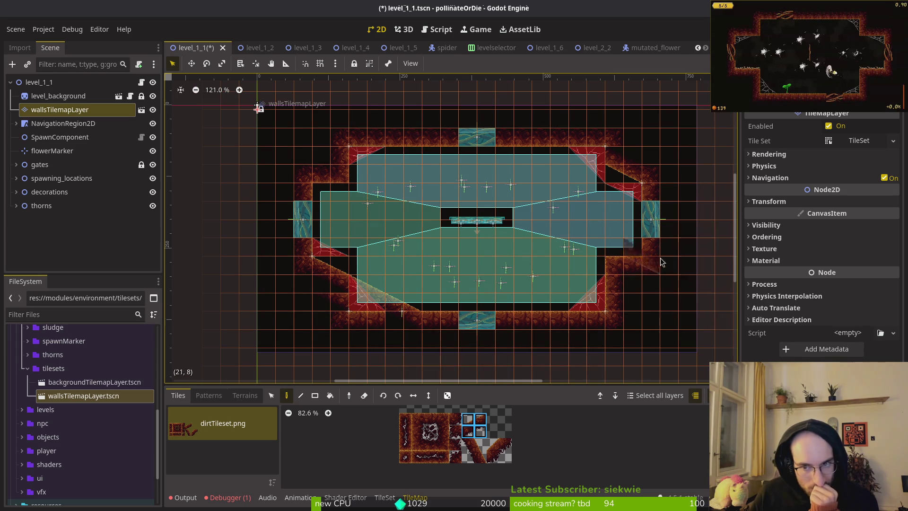
scroll(476, 153, "right", 5)
scroll(476, 153, "up", 3)
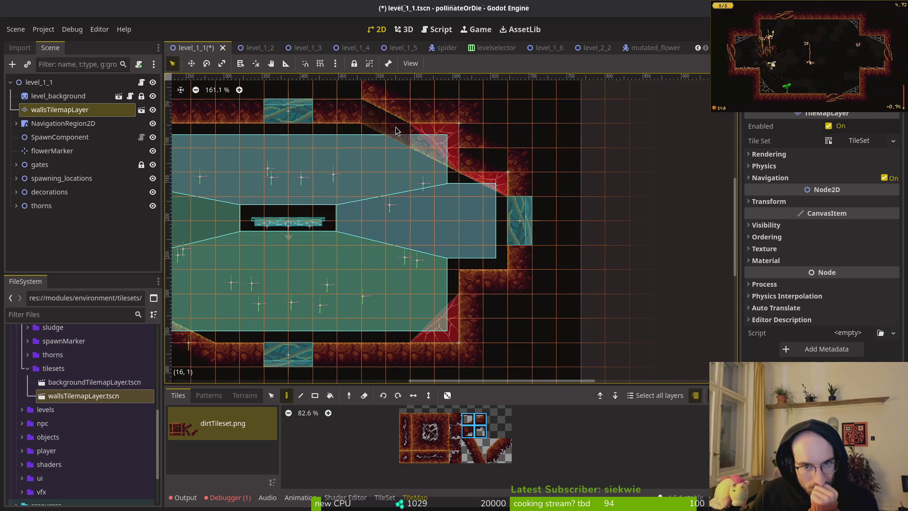
scroll(397, 136, "up", 3)
- Switch to the Eraser, then deselect wallsTilemapLayer so the whole level shows
key("e")
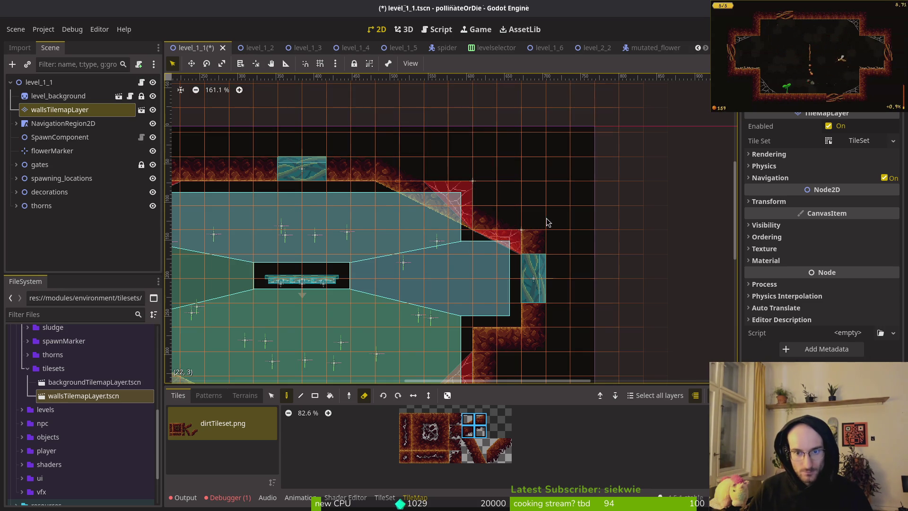
scroll(598, 215, "down", 2)
key("Escape")
scroll(466, 290, "left", 5)
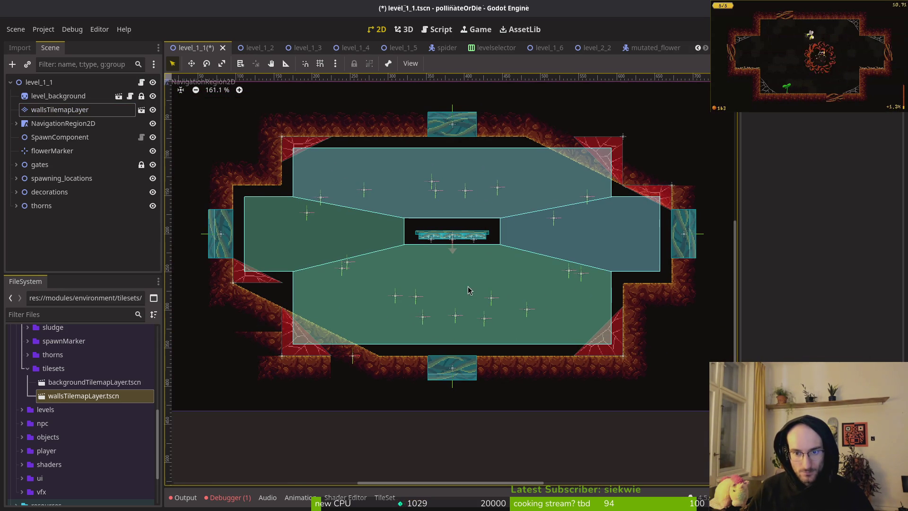
- Reselect wallsTilemapLayer and turn off NavigationRegion2D's visibility
left_click_drag(517, 297, 486, 293)
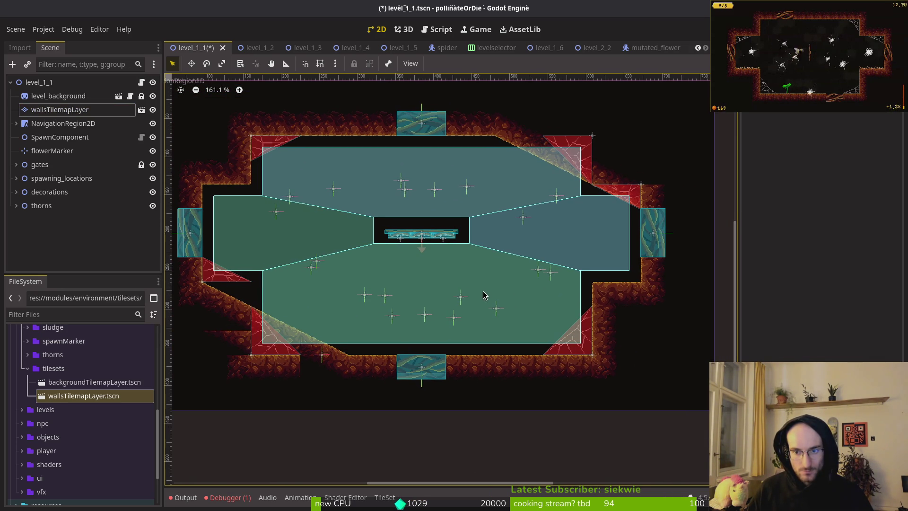
scroll(448, 284, "left", 3)
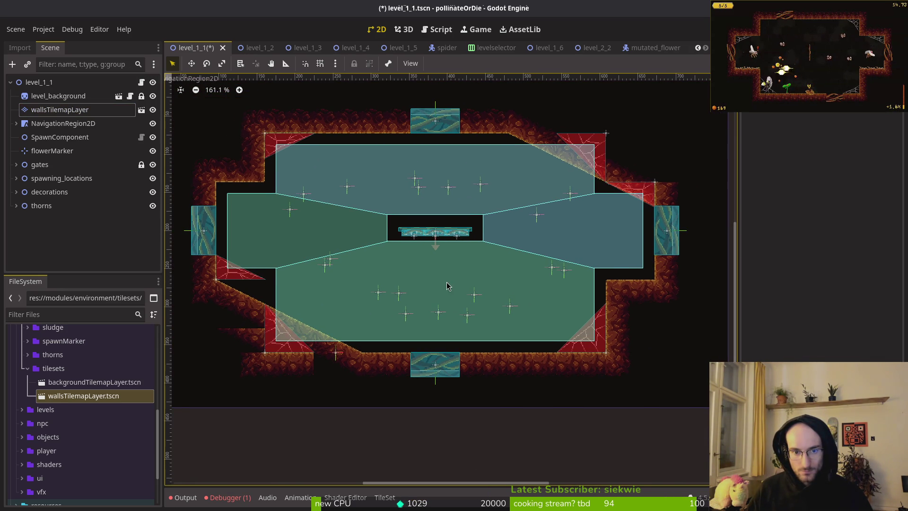
scroll(464, 259, "down", 3)
left_click(111, 112)
left_click(153, 123)
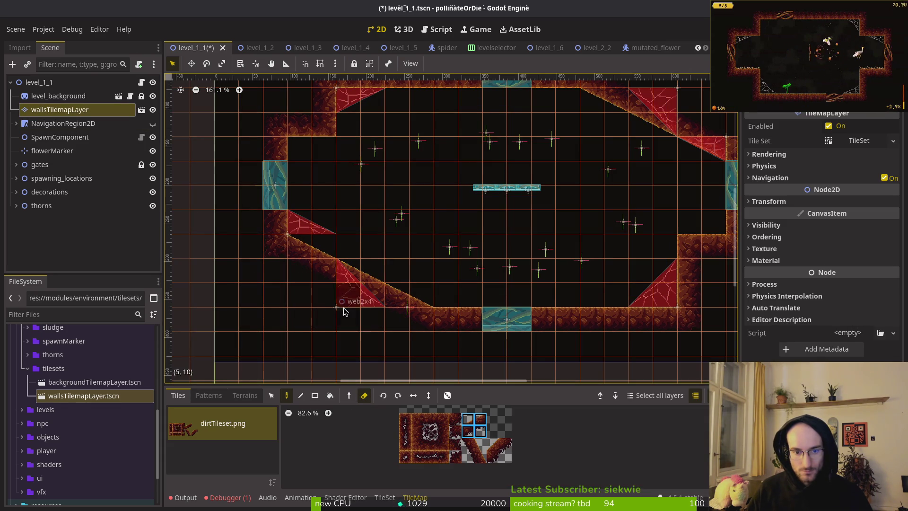
- Hide the thorns, decorations and spawning_locations layers in the Scene tree
left_click(152, 205)
left_click(152, 191)
left_click(153, 178)
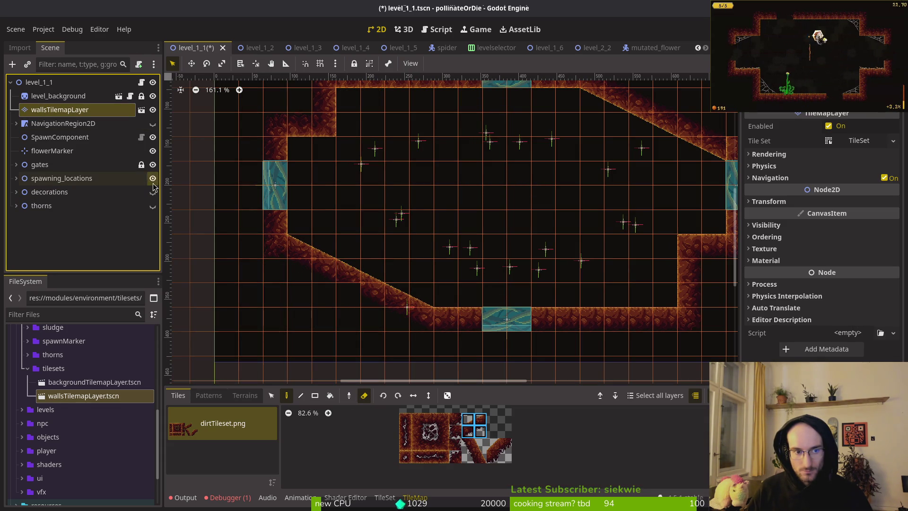
scroll(428, 236, "down", 2)
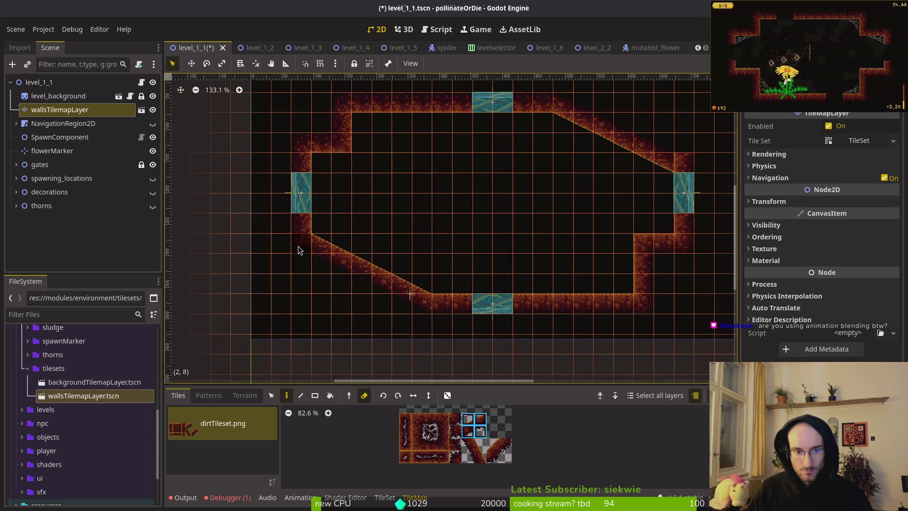
scroll(648, 208, "up", 2)
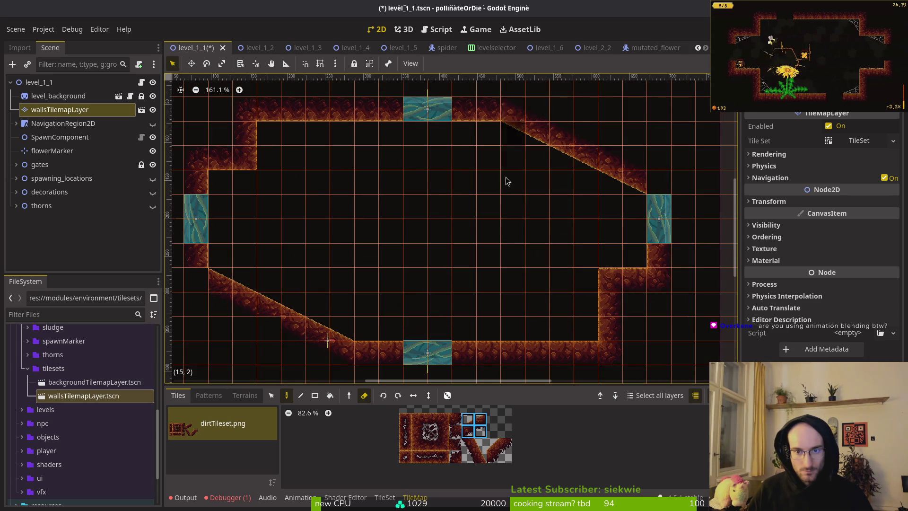
- Deselect the tile layer, look over the bare walls, and reselect the wall tiles
key("Escape")
scroll(514, 273, "down", 3)
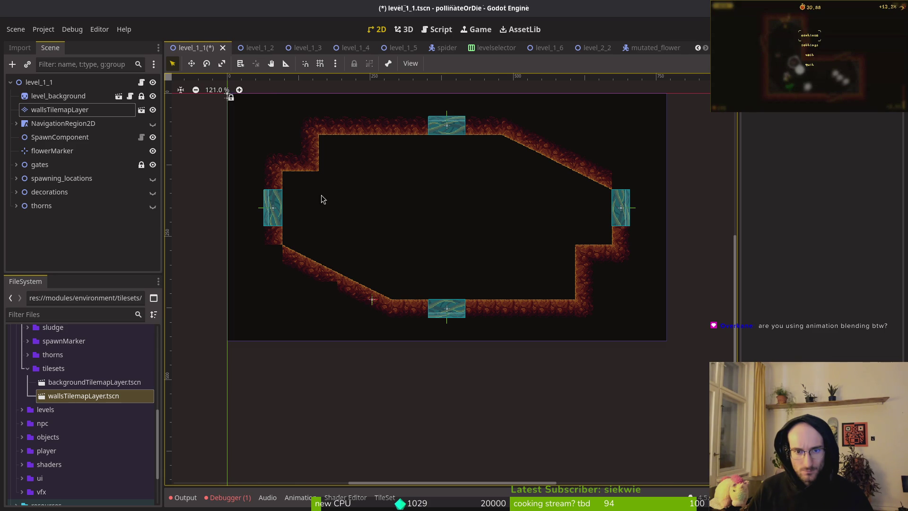
scroll(325, 198, "left", 5)
scroll(364, 241, "up", 4)
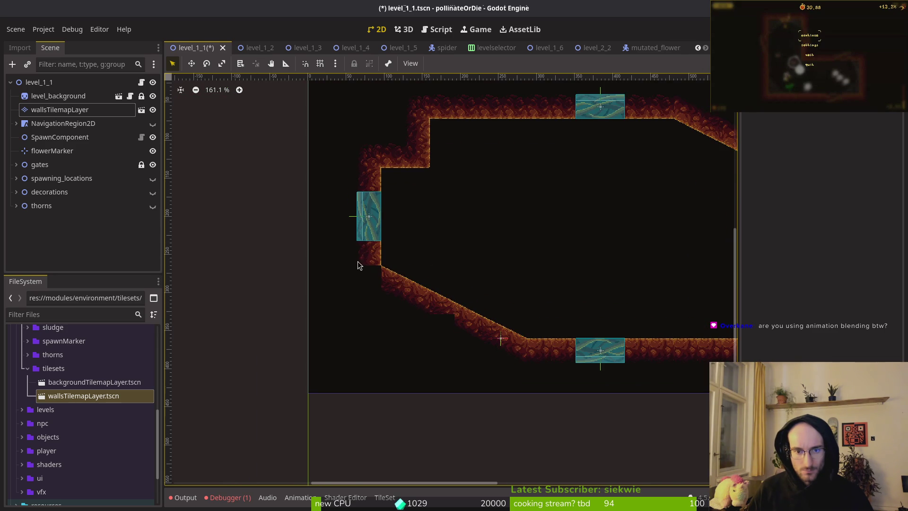
scroll(284, 236, "right", 3)
left_click(218, 232)
- Erase the stray slope tile beside the west gate with the Eraser
left_click(214, 226)
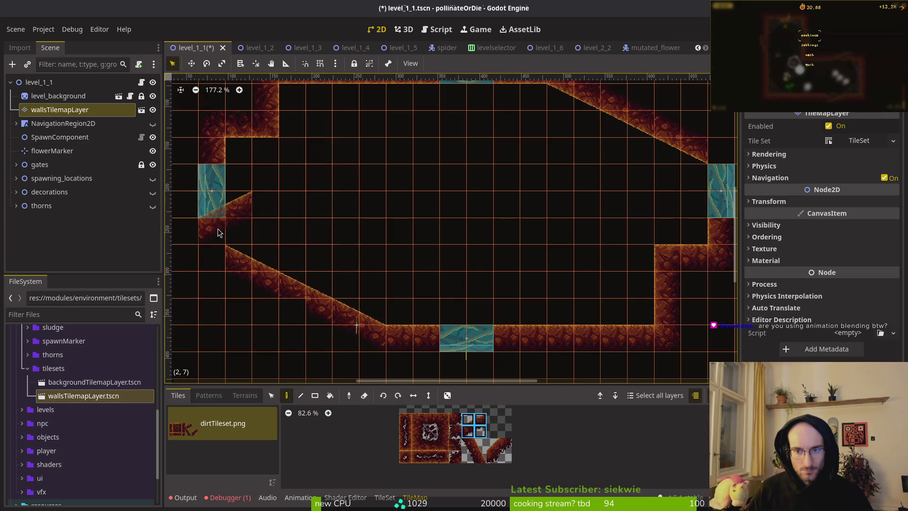
key("e")
left_click(239, 204)
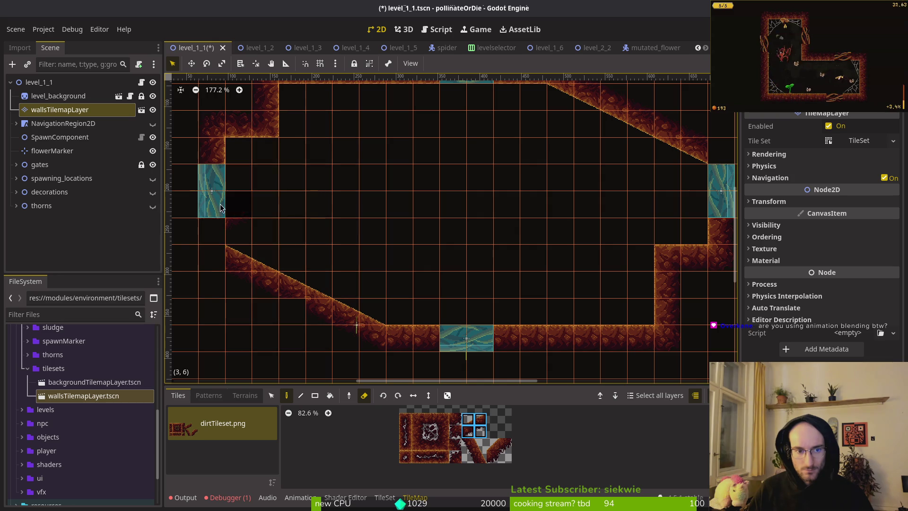
- Drag the west gate lower on the left wall and look over the arena
left_click(222, 215)
mouse_move(222, 215)
left_mouse_down()
mouse_move(223, 232)
mouse_move(210, 227)
left_mouse_up()
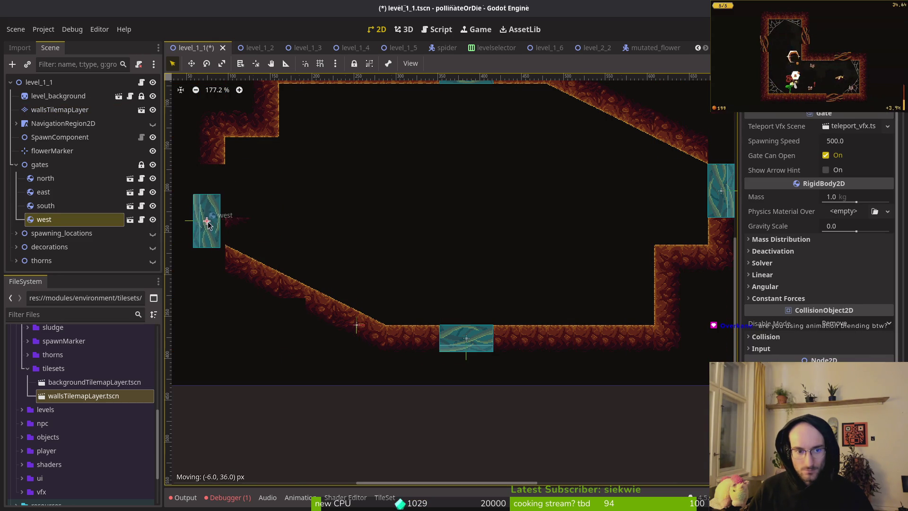
scroll(209, 226, "up", 3)
left_click(248, 229)
scroll(346, 217, "down", 3)
mouse_move(395, 217)
left_mouse_down()
mouse_move(478, 270)
mouse_move(365, 268)
mouse_move(417, 267)
left_mouse_up()
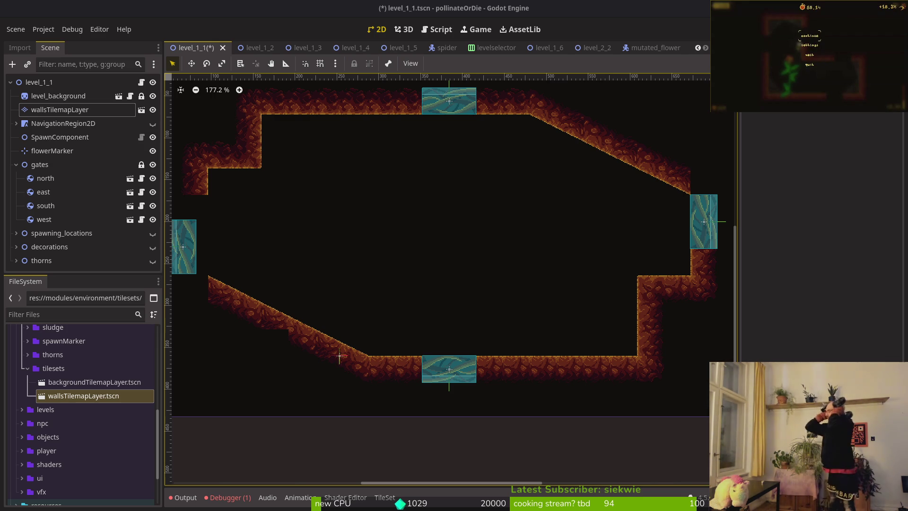
key("Escape")
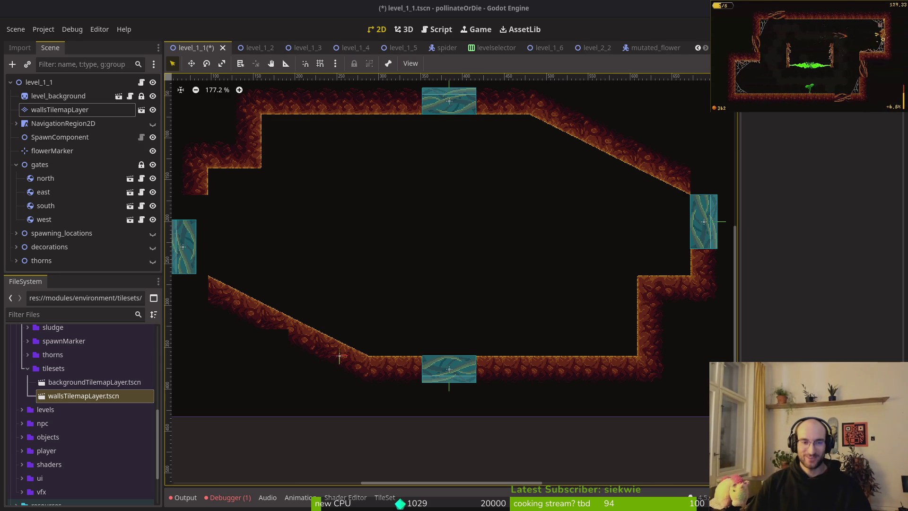
- Nudge the west gate right against the wall and reselect the walls layer
scroll(466, 256, "up", 6)
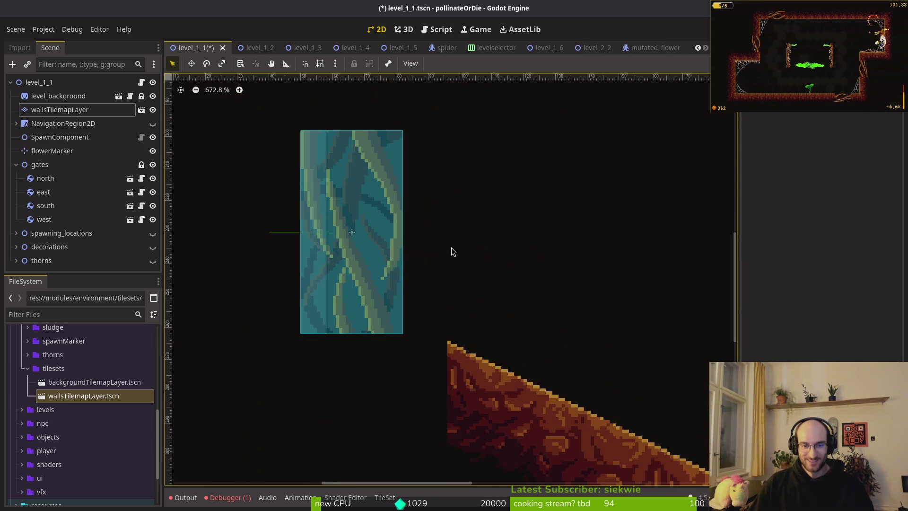
mouse_move(381, 270)
left_mouse_down()
mouse_move(431, 270)
mouse_move(427, 277)
left_mouse_up()
left_click(85, 109)
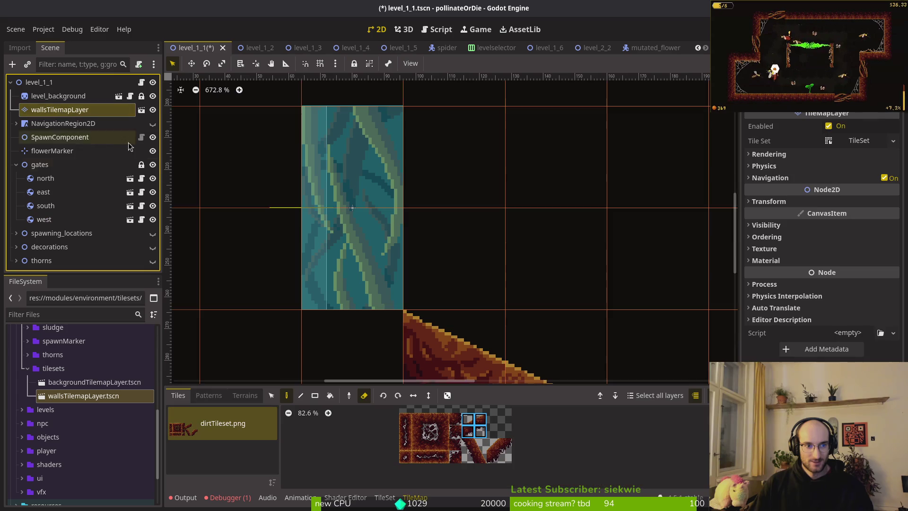
left_click(454, 237)
scroll(454, 213, "down", 3)
left_click(76, 109)
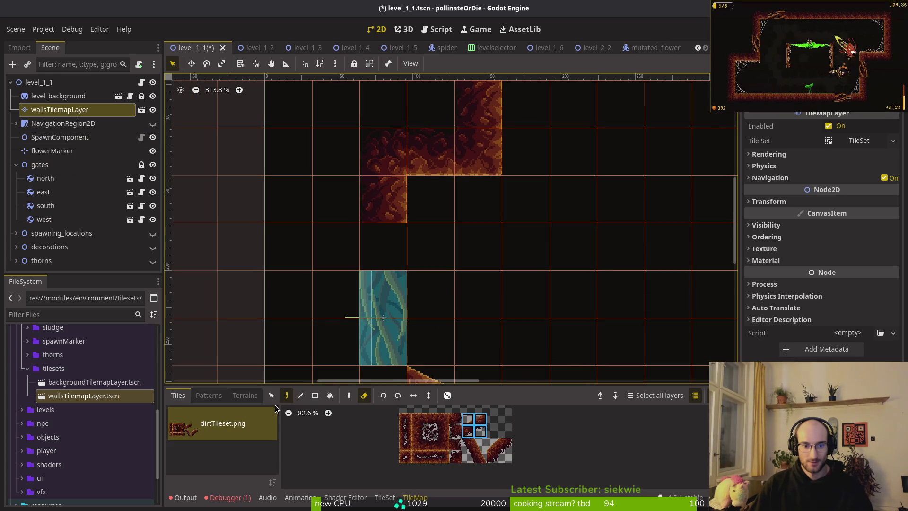
- Shift the upper-left L-shaped wall tiles down one tile
left_click(274, 397)
left_click_drag(395, 156, 497, 205)
left_click_drag(473, 161, 473, 208)
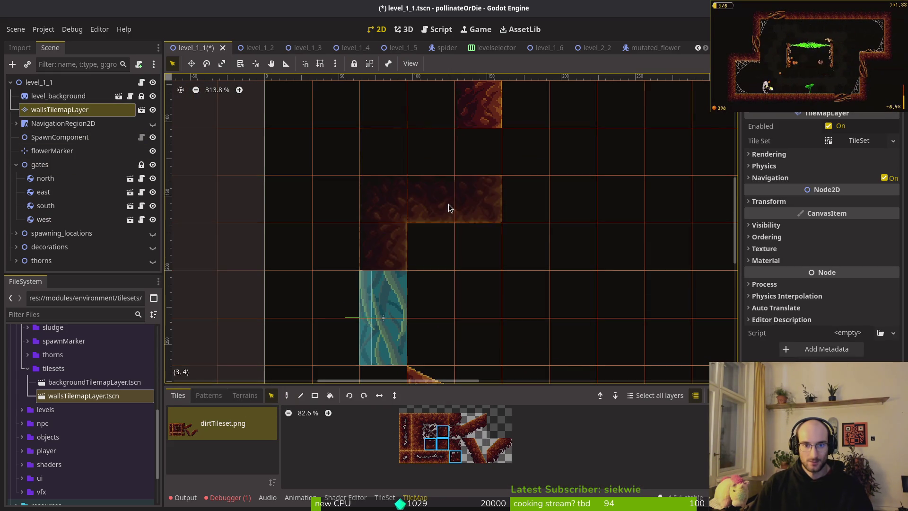
scroll(532, 190, "up", 2)
- Reselect the walls layer with the Paint tool, then deselect it and save the scene
left_click(59, 110)
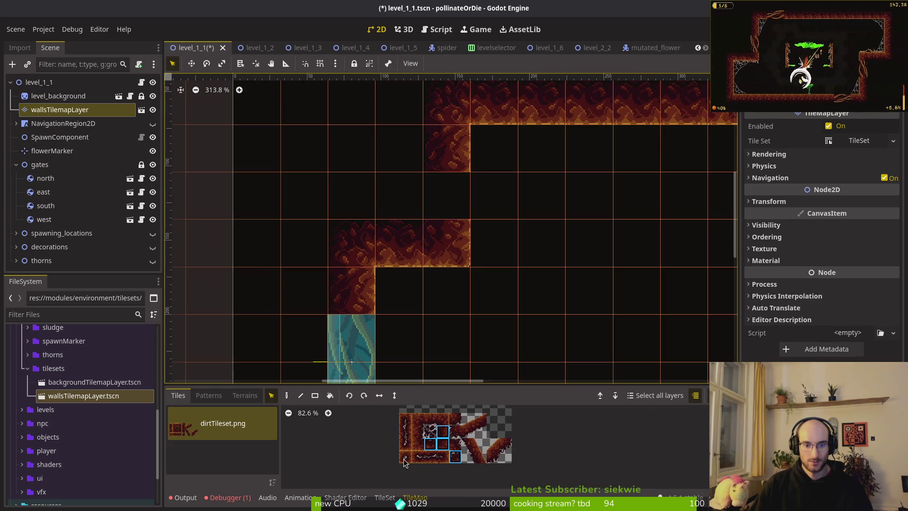
left_click(286, 396)
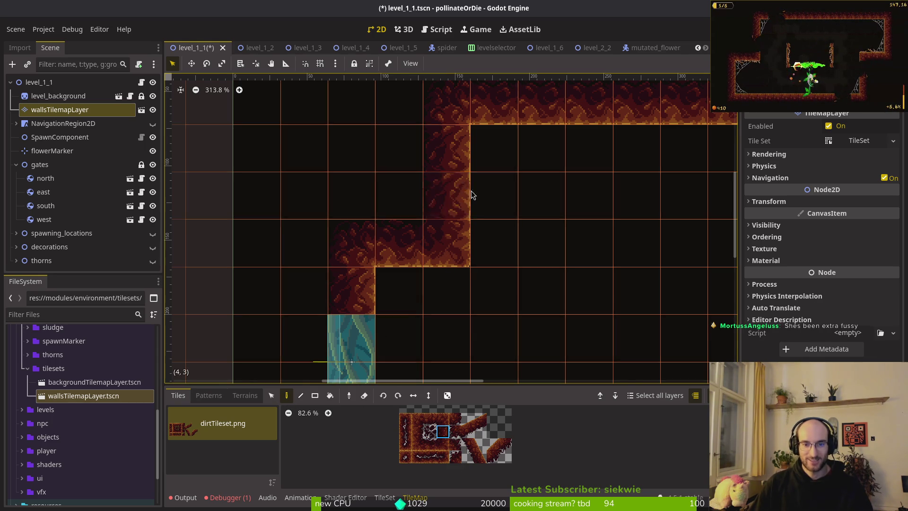
scroll(468, 182, "down", 8)
key("Escape")
key("ctrl+s")
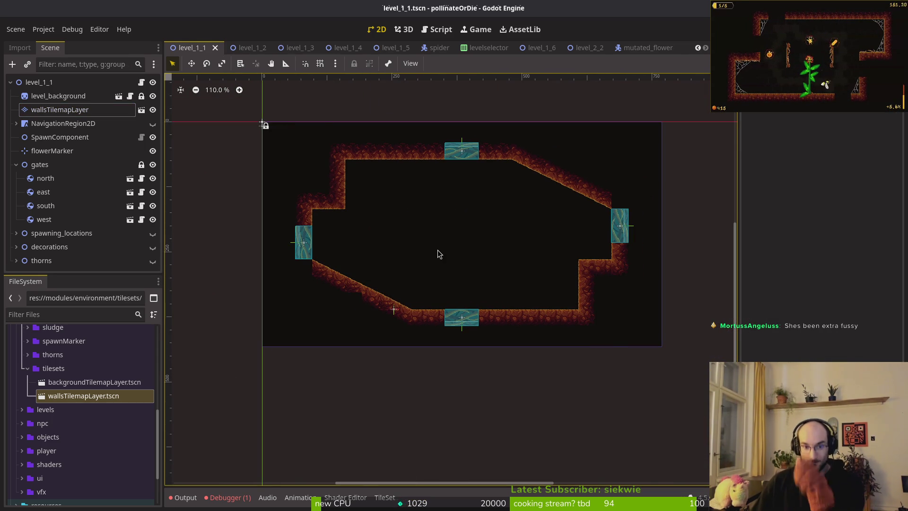
scroll(326, 277, "up", 5)
- Paint a diagonal dirt tile and fill the gap under the west-gate slope with dirt
left_click(47, 110)
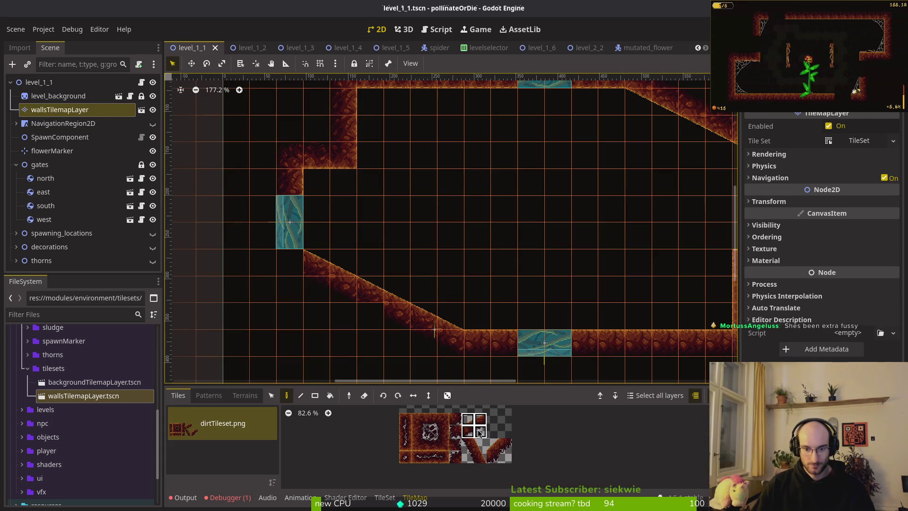
left_click(206, 361)
scroll(298, 270, "up", 4)
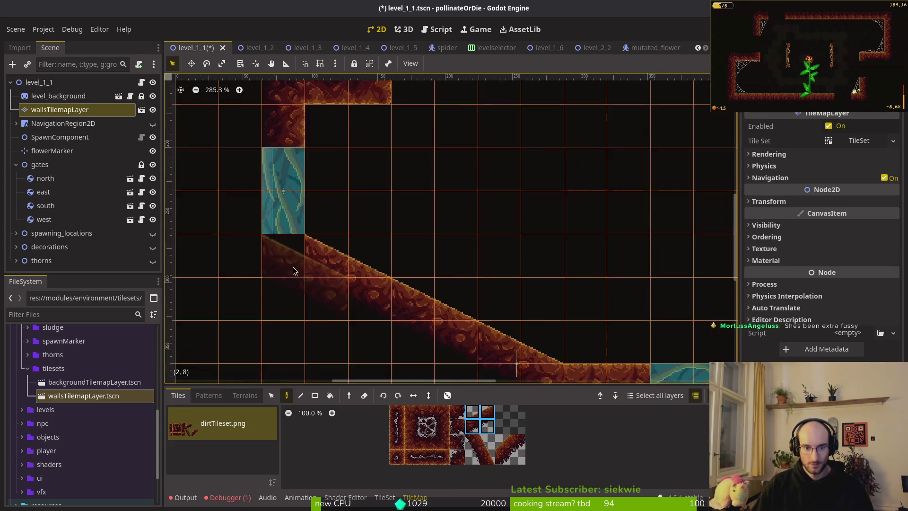
left_click(417, 220)
left_click(59, 110)
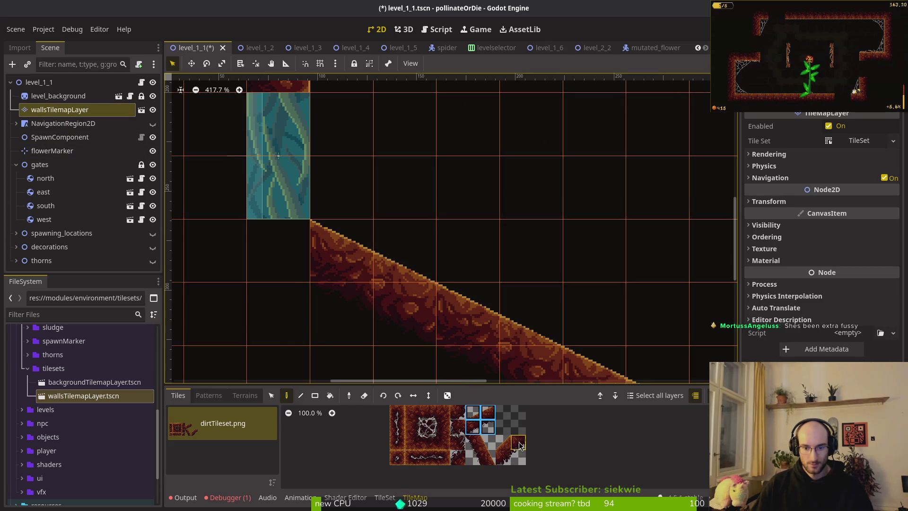
left_click(519, 446)
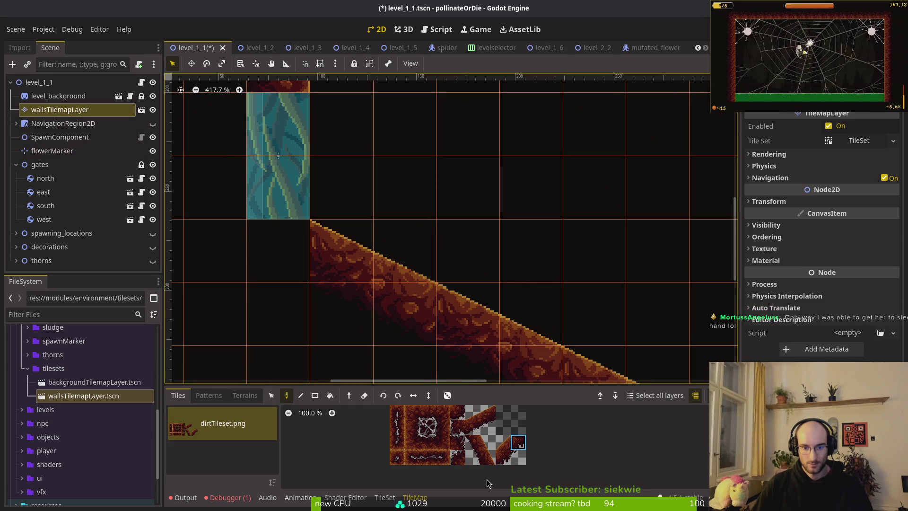
left_click(459, 461)
left_click(280, 247)
key("Escape")
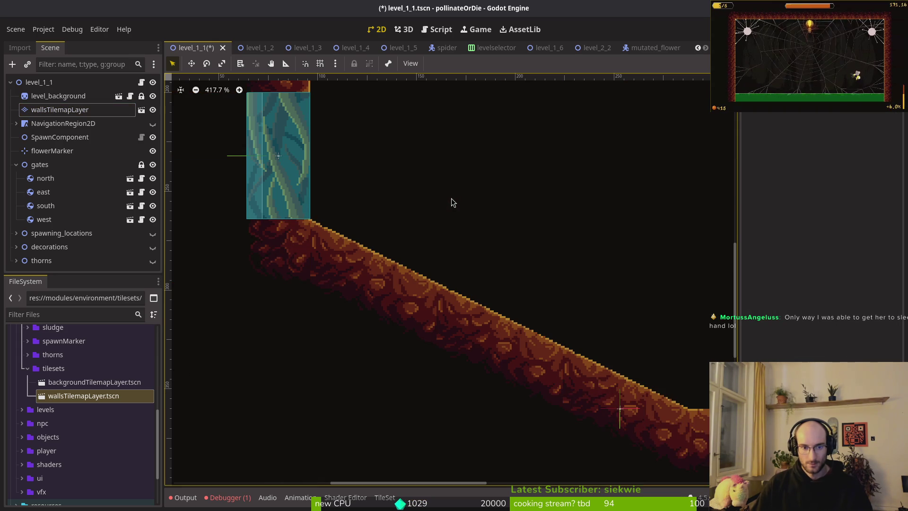
- Look over the patched slope and save level_1_1 with Ctrl+S
scroll(454, 198, "down", 5)
scroll(489, 227, "right", 10)
scroll(513, 243, "down", 2)
scroll(507, 199, "up", 3)
left_click(60, 109)
scroll(507, 195, "up", 4)
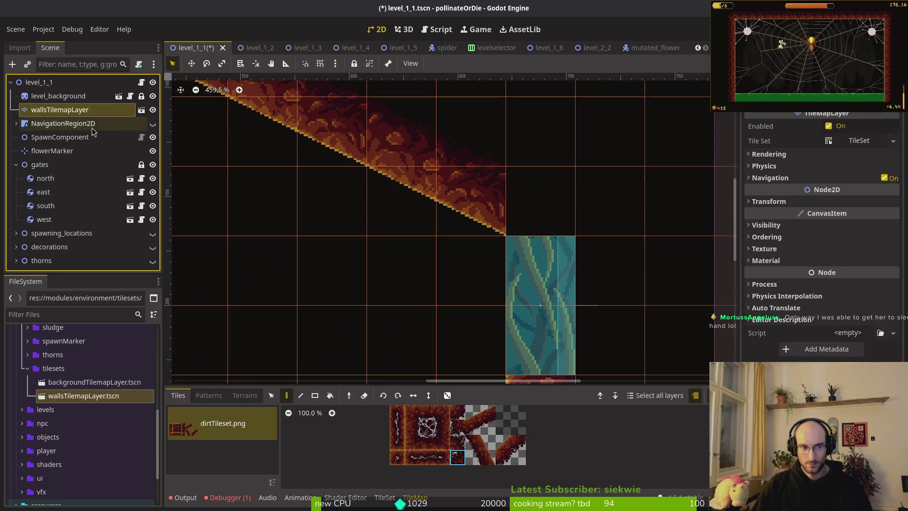
key("Escape")
scroll(377, 310, "down", 5)
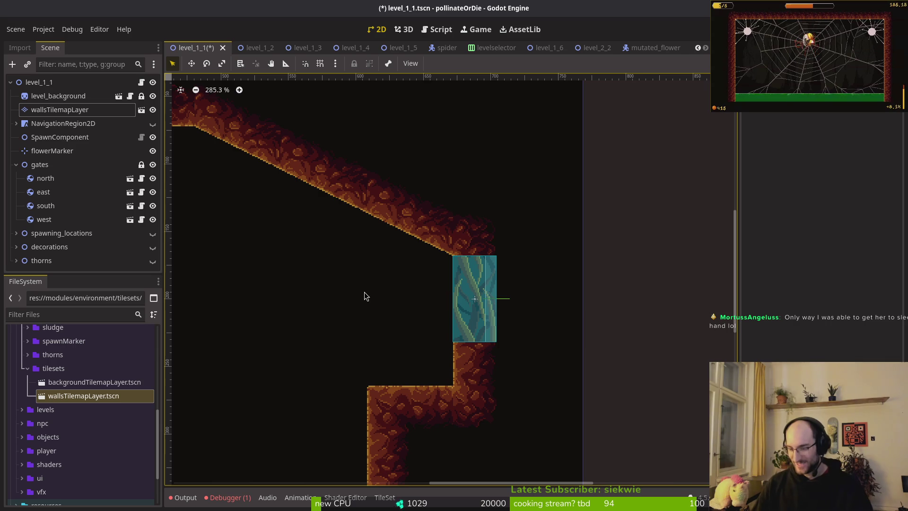
scroll(362, 293, "down", 5)
key("ctrl+s")
scroll(472, 308, "up", 3)
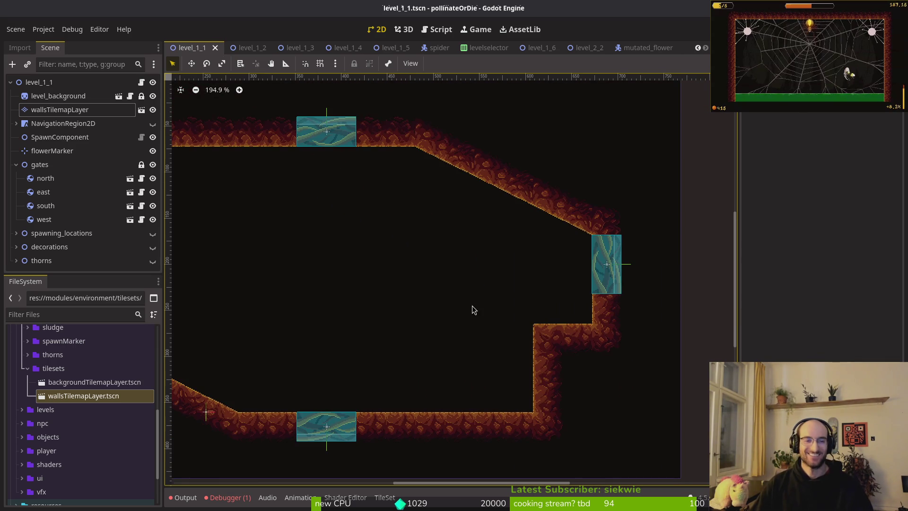
- Move the flowerMarker down onto the cave floor and save the scene
scroll(289, 410, "up", 4)
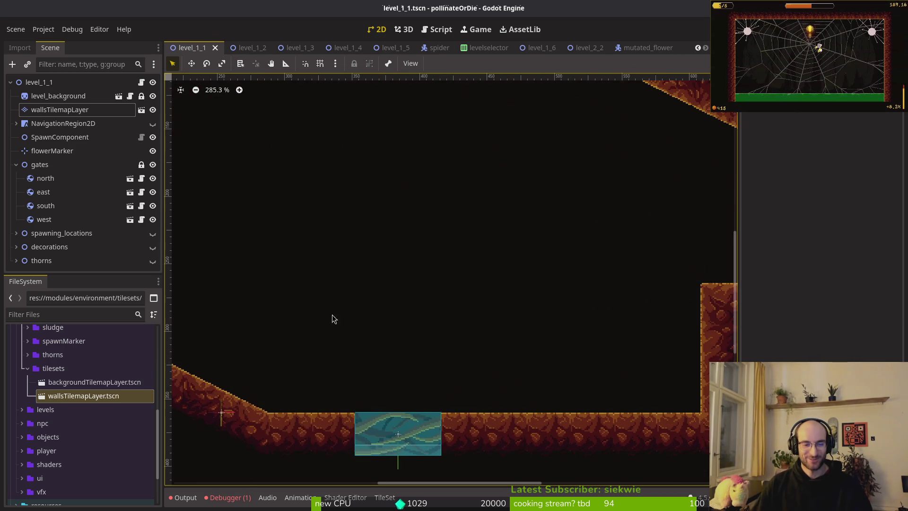
mouse_move(307, 368)
left_mouse_down()
mouse_move(608, 348)
mouse_move(564, 338)
left_mouse_up()
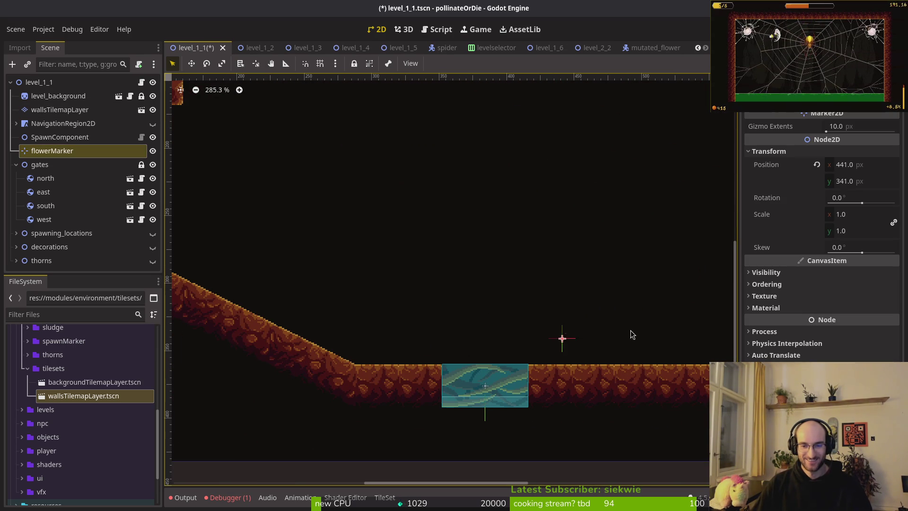
scroll(410, 349, "up", 8)
mouse_move(342, 325)
left_mouse_down()
mouse_move(410, 348)
mouse_move(404, 340)
mouse_move(382, 345)
left_mouse_up()
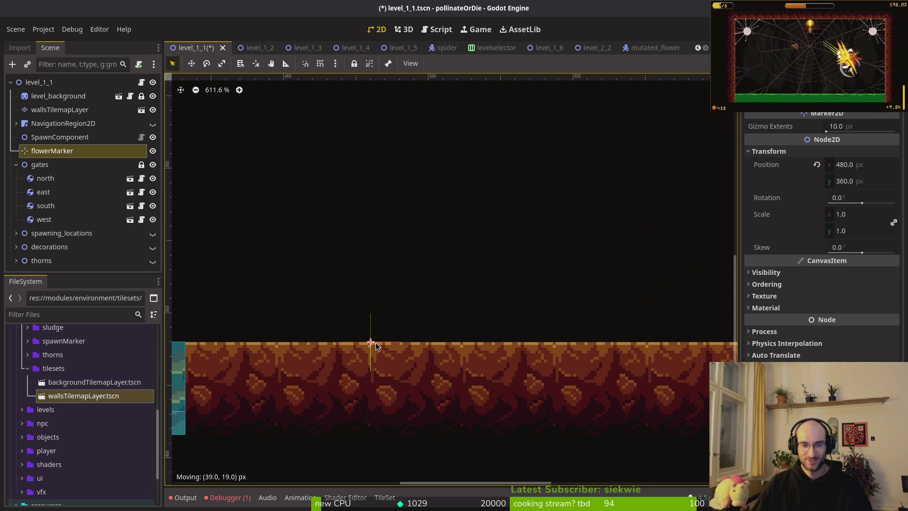
key("Escape")
key("ctrl+s")
scroll(323, 234, "down", 15)
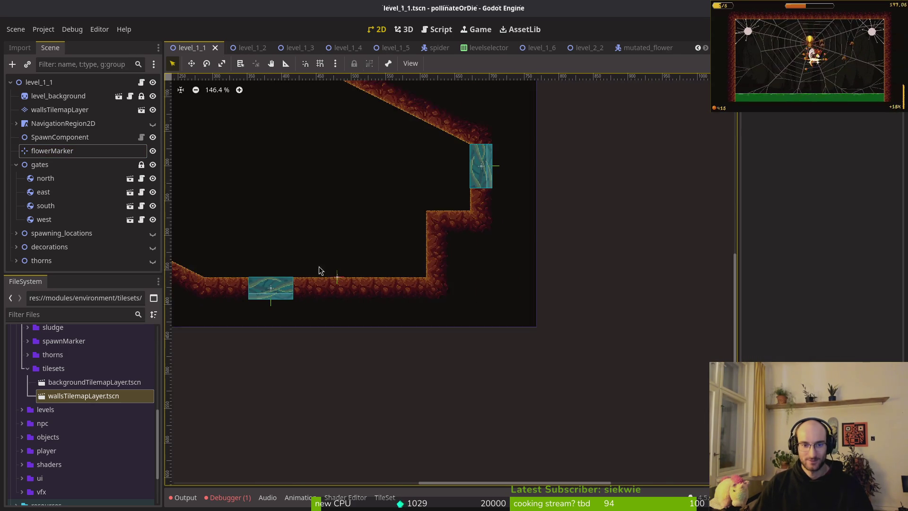
- Collapse the gates group and show spawning_locations, decorations and thorns again
left_click(16, 165)
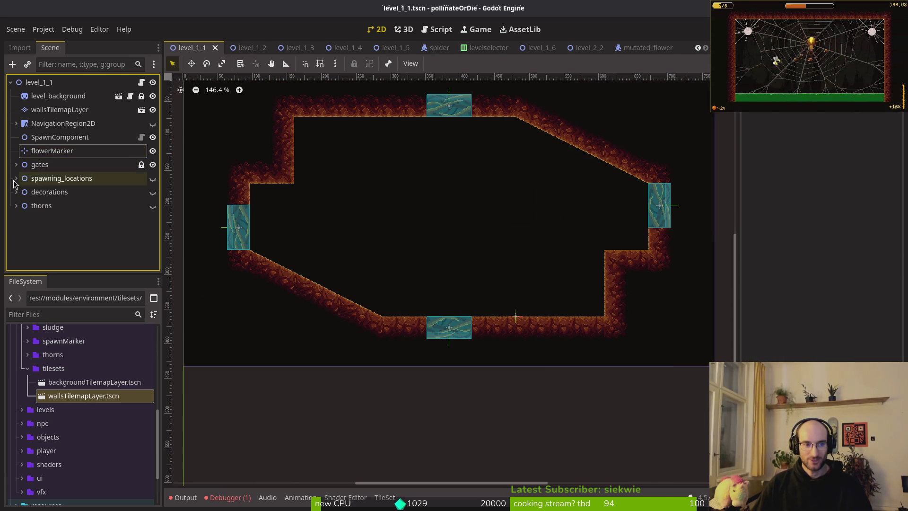
left_click(152, 178)
left_click(152, 192)
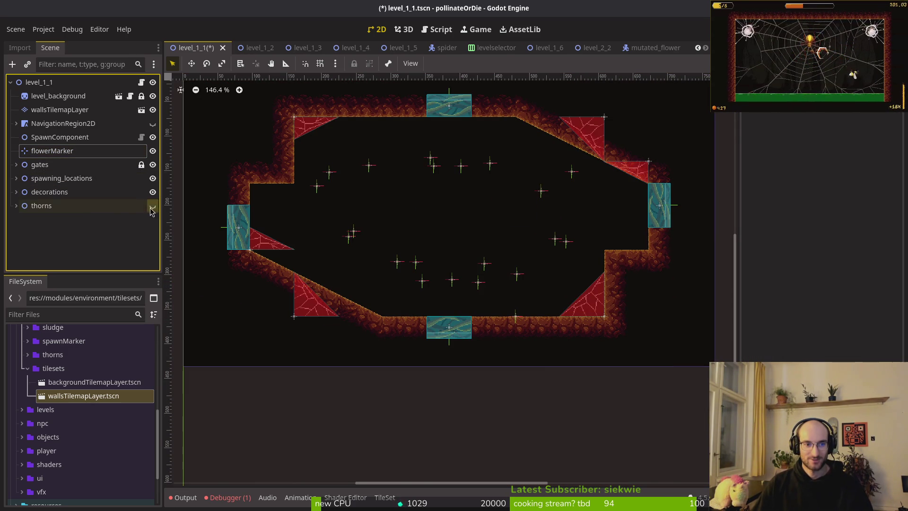
left_click(153, 205)
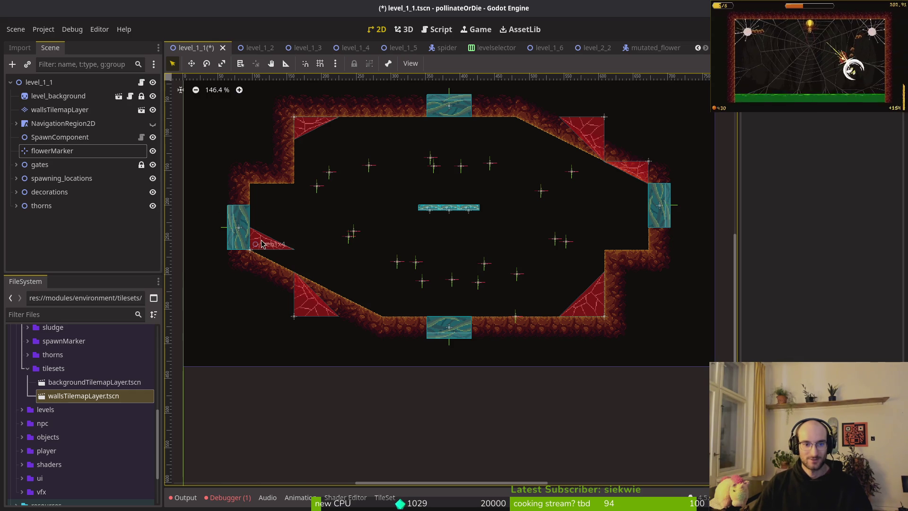
- Move a web decoration into the left wall corner and clear its horizontal flip
mouse_move(635, 174)
left_mouse_down()
mouse_move(572, 229)
mouse_move(255, 223)
mouse_move(313, 222)
mouse_move(315, 235)
mouse_move(271, 201)
left_mouse_up()
left_click(817, 188)
scroll(270, 201, "up", 5)
left_click(288, 214)
scroll(289, 216, "down", 4)
- Move web1x4 right, unflip it and rotate it -180° into the step corner below the east gate
mouse_move(293, 300)
left_mouse_down()
mouse_move(583, 260)
mouse_move(627, 276)
left_mouse_up()
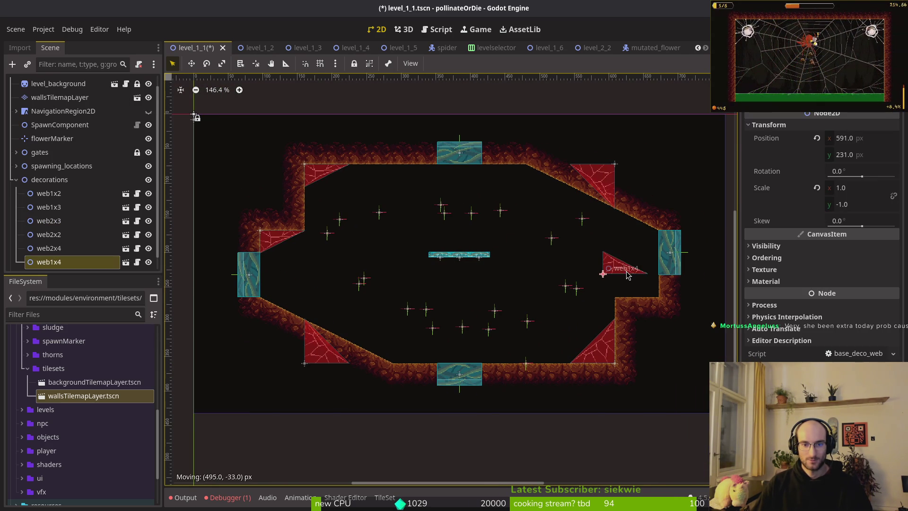
left_click(817, 188)
mouse_move(565, 341)
left_mouse_down()
mouse_move(603, 210)
mouse_move(663, 217)
mouse_move(648, 214)
left_mouse_up()
scroll(605, 256, "up", 2)
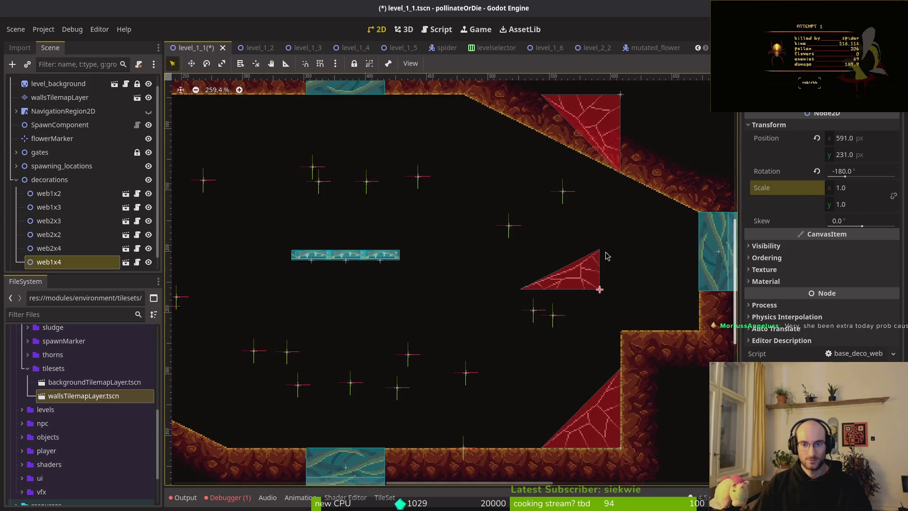
scroll(602, 256, "right", 3)
scroll(520, 279, "up", 2)
mouse_move(403, 216)
left_mouse_down()
mouse_move(556, 271)
mouse_move(564, 286)
left_mouse_up()
scroll(521, 213, "down", 6)
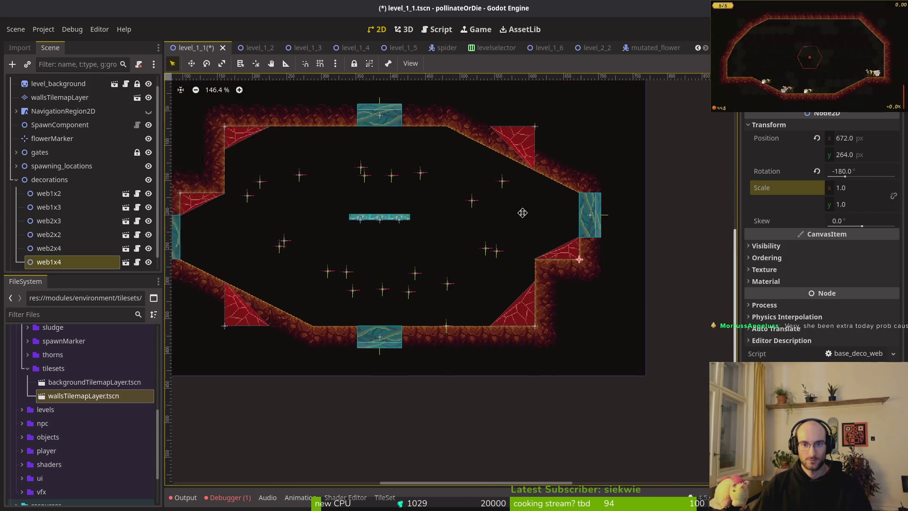
scroll(521, 213, "left", 2)
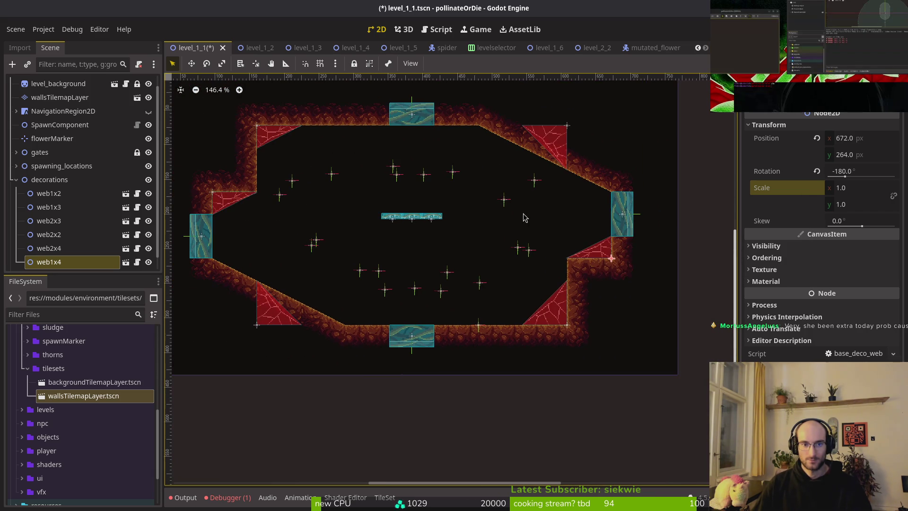
- Delete the surplus web2x2 and web2x4 webs and save the scene
left_click(556, 144)
left_click(271, 323, "shift")
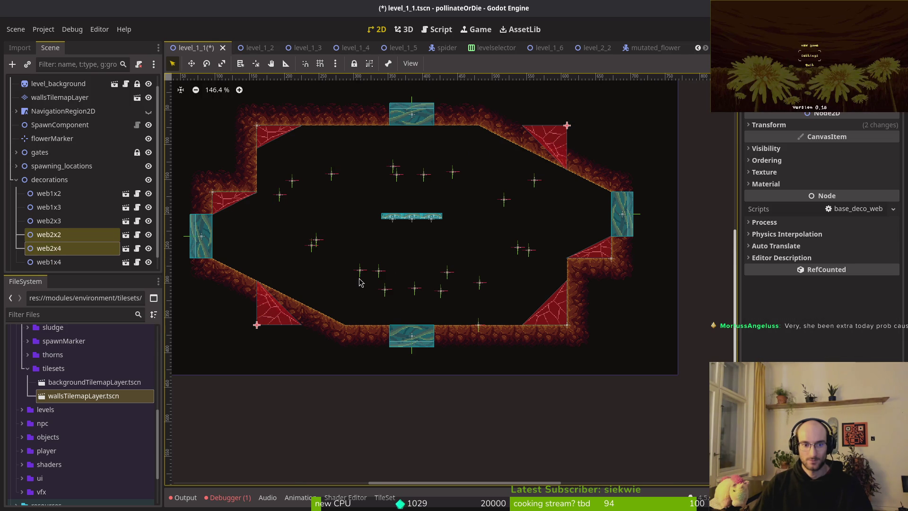
key("Delete")
key("Return")
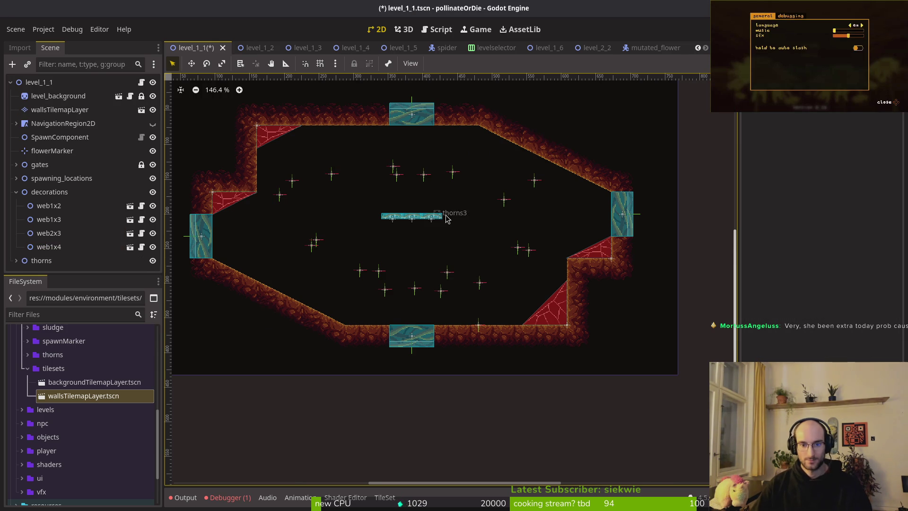
key("ctrl+s")
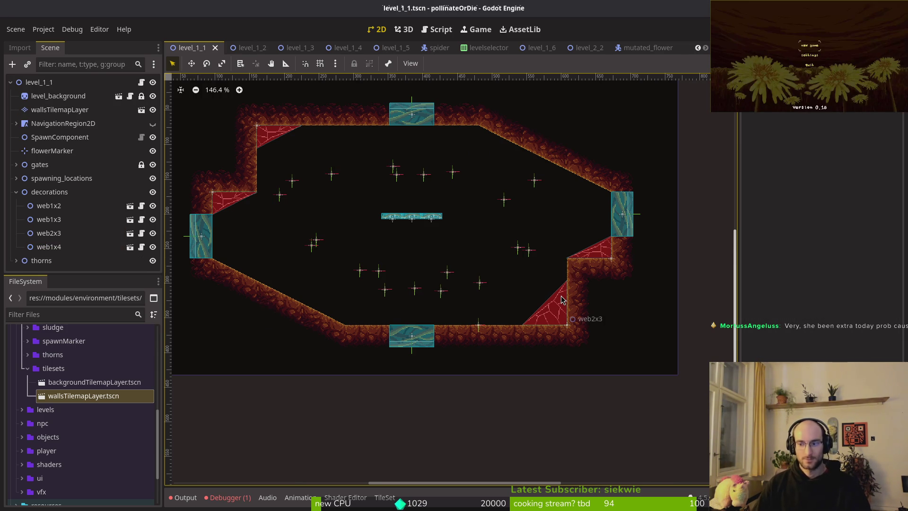
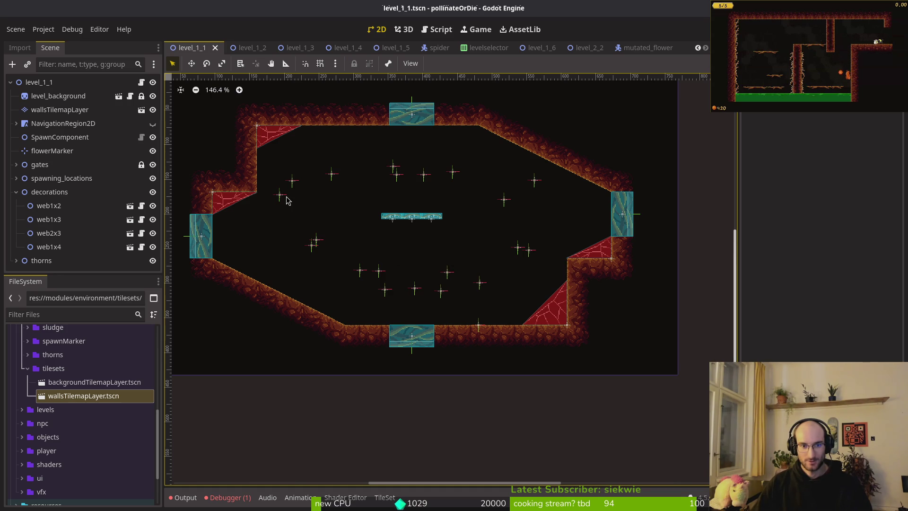
- Nudge wave2's enemySpawnMarker3 toward the upper left and save the scene
mouse_move(281, 196)
left_mouse_down()
mouse_move(290, 203)
mouse_move(299, 185)
left_mouse_up()
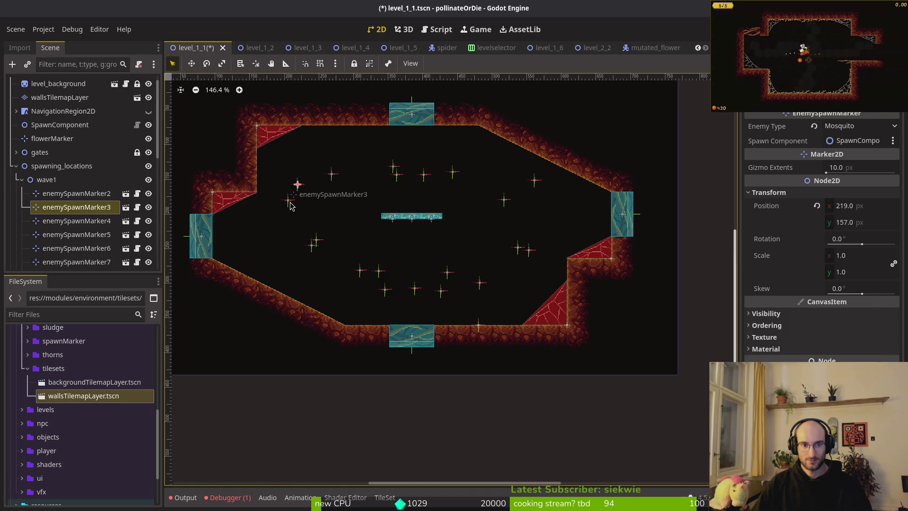
mouse_move(290, 204)
left_mouse_down()
mouse_move(271, 229)
mouse_move(292, 199)
left_mouse_up()
left_click(274, 213)
key("ctrl+s")
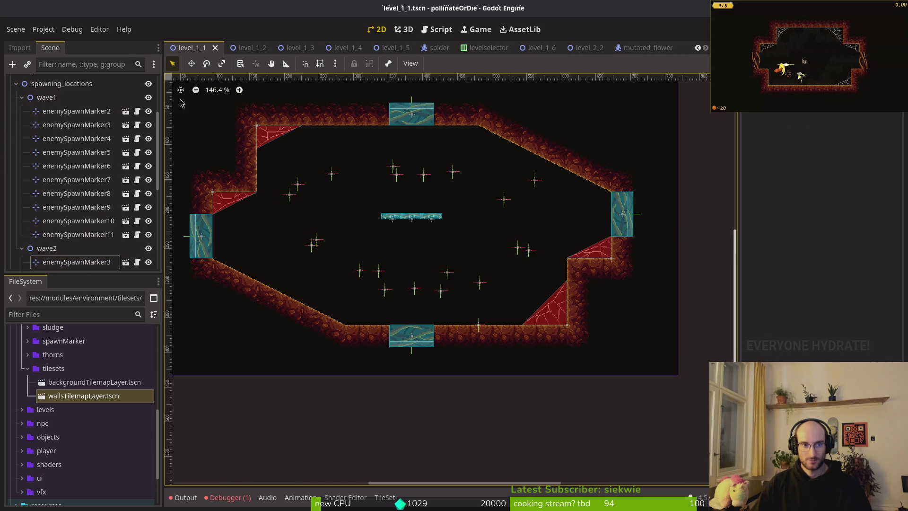
- Hide wave1's markers and reposition wave2 spawn markers 5, 6, 9, 8 and 4 in the room
left_click(149, 97)
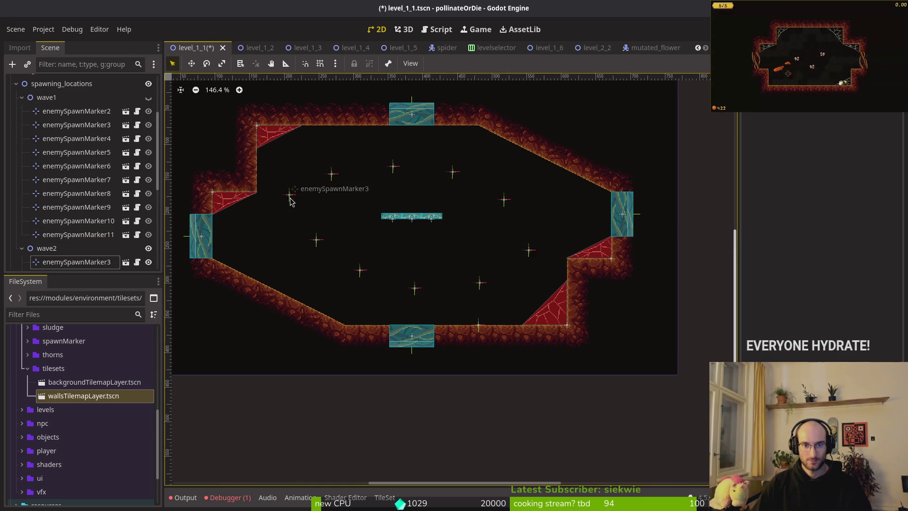
mouse_move(289, 196)
left_mouse_down()
mouse_move(279, 236)
mouse_move(334, 266)
mouse_move(317, 251)
left_mouse_up()
left_click_drag(333, 174, 320, 189)
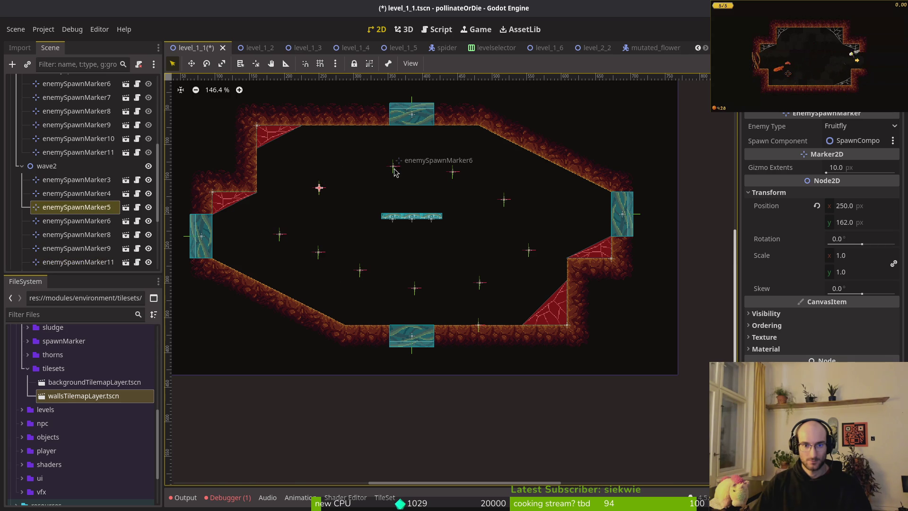
left_click_drag(396, 171, 378, 170)
left_click_drag(454, 174, 442, 167)
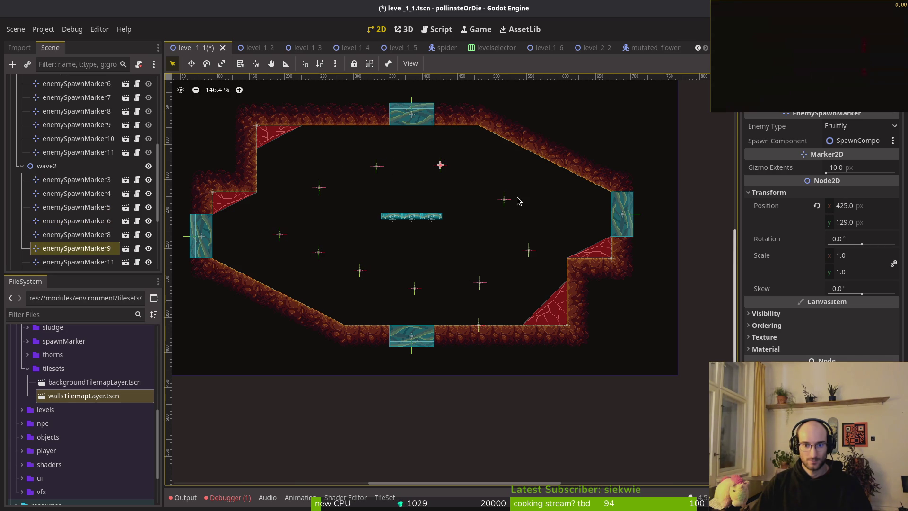
mouse_move(507, 202)
left_mouse_down()
mouse_move(510, 181)
mouse_move(504, 189)
left_mouse_up()
left_click_drag(530, 252, 551, 214)
- Reposition wave2 markers 13, 14, 12 and 11, save, and collapse the wave2 group
left_click_drag(486, 286, 513, 265)
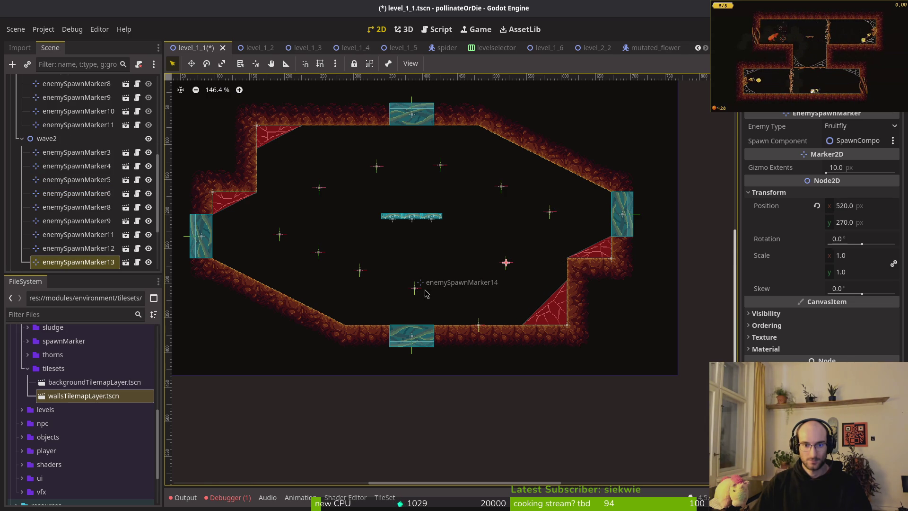
left_click_drag(418, 292, 448, 284)
left_click_drag(361, 270, 374, 283)
left_click_drag(318, 252, 325, 259)
left_click(351, 274)
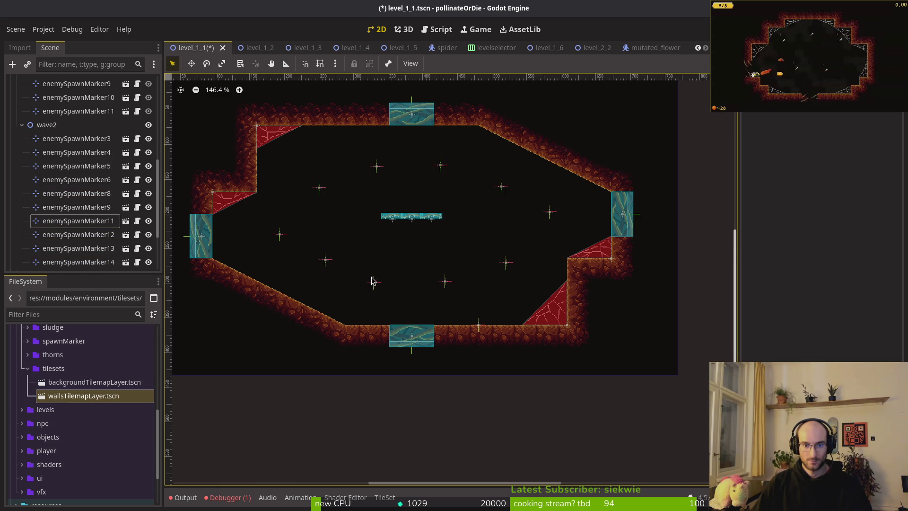
key("ctrl+s")
left_click(22, 126)
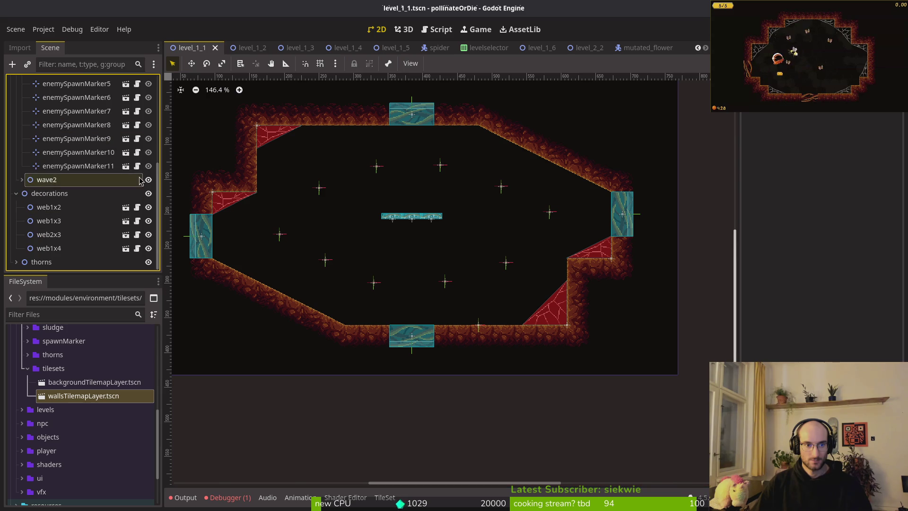
- Hide wave2, show wave1, shift enemySpawnMarker2 and enemySpawnMarker3, and save
left_click(149, 179)
scroll(148, 179, "up", 5)
left_click(149, 149)
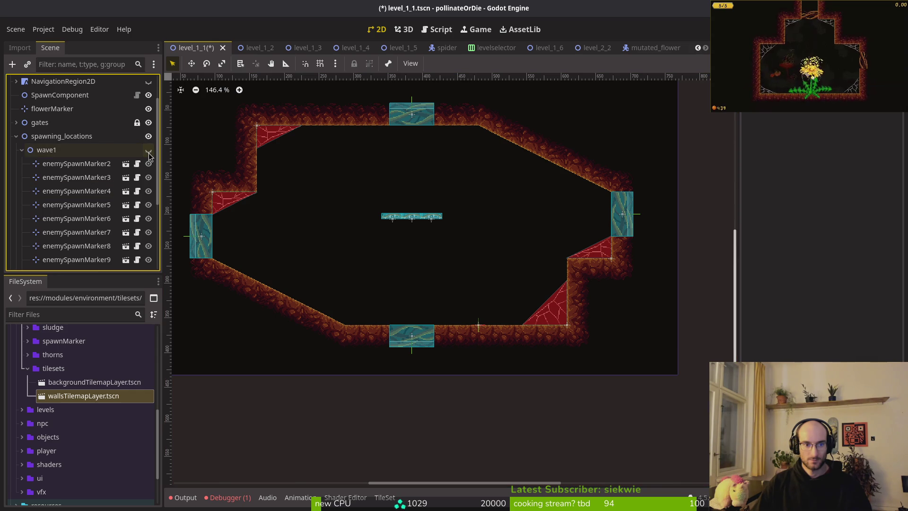
left_click_drag(528, 184, 505, 195)
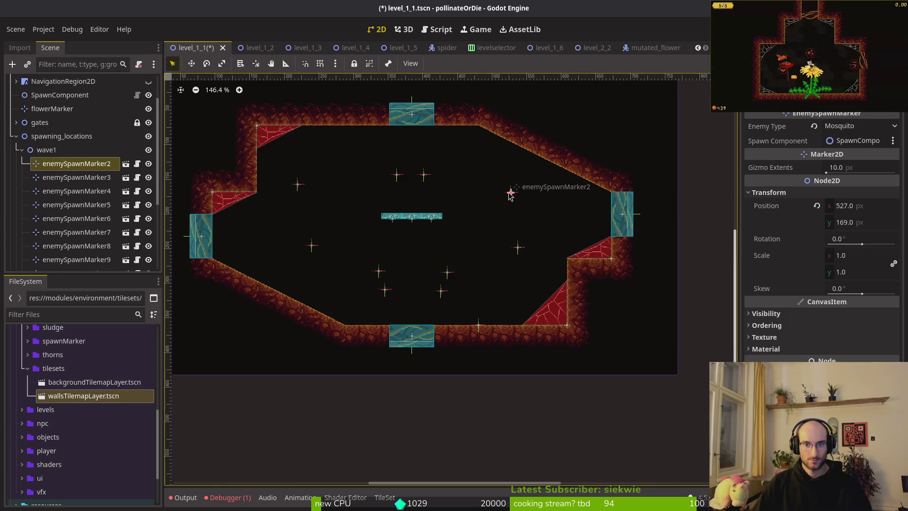
left_click_drag(302, 187, 330, 185)
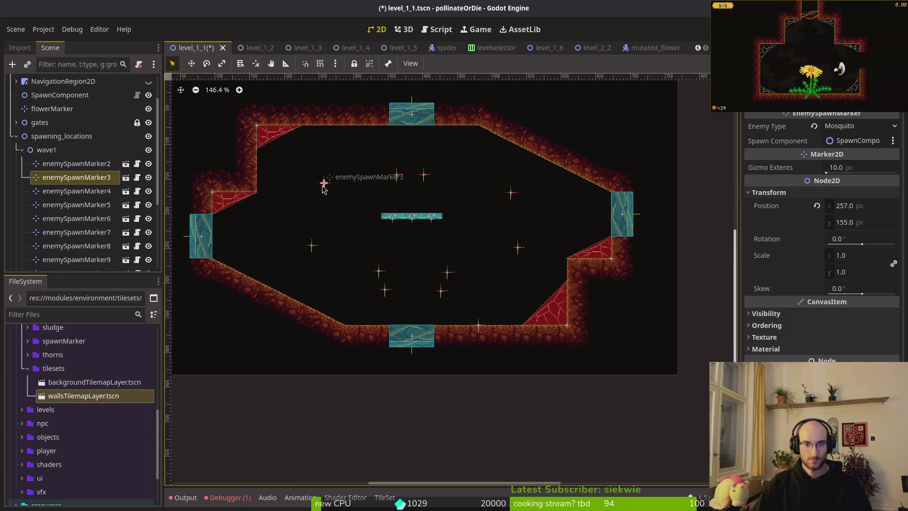
left_click(491, 248)
key("ctrl+s")
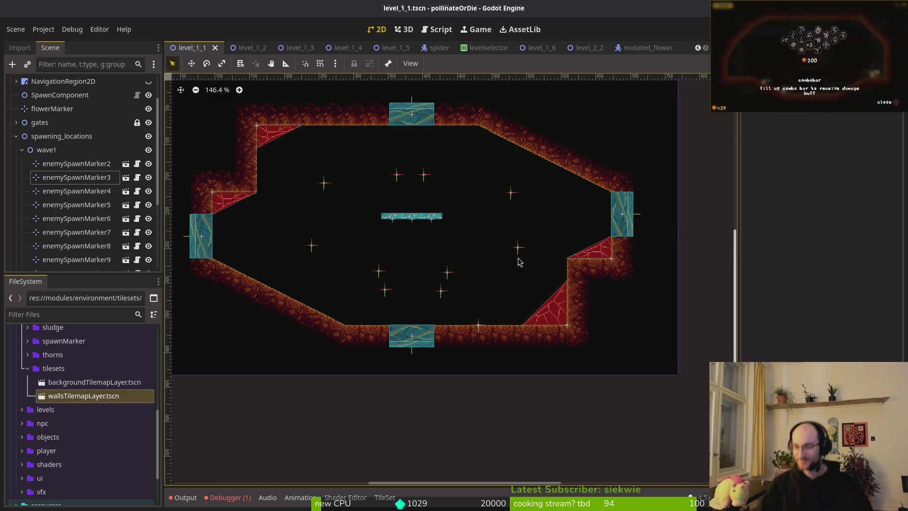
- Make the wave2 spawn markers visible again and save the scene
scroll(456, 263, "down", 2)
scroll(456, 263, "left", 1)
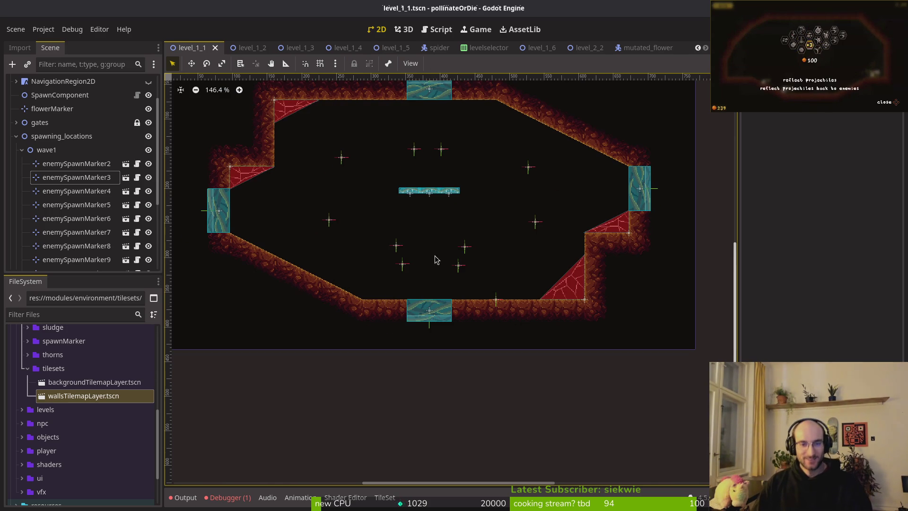
scroll(152, 213, "down", 5)
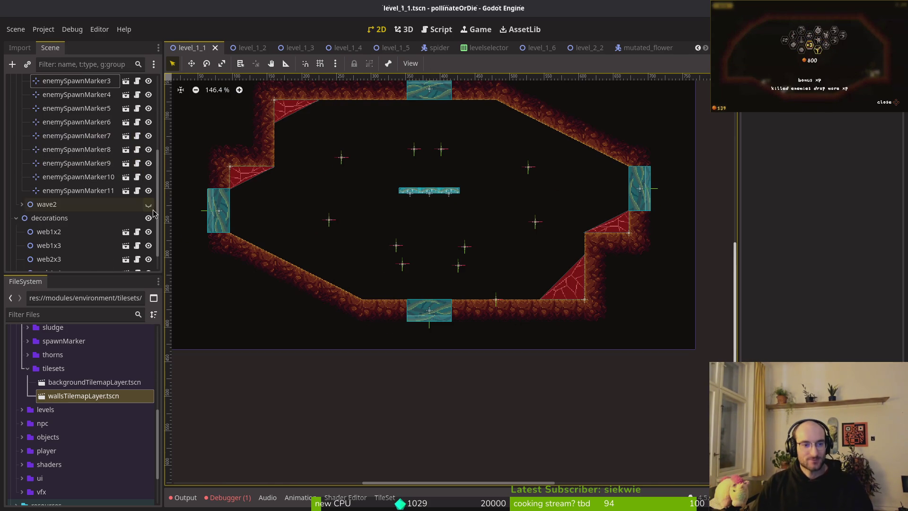
left_click(148, 205)
key("ctrl+s")
- Collapse the wave1, spawning_locations and decorations groups, save, and open the level_1_3 scene
scroll(22, 179, "up", 5)
left_click(21, 174)
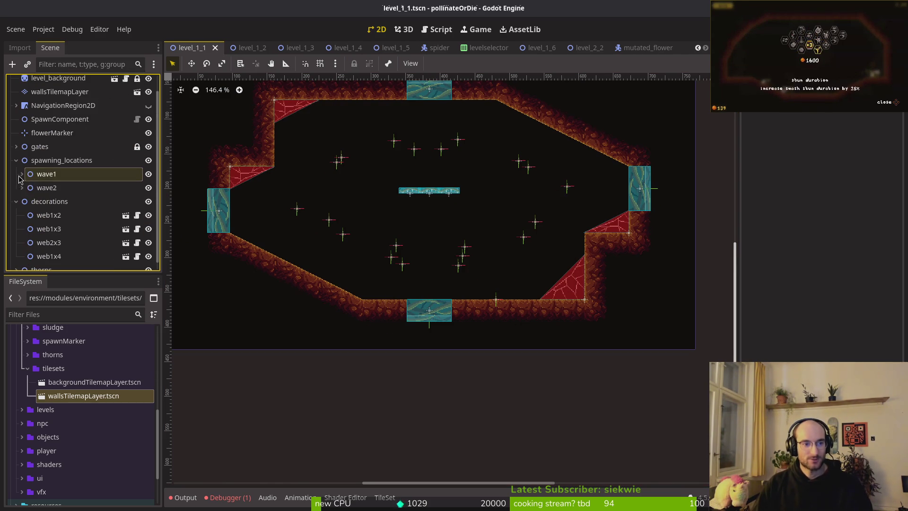
left_click(16, 178)
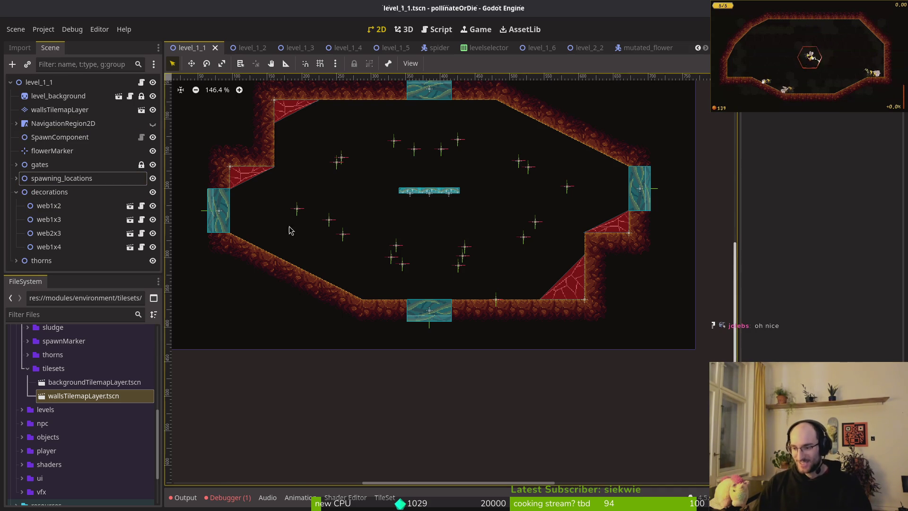
key("ctrl+s")
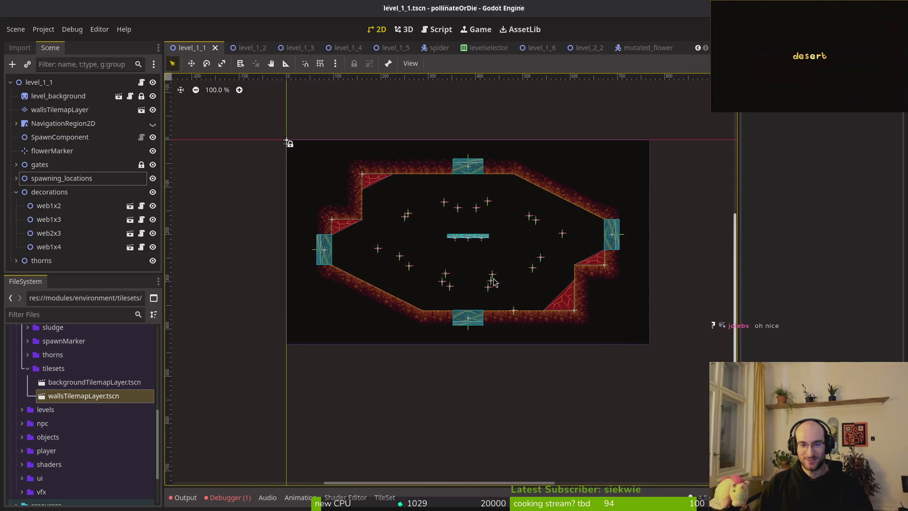
left_click(16, 192)
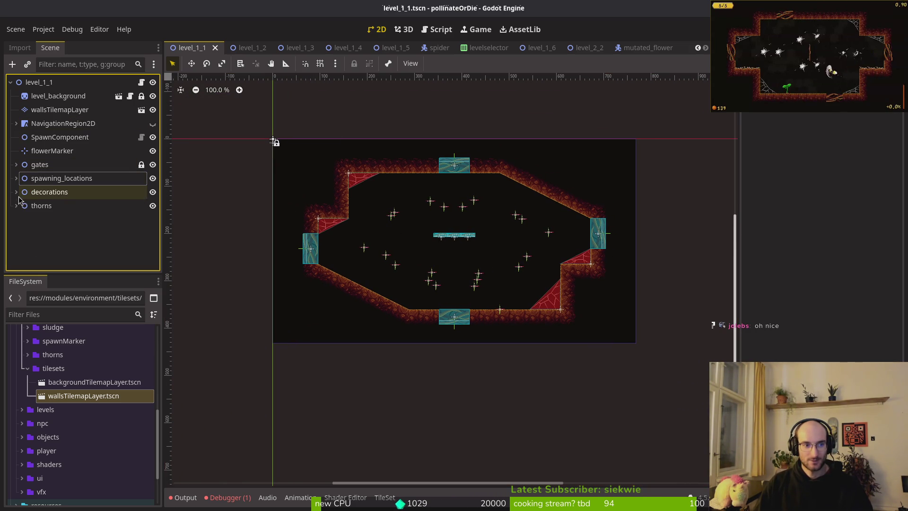
left_click(272, 137)
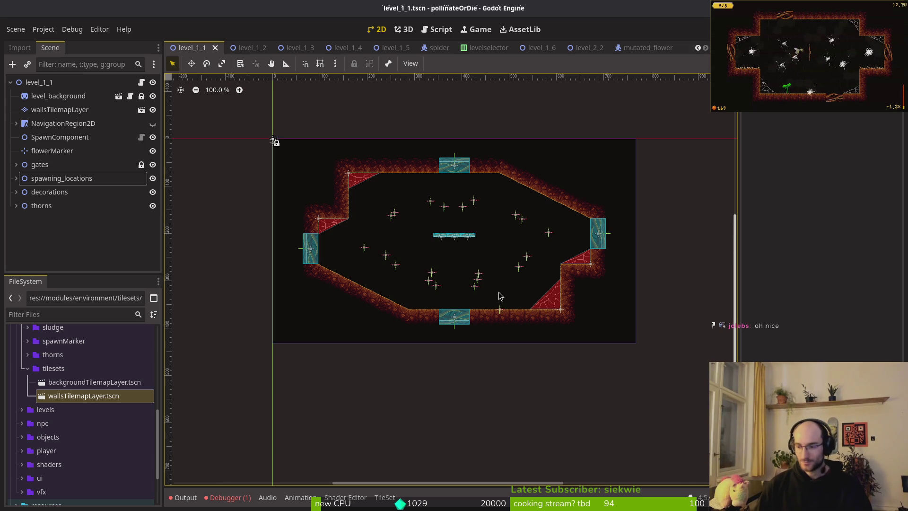
left_click(252, 47)
left_click(288, 48)
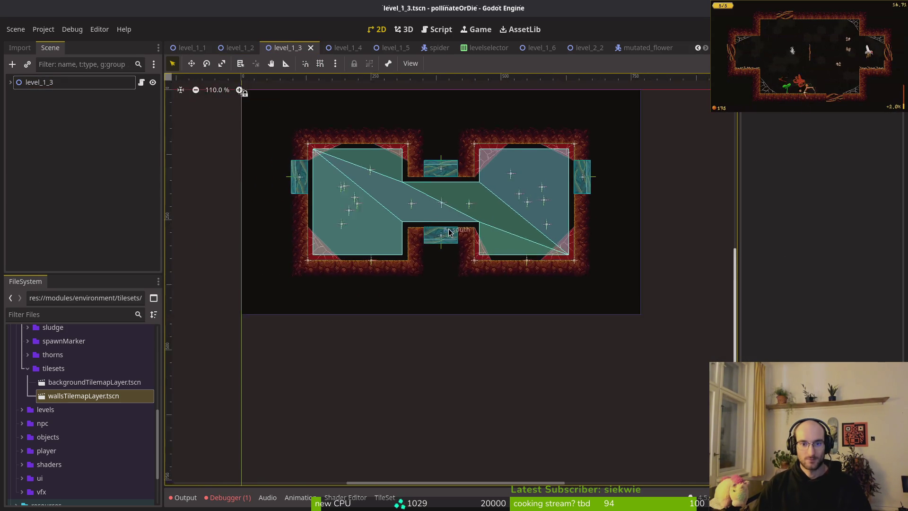
- Expand level_1_3 and select the diagonal slope tile for wallsTilemapLayer
scroll(449, 234, "up", 10)
scroll(482, 247, "down", 2)
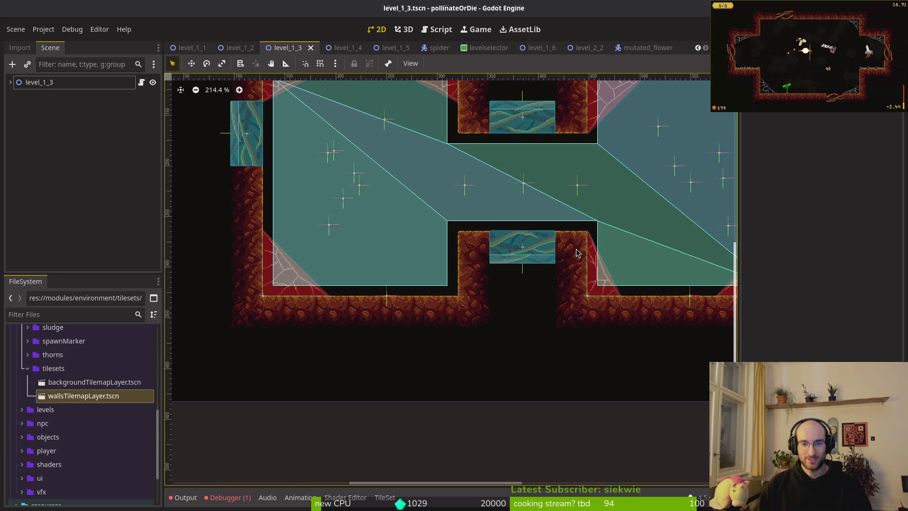
left_click(17, 82)
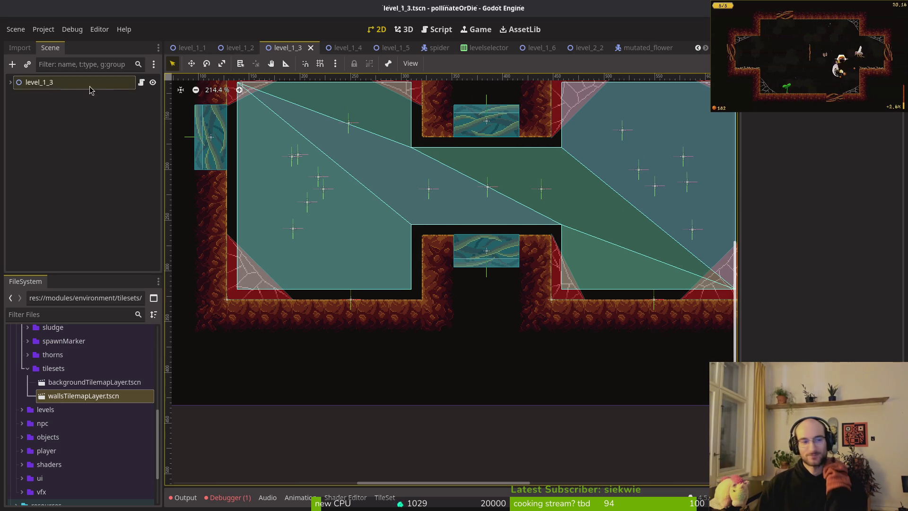
left_click(12, 82)
left_click(56, 109)
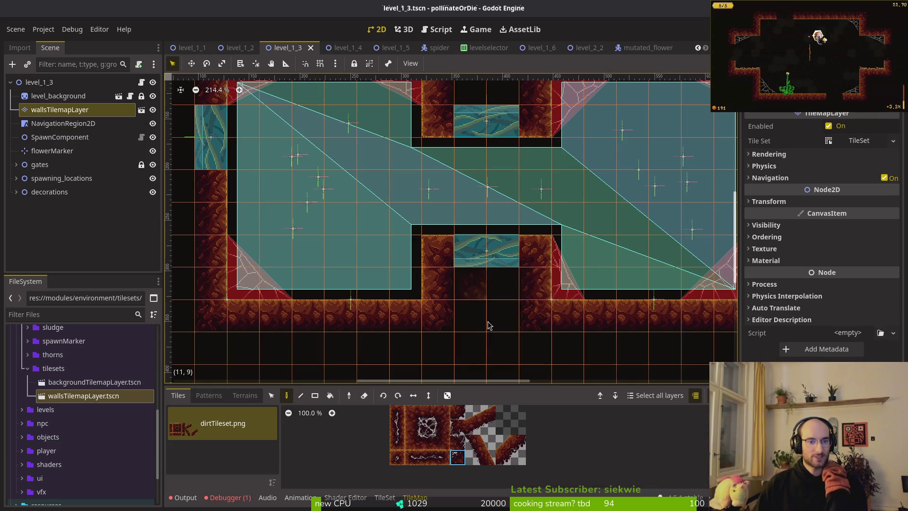
left_click(502, 442)
- Paint flipped slope tiles beside the lower passage, both ceiling corners and the lower-right wall
left_click(431, 254)
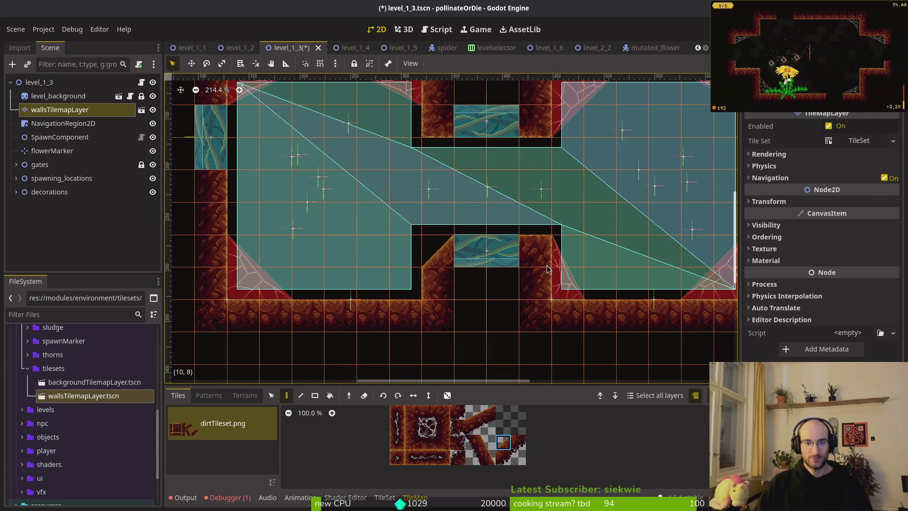
key("v")
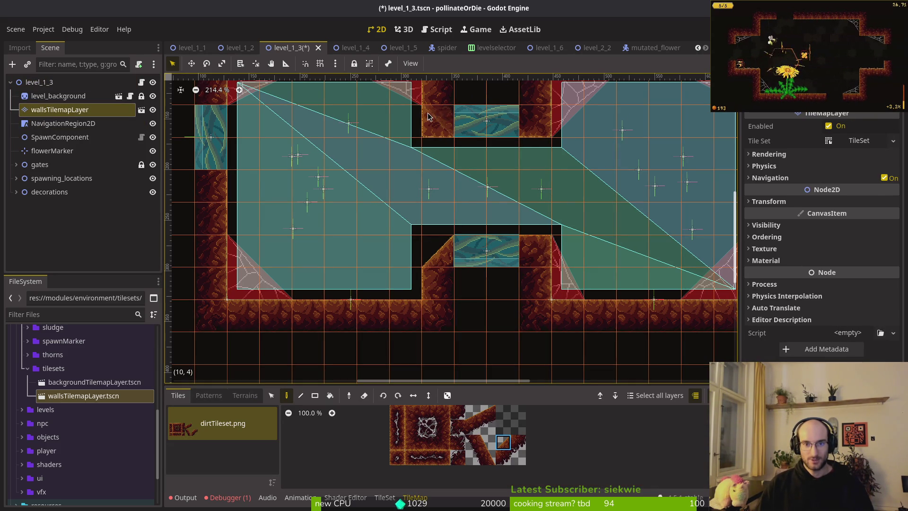
left_click(438, 121)
key("c")
left_click(536, 121)
left_click(545, 245)
- Stop tile painting and hide the NavigationRegion2D polygon overlay
key("Escape")
scroll(589, 233, "down", 5)
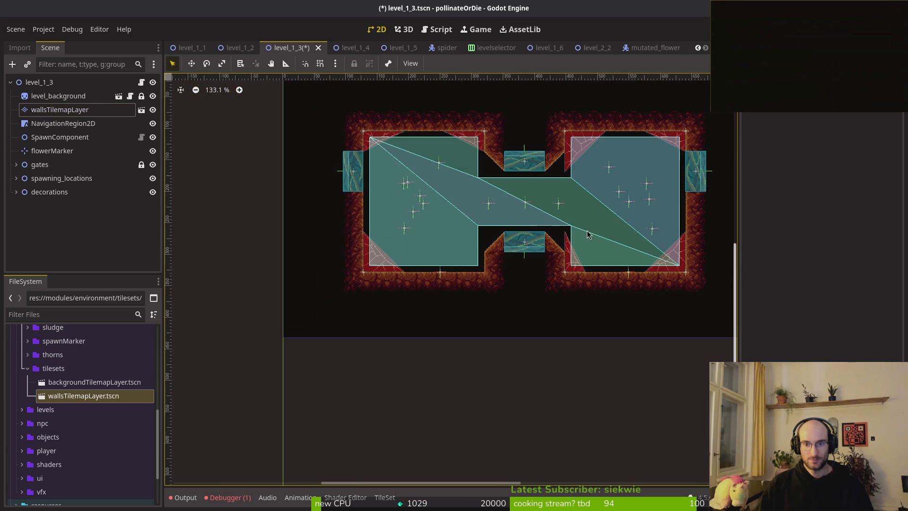
scroll(612, 260, "right", 1)
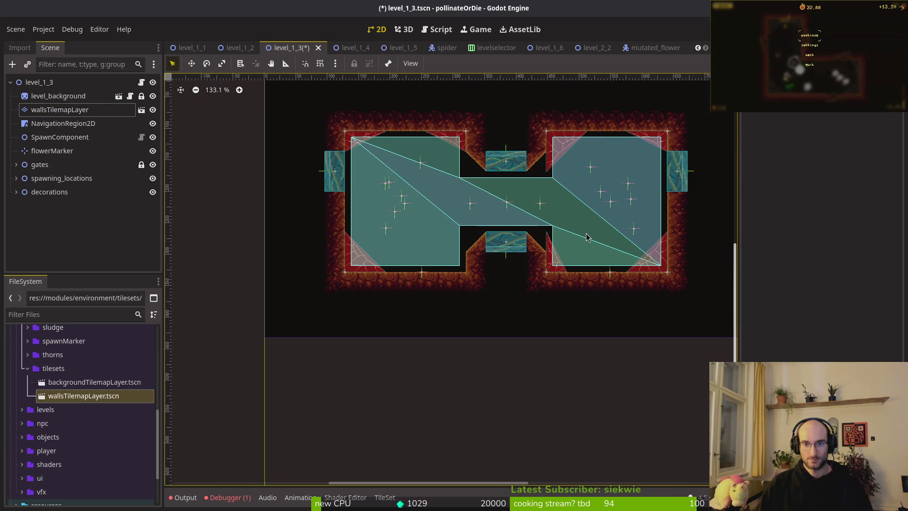
left_click(152, 123)
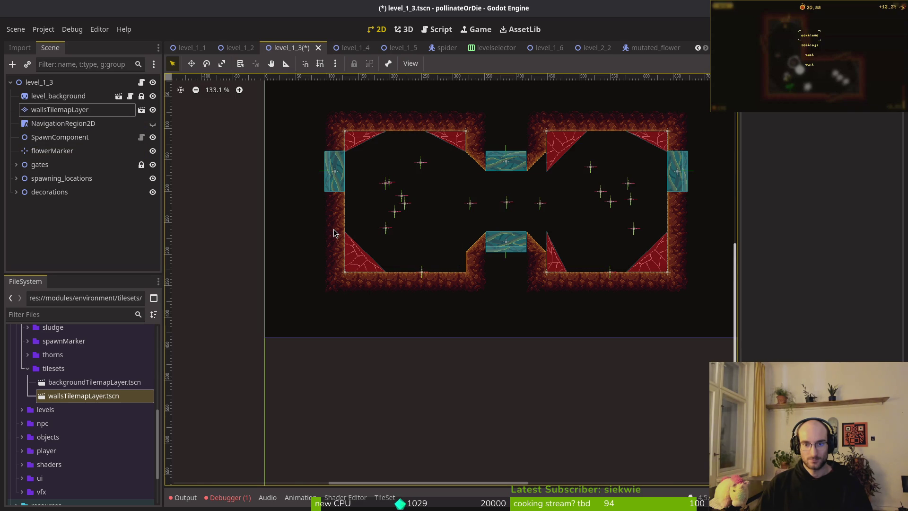
- Rotate web1x2 flat and move it left, then shift web2x2 away from the top-left corner
left_click(554, 266)
scroll(558, 265, "up", 9)
mouse_move(445, 246)
left_mouse_down()
mouse_move(391, 320)
mouse_move(389, 290)
left_mouse_up()
scroll(473, 286, "left", 5)
left_click_drag(543, 283, 371, 280)
scroll(566, 198, "down", 1)
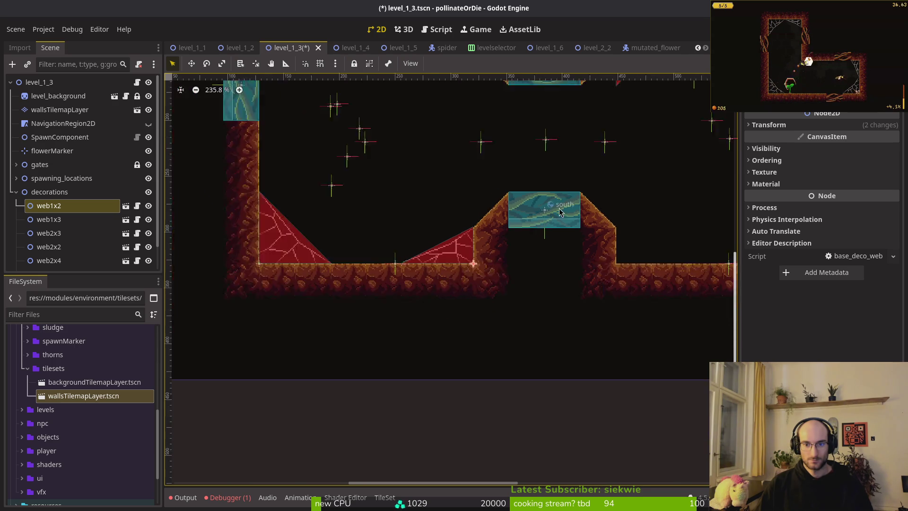
scroll(529, 302, "down", 4)
mouse_move(527, 175)
left_mouse_down()
mouse_move(567, 296)
mouse_move(569, 199)
left_mouse_up()
- Reset web1x3's horizontal scale to 1 and move it to the left
left_click(660, 155)
mouse_move(660, 155)
left_mouse_down()
mouse_move(634, 282)
mouse_move(523, 251)
mouse_move(603, 289)
left_mouse_up()
key("Escape")
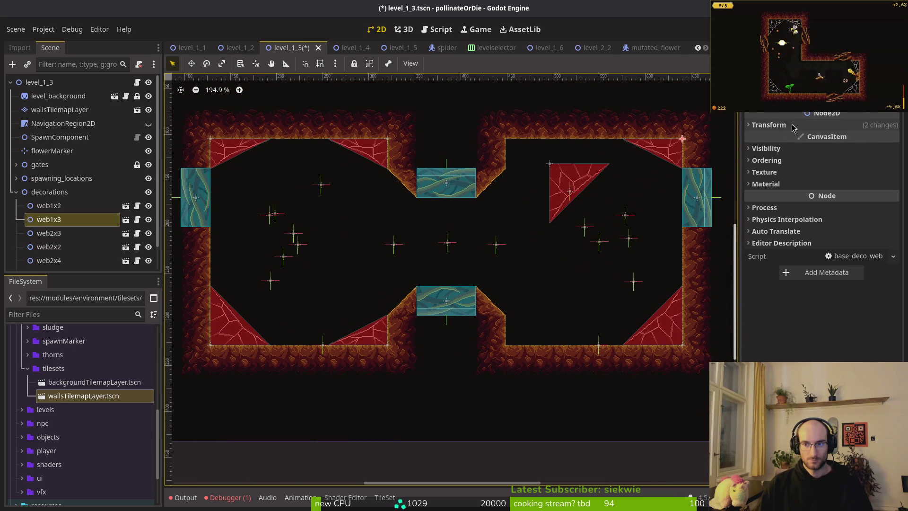
left_click(768, 124)
left_click(816, 188)
mouse_move(699, 155)
left_mouse_down()
mouse_move(496, 154)
mouse_move(537, 157)
left_mouse_up()
- Delete the web2x2 decoration and confirm the removal
scroll(536, 157, "up", 4)
scroll(530, 153, "up", 1)
scroll(279, 188, "right", 5)
left_click(279, 189)
left_click_drag(279, 188, 425, 225)
key("Delete")
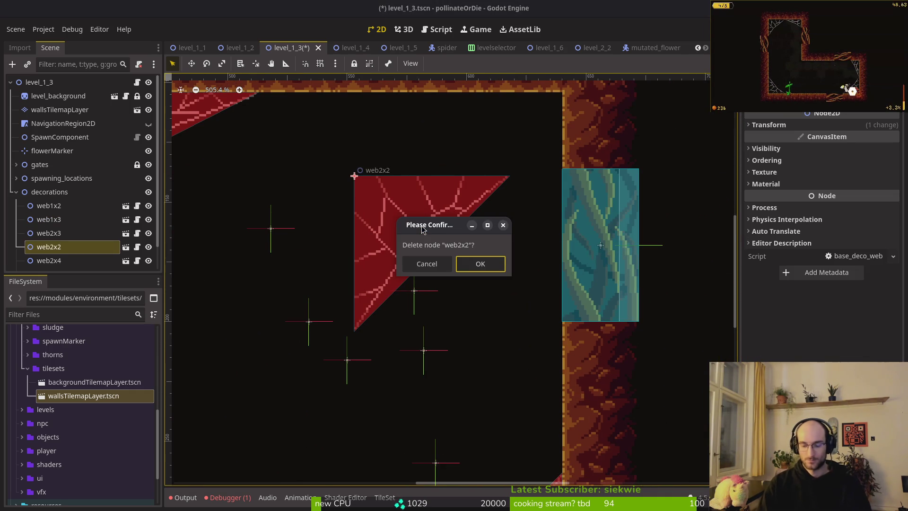
key("Return")
scroll(254, 203, "down", 6)
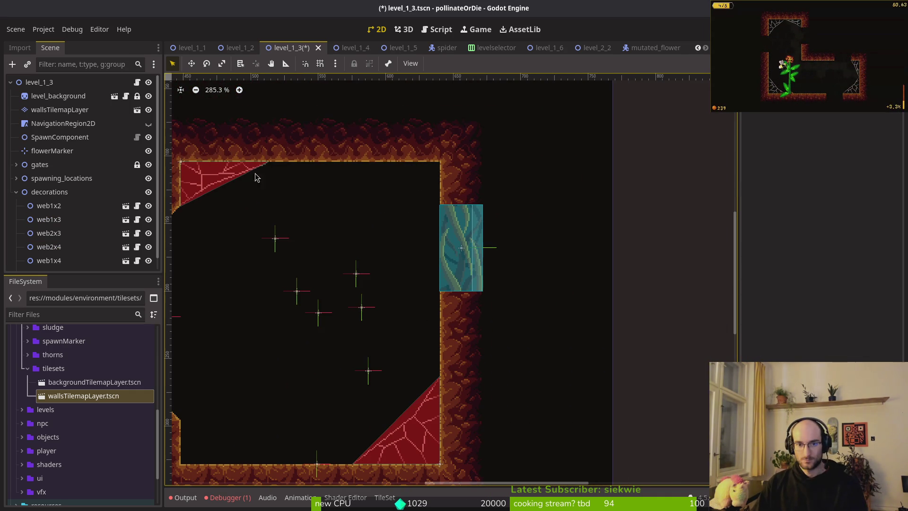
- Mirror web1x6 with Transform Scale x -1 and place it in the top-right corner
left_click(247, 206)
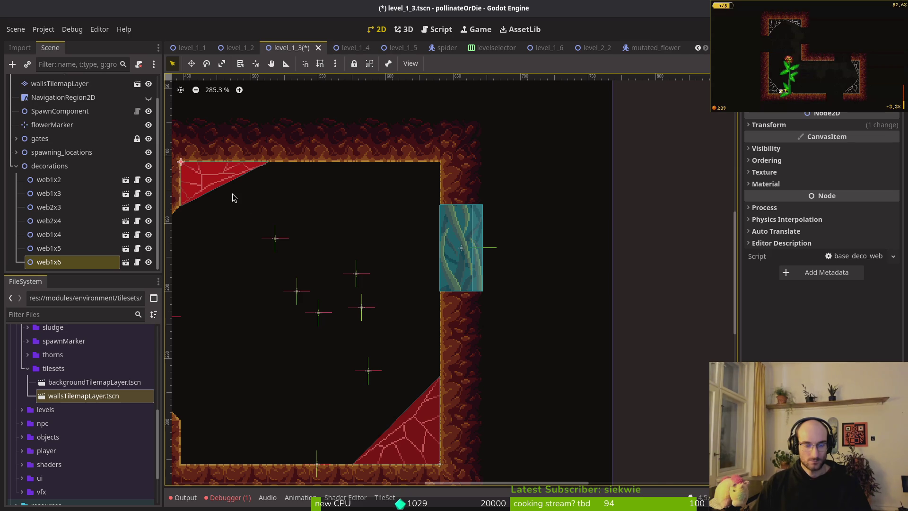
left_click_drag(208, 184, 370, 199)
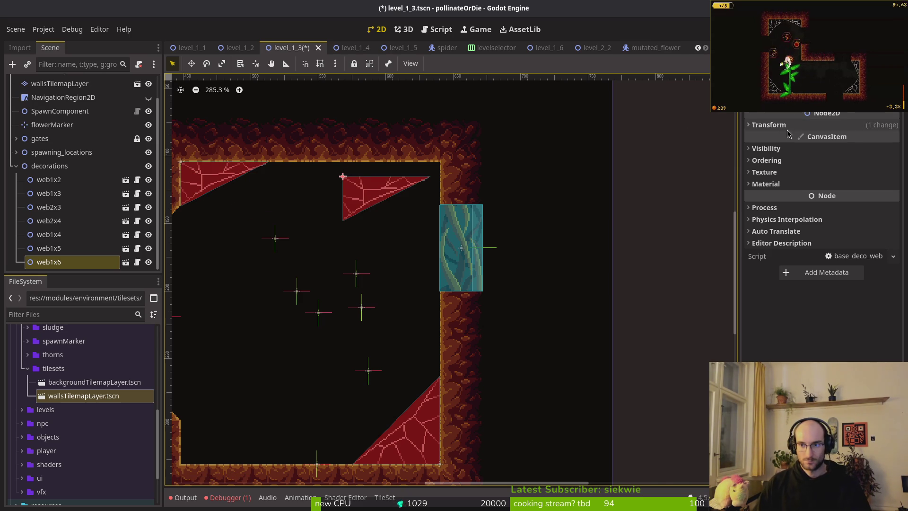
left_click(768, 125)
left_click(857, 189)
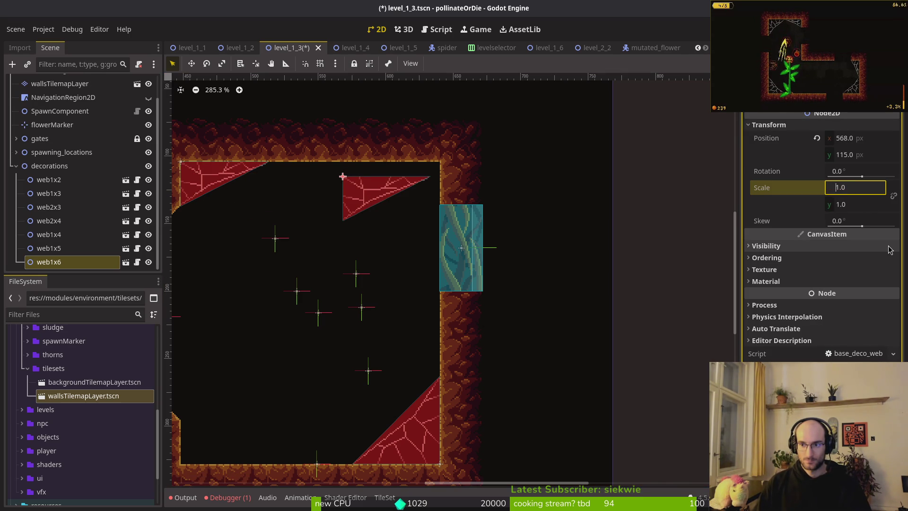
type("-1")
key("Return")
scroll(267, 227, "up", 5)
mouse_move(359, 189)
left_mouse_down()
mouse_move(512, 154)
mouse_move(502, 155)
left_mouse_up()
scroll(512, 153, "up", 2)
scroll(480, 170, "down", 9)
left_click(384, 285)
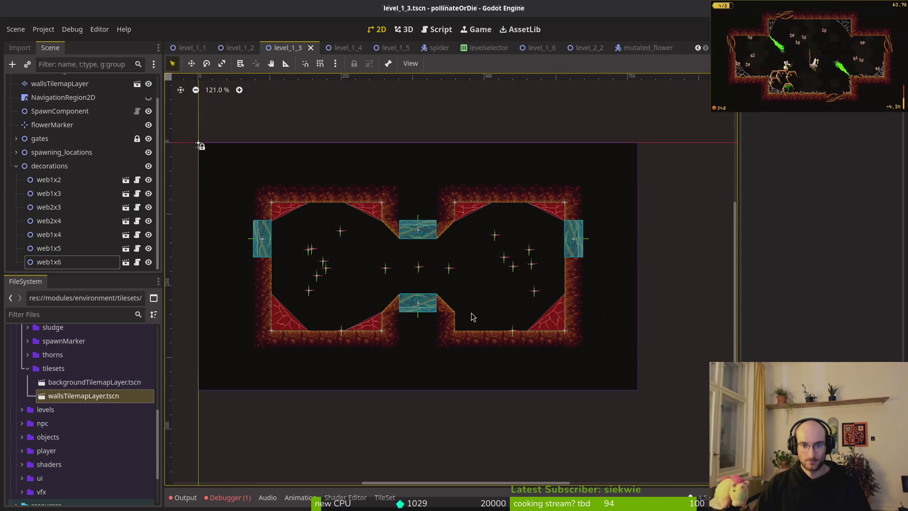
- Collapse the decorations group and return to the level_1_3 scene tab
left_click(16, 165)
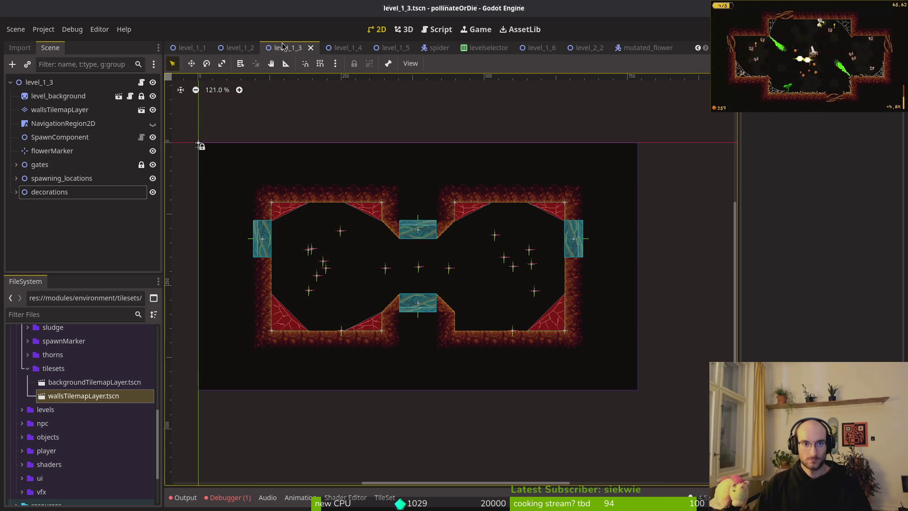
scroll(288, 51, "down", 2)
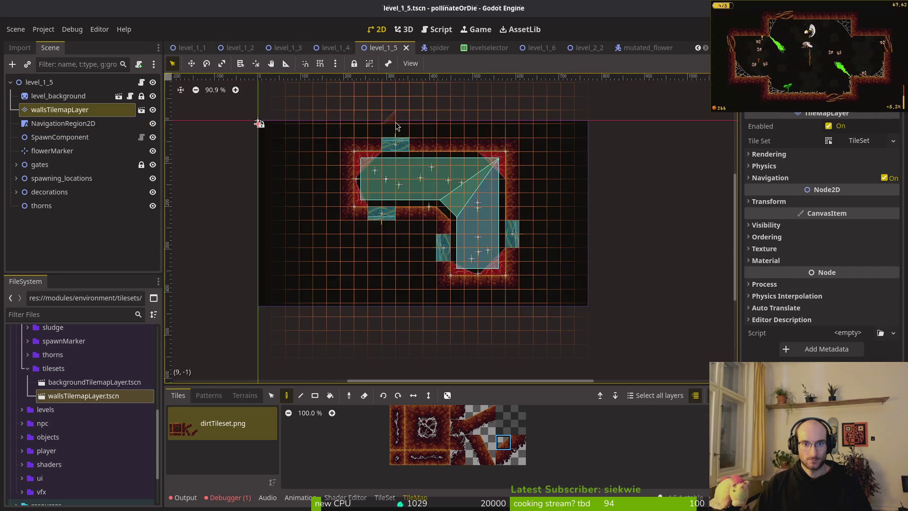
left_click(285, 49)
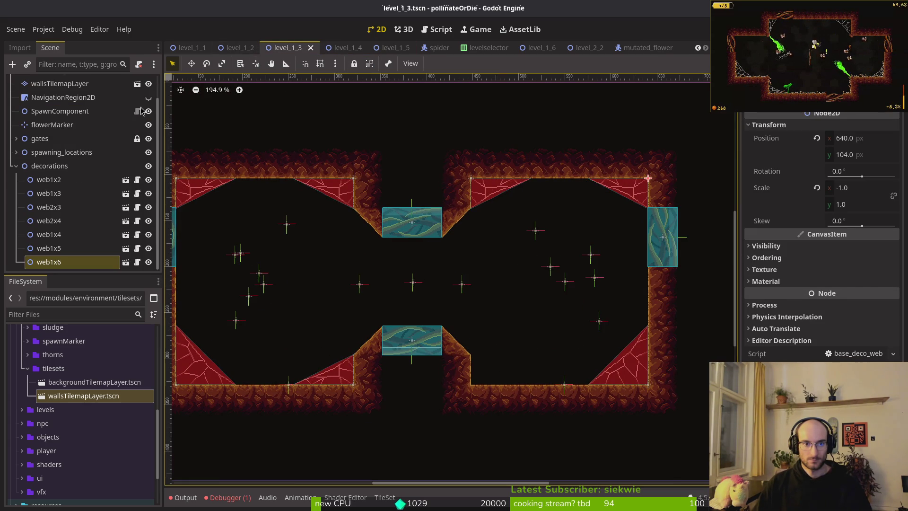
- Make NavigationRegion2D visible and select it for polygon editing
double_click(67, 98)
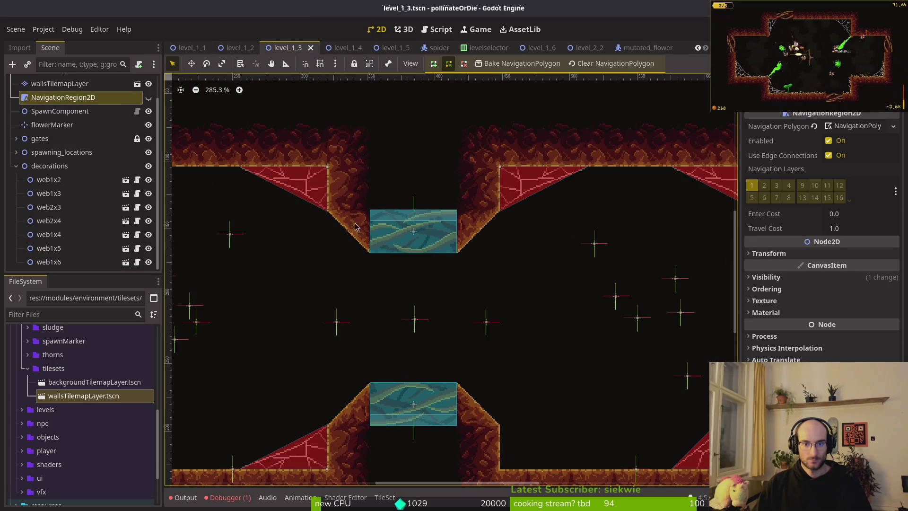
left_click(148, 97)
left_click(455, 253)
left_click(62, 97)
scroll(480, 242, "up", 4)
- Shift polygon vertices along the passage bottom onto the wall corner
left_click_drag(474, 260, 446, 257)
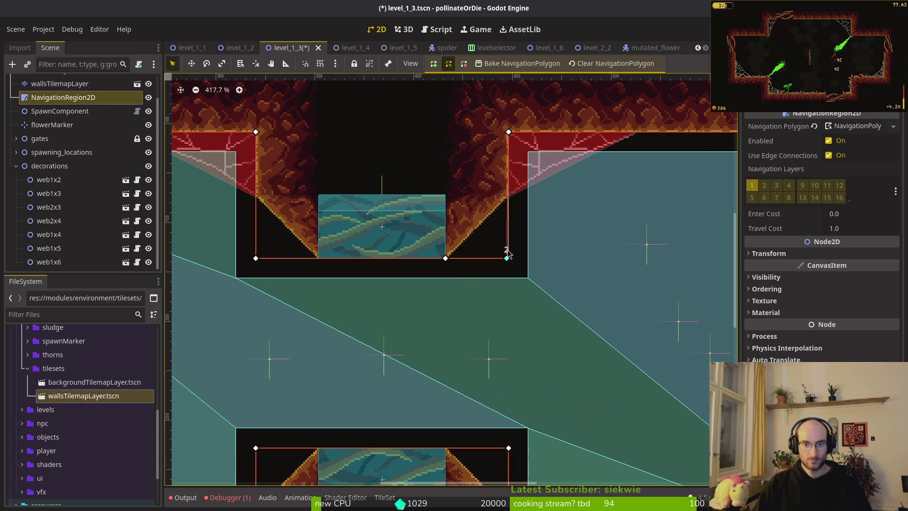
scroll(566, 265, "up", 5)
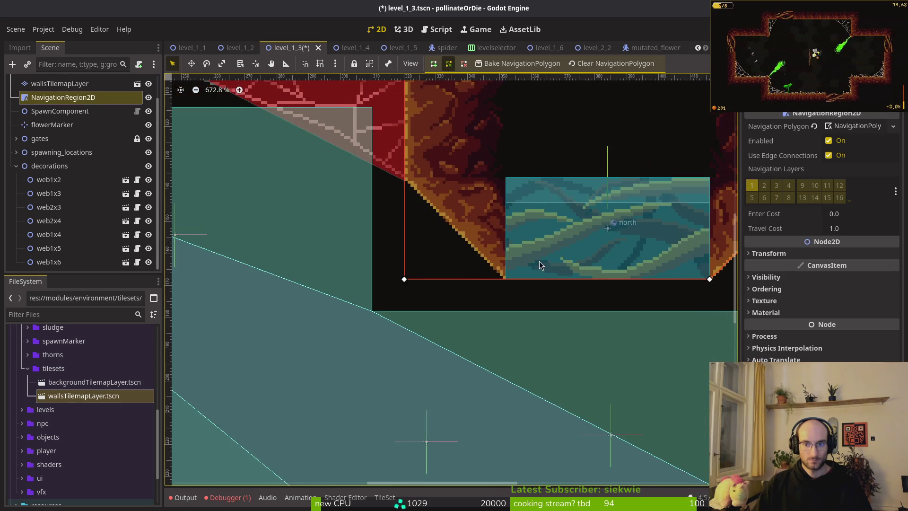
scroll(567, 265, "up", 5)
left_click_drag(624, 268, 629, 270)
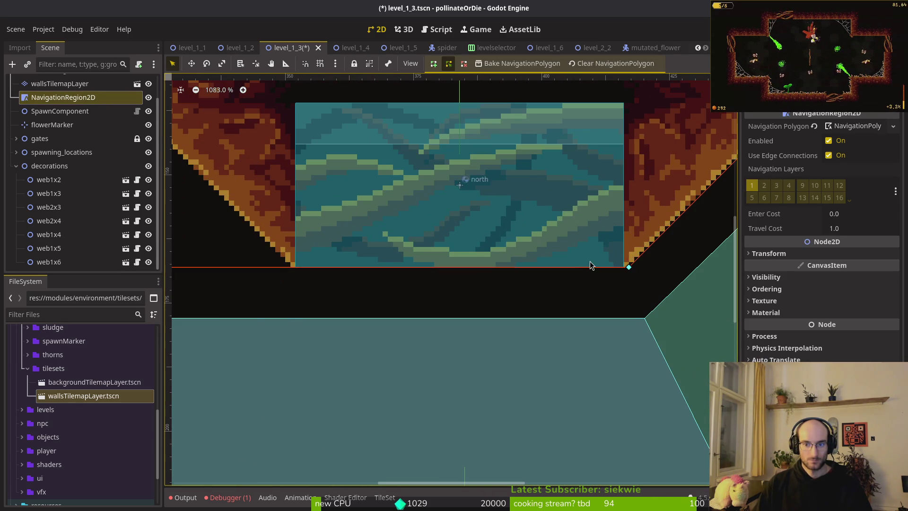
scroll(590, 259, "down", 3)
scroll(502, 290, "up", 9)
- Move the bottom-left vertex to the slope's base, add a diagonal-corner vertex, and save
left_click_drag(386, 262, 619, 271)
scroll(446, 280, "up", 10)
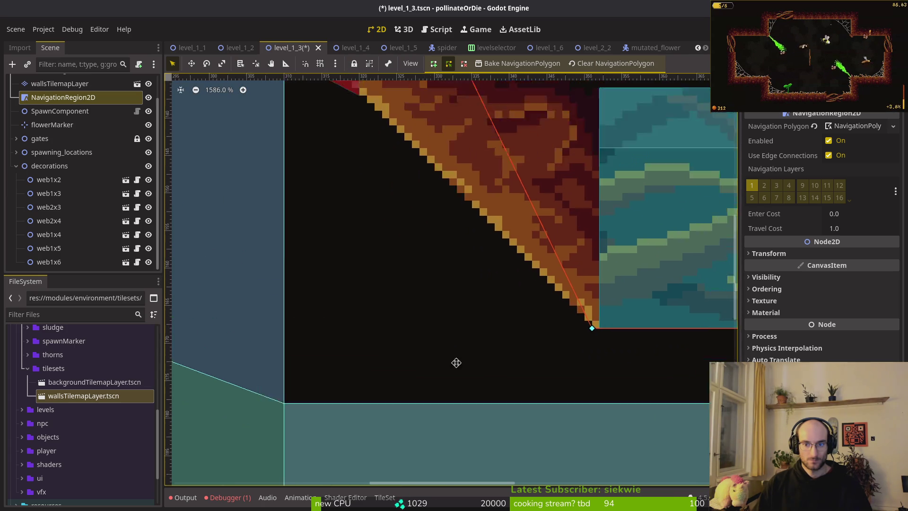
scroll(420, 140, "down", 5)
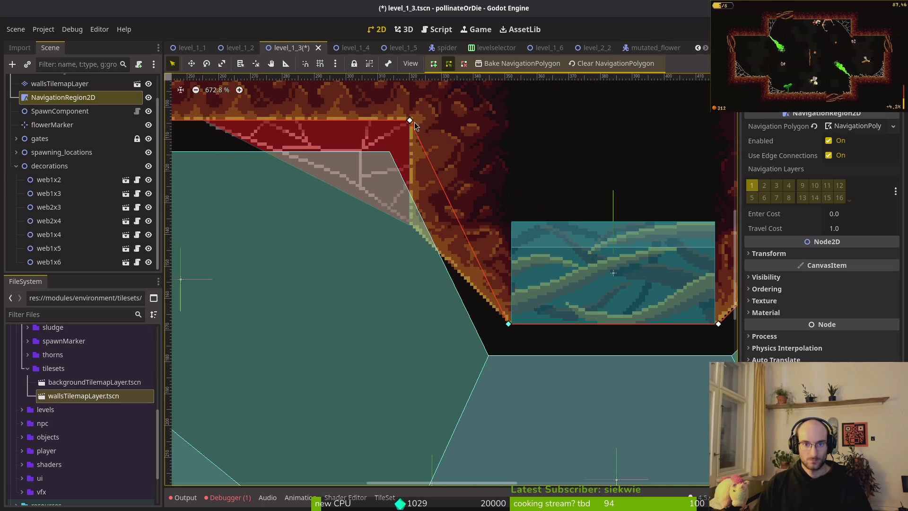
left_click_drag(454, 219, 409, 226)
scroll(450, 215, "up", 5)
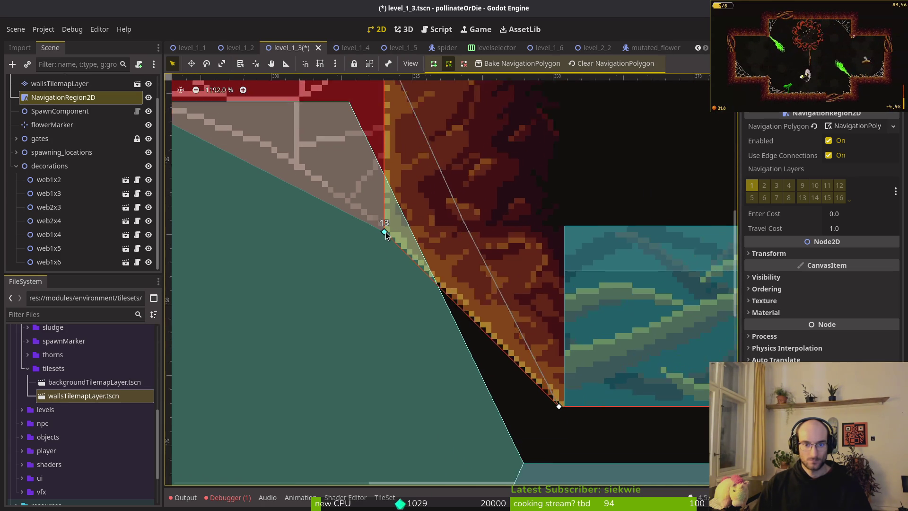
scroll(441, 237, "down", 18)
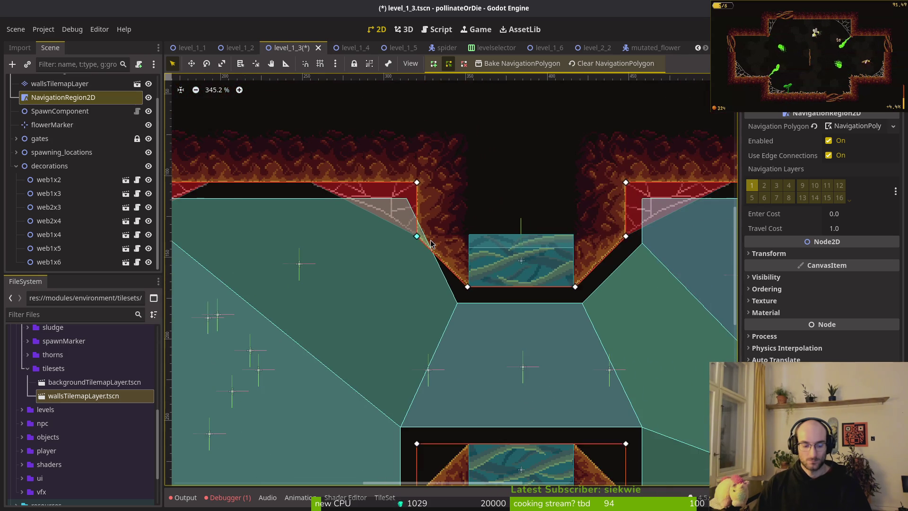
left_click(418, 257)
key("ctrl+s")
- Add a top-edge vertex, slide it to the diagonal's top end, and pull another down
left_click(422, 258)
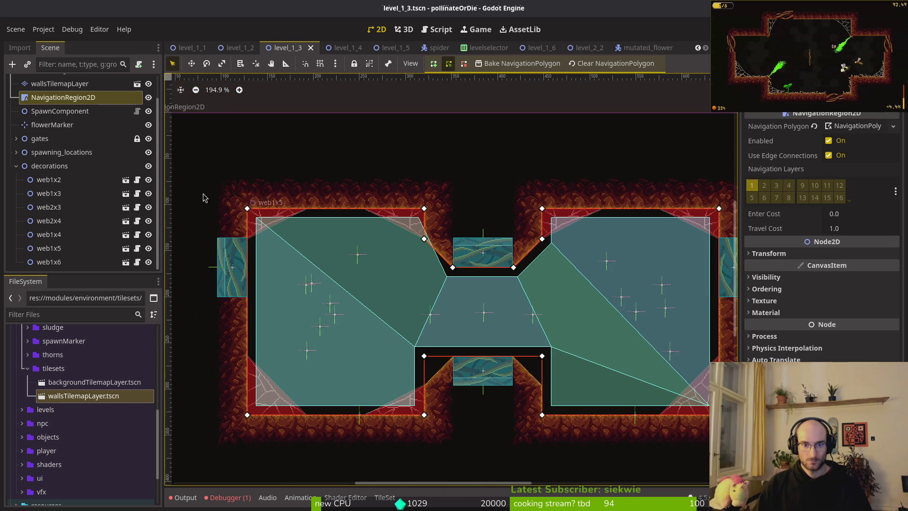
left_click(429, 238)
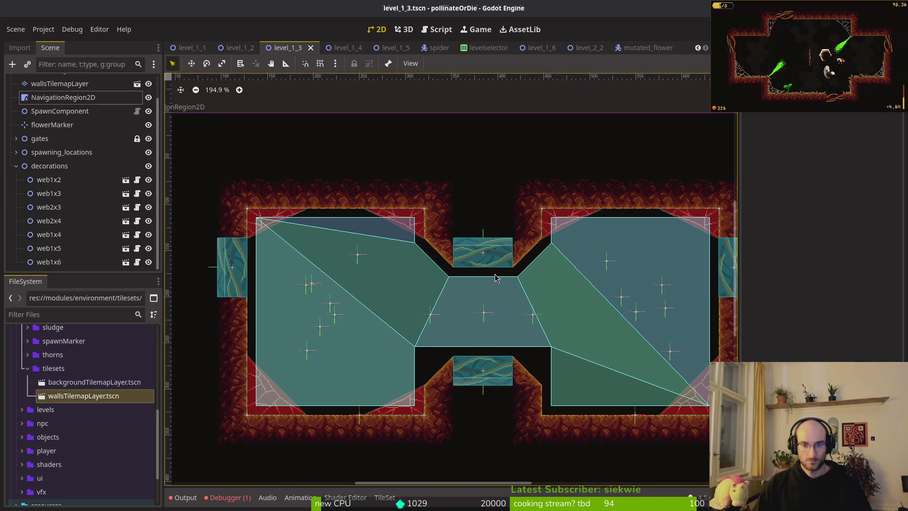
scroll(428, 238, "down", 1)
scroll(428, 238, "up", 10)
left_click(359, 237)
scroll(355, 291, "up", 5)
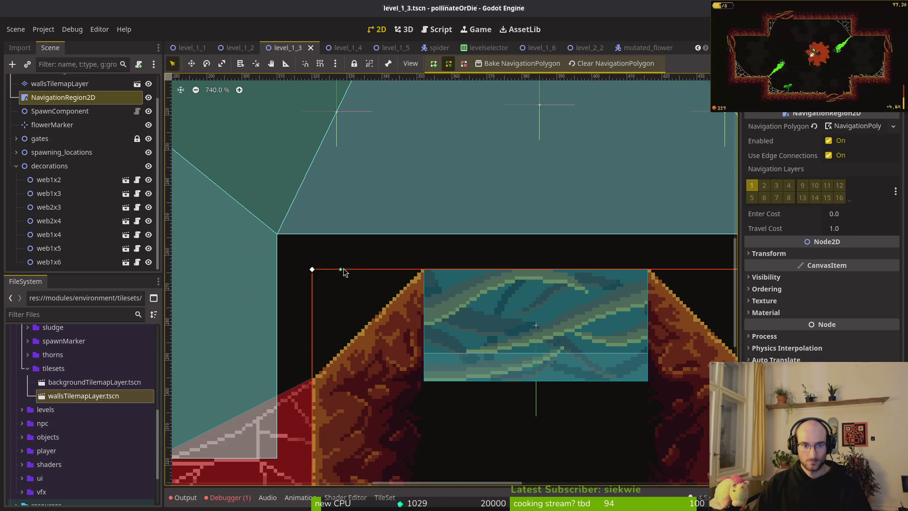
left_click(357, 270)
scroll(317, 284, "up", 5)
scroll(391, 259, "down", 3)
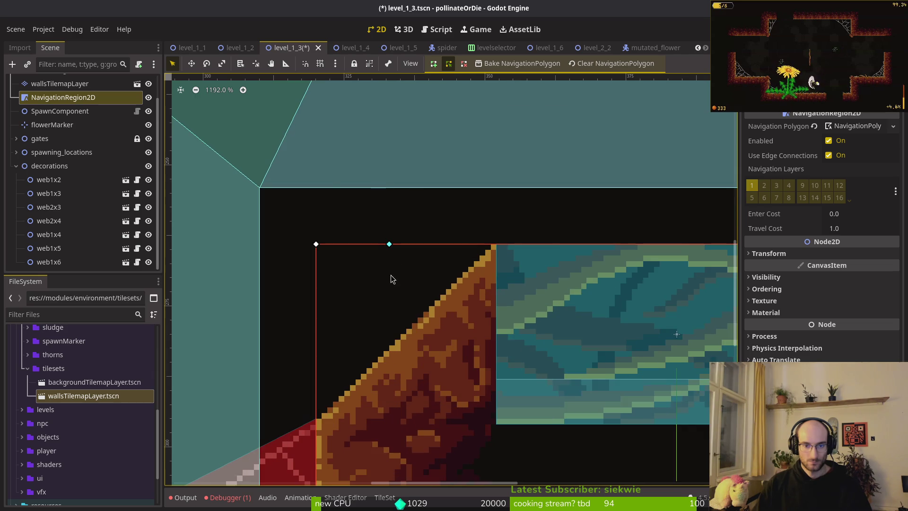
left_click_drag(428, 106, 528, 106)
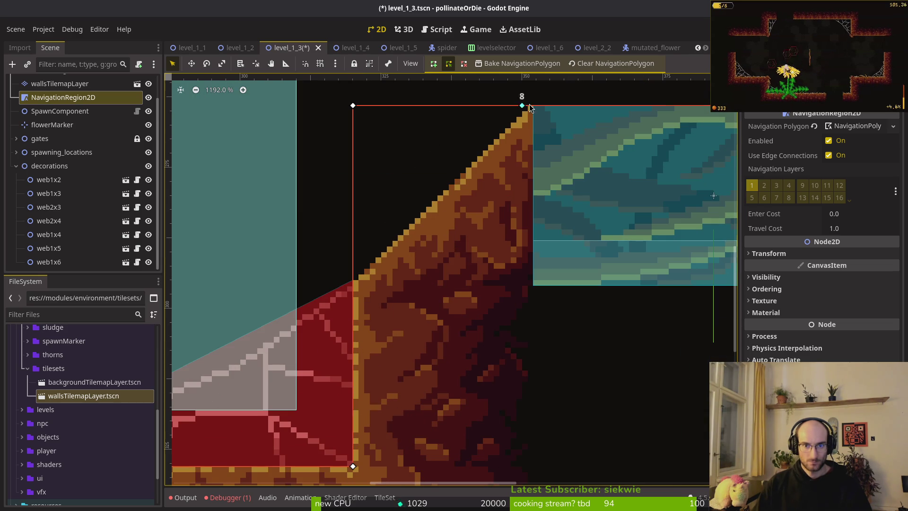
left_click_drag(353, 106, 353, 280)
- Pull a vertex onto the sloped wall, snap another to the tile corner, and save
scroll(640, 211, "right", 5)
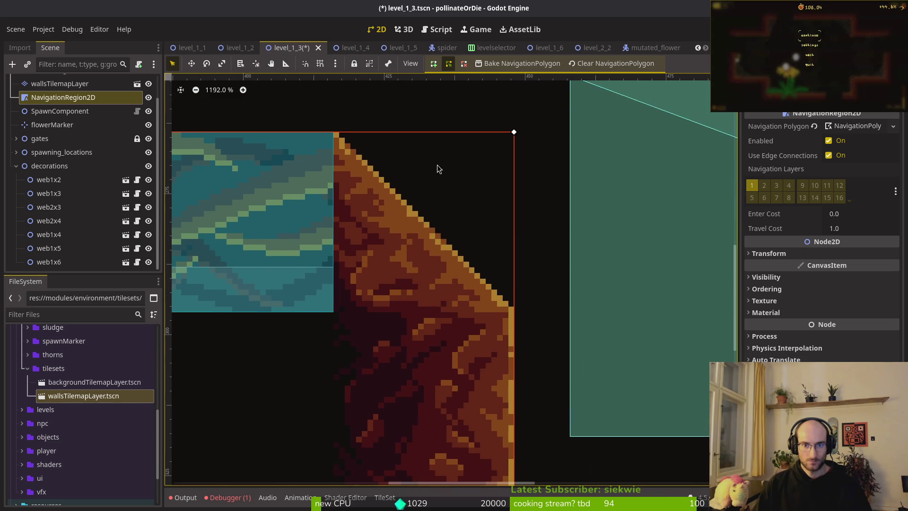
left_click_drag(514, 133, 513, 306)
left_click_drag(391, 131, 336, 133)
left_click(380, 193)
scroll(381, 193, "down", 3)
scroll(380, 194, "down", 2)
key("ctrl+s")
scroll(567, 90, "down", 2)
- Rebake the navigation polygon, then open the level_1_6 scene
left_click(63, 97)
scroll(359, 196, "down", 2)
left_click(503, 293)
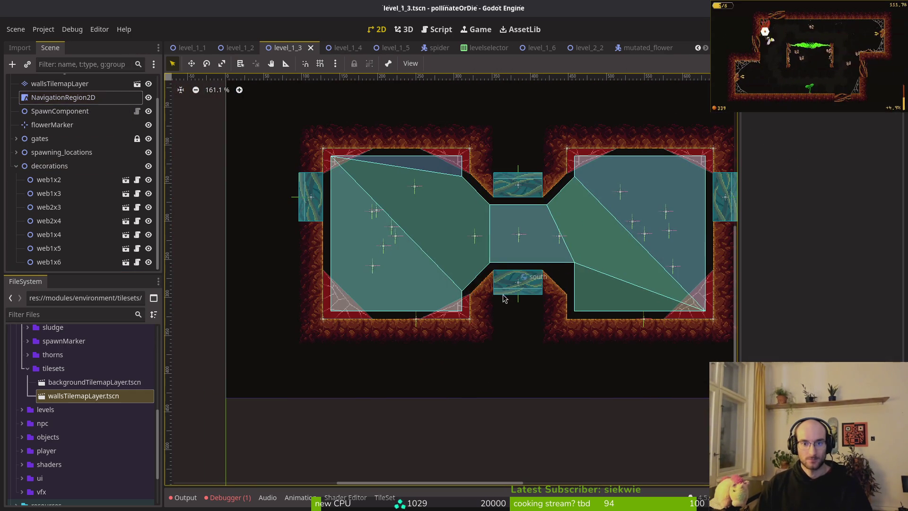
left_click(41, 101)
left_click(519, 63)
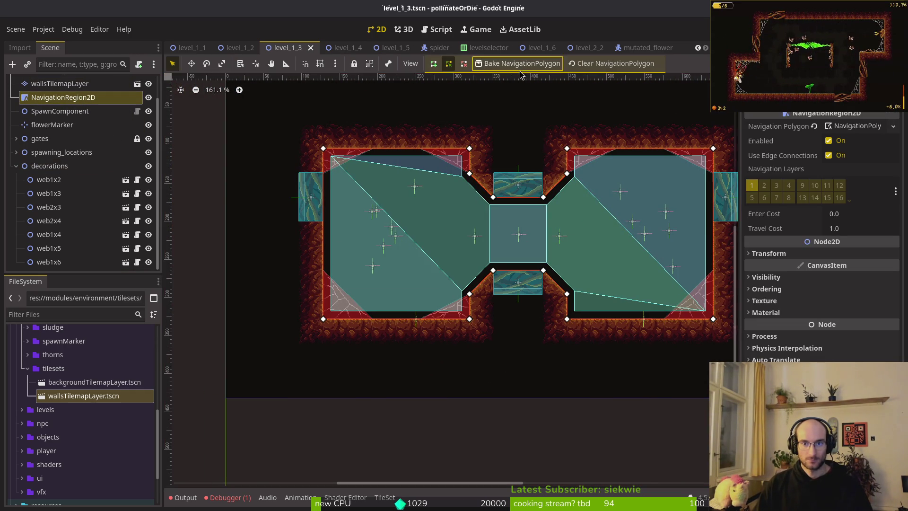
scroll(509, 237, "right", 2)
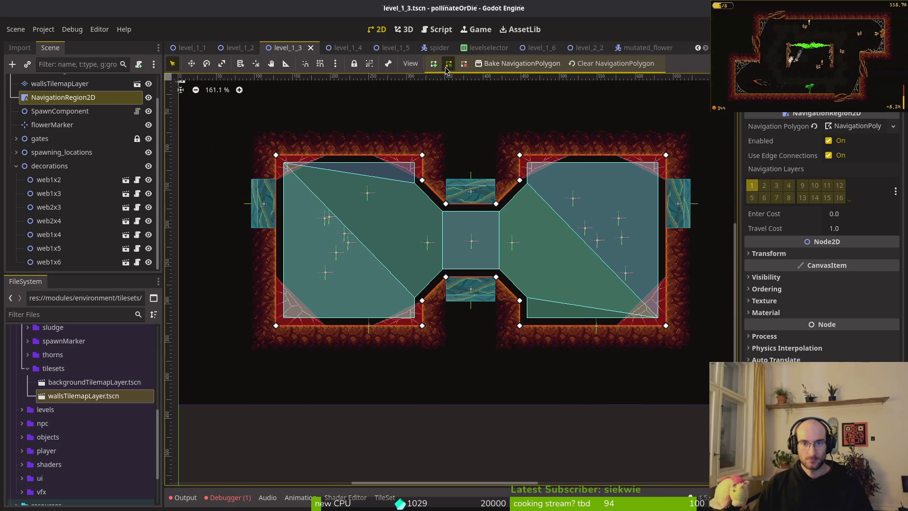
left_click(389, 47)
left_click(540, 47)
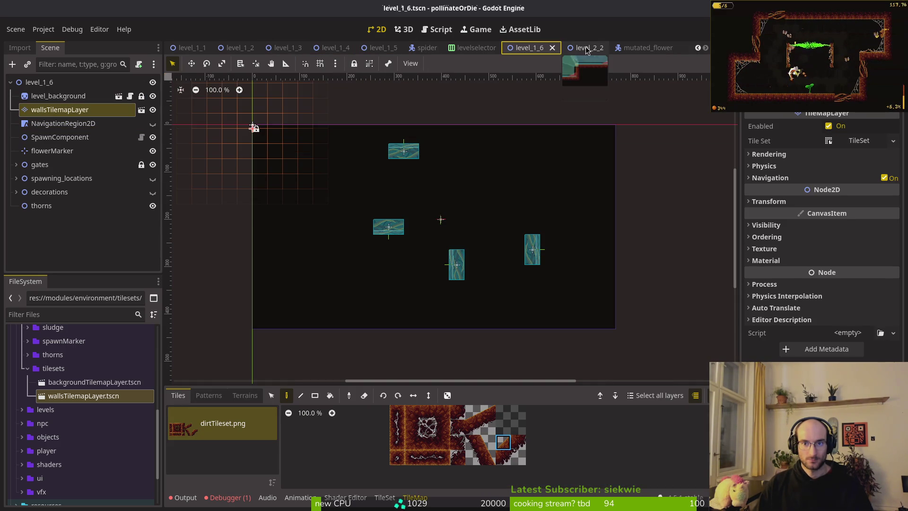
- Paint a vertical column of dirt wall tiles on the left side of the room
scroll(413, 203, "right", 2)
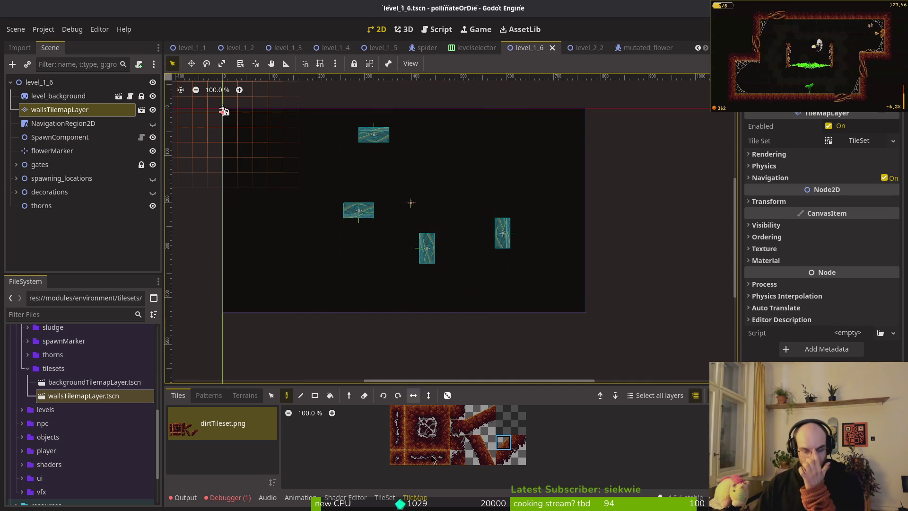
left_click(431, 419)
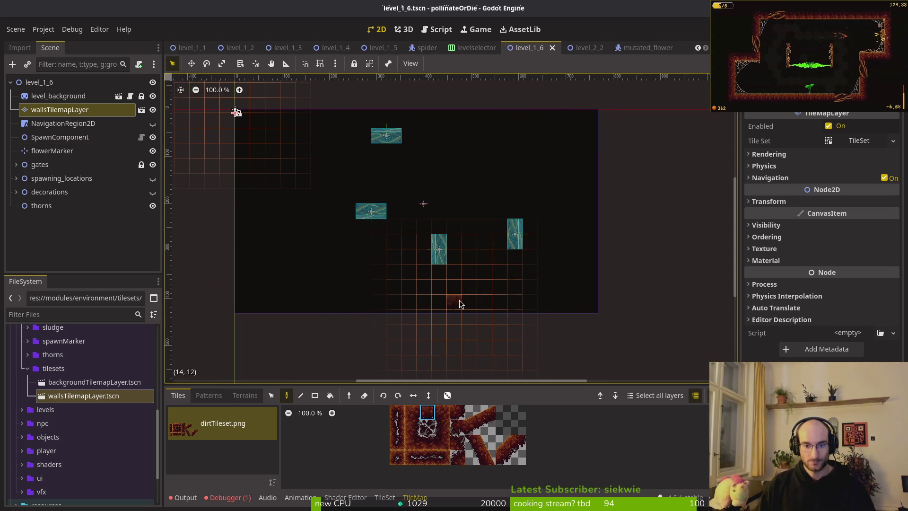
left_click(420, 336, "ctrl")
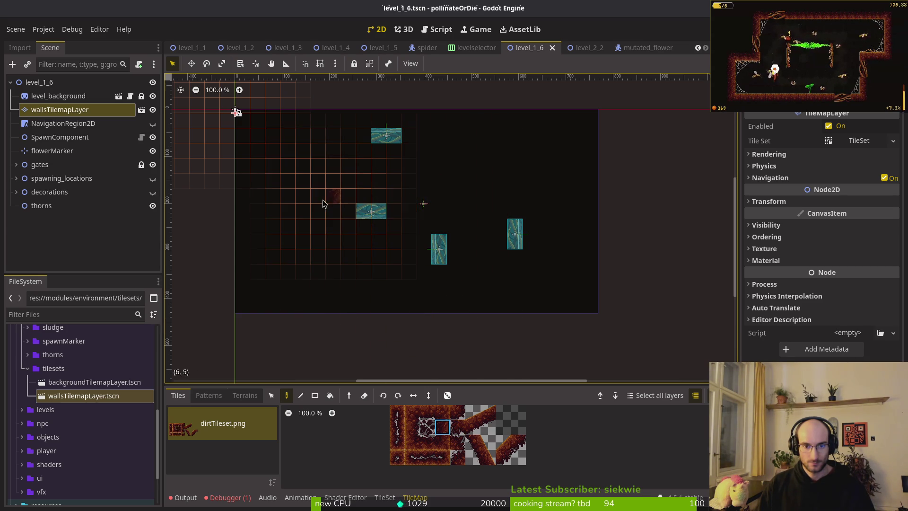
left_click(308, 213)
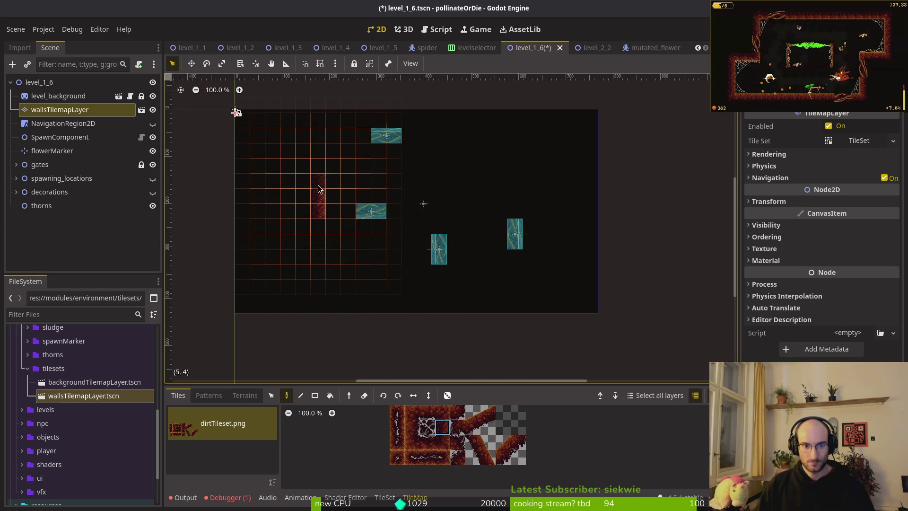
left_click_drag(318, 278, 318, 163)
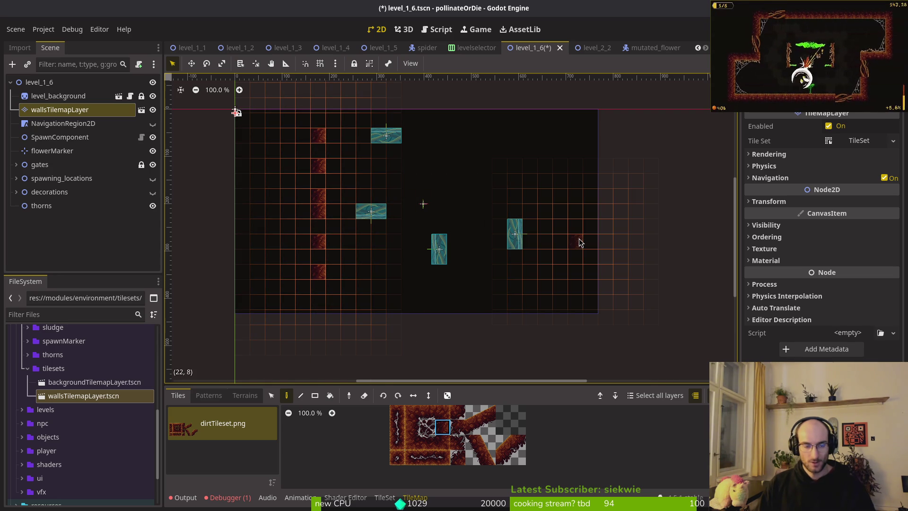
left_click(322, 226)
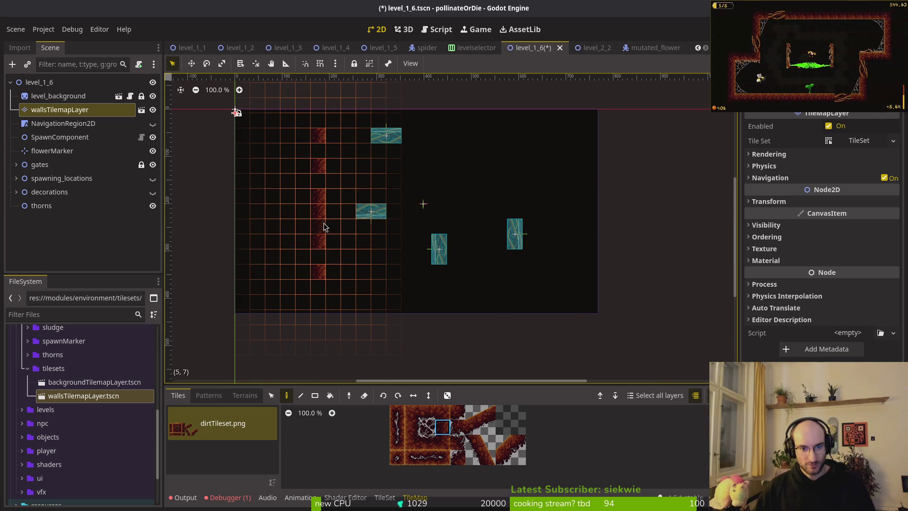
left_click(318, 180)
- Rectangle-erase the column's top and bottom tiles to leave a short left dirt pillar
key("r")
key("e")
left_click_drag(303, 120, 331, 168)
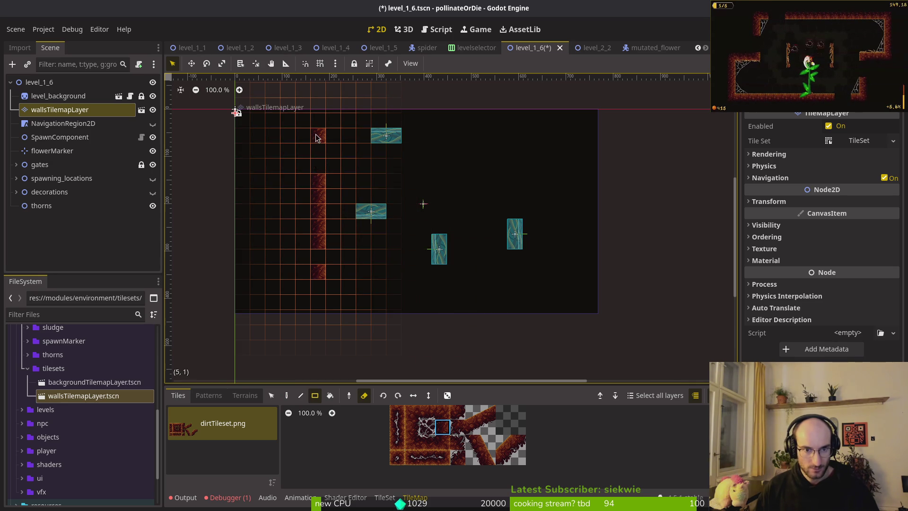
left_click_drag(303, 253, 334, 280)
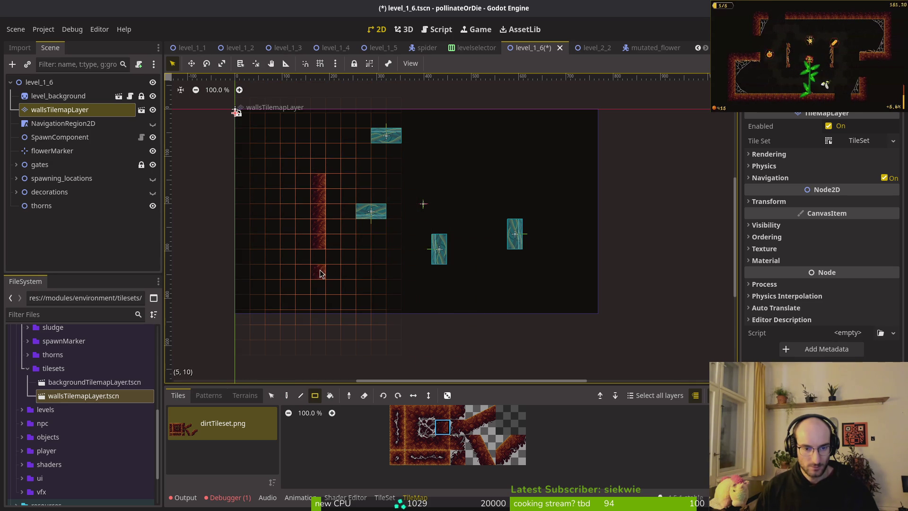
left_click(320, 157)
left_click(324, 308)
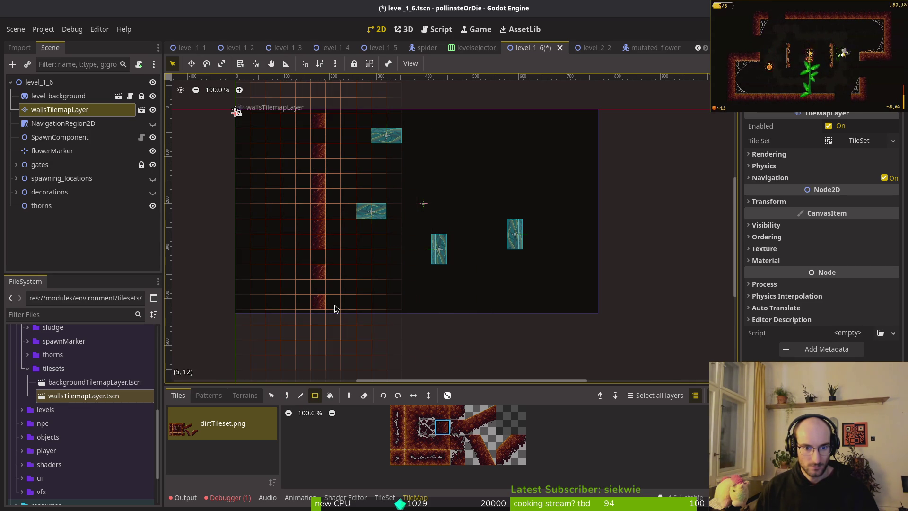
scroll(383, 276, "down", 2)
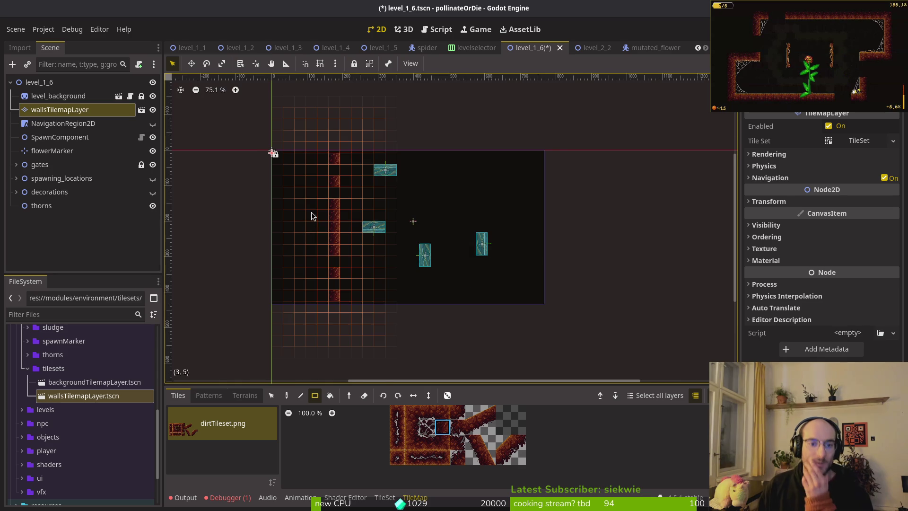
scroll(309, 222, "up", 2)
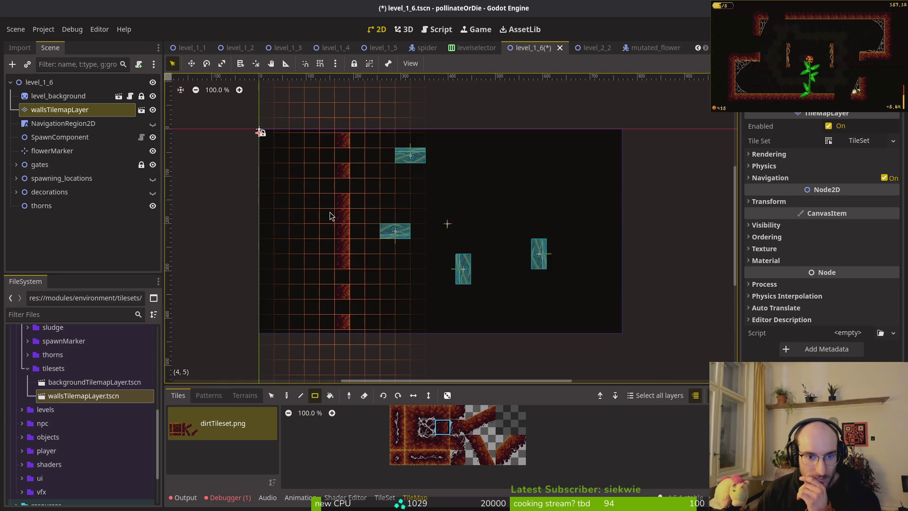
- Paint a matching short dirt pillar on the right and erase the long left column and stray tiles
left_click_drag(331, 225, 316, 260)
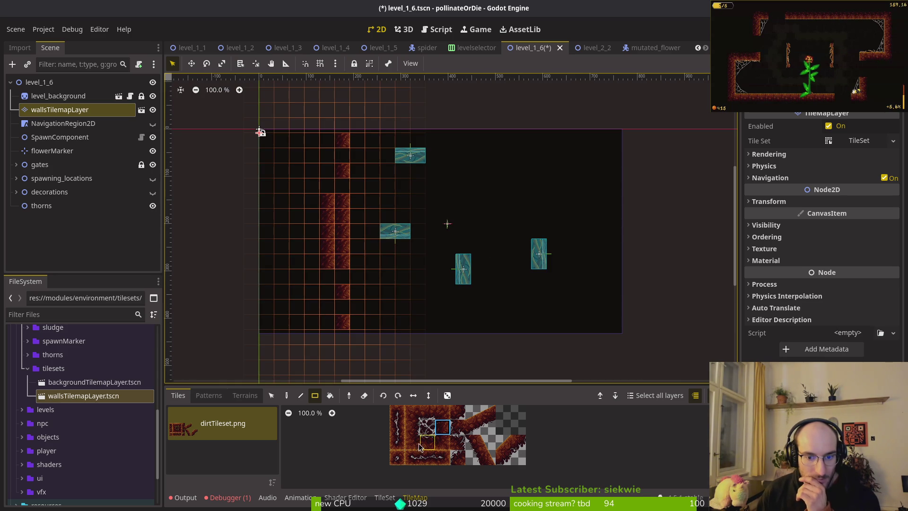
left_click(410, 434)
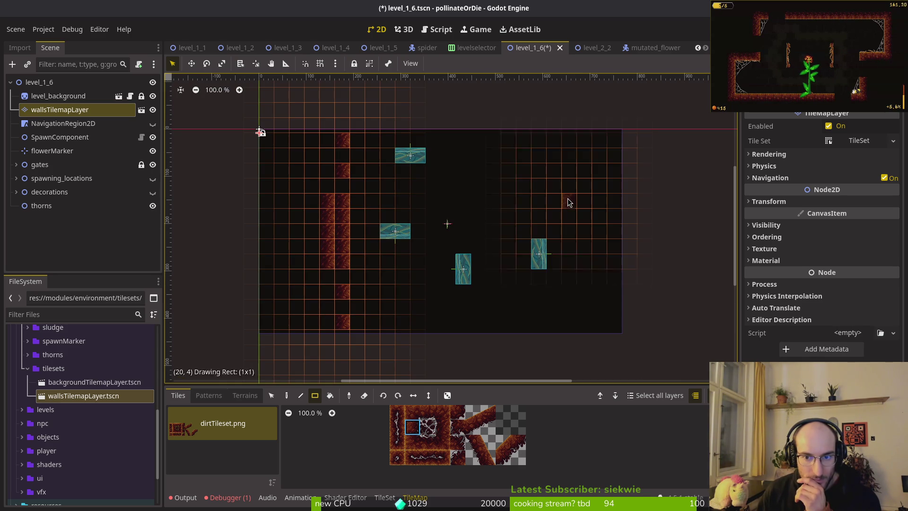
left_click_drag(558, 274, 554, 279)
key("e")
left_click(553, 276)
left_click(568, 201)
left_click_drag(343, 136, 345, 326)
key("Escape")
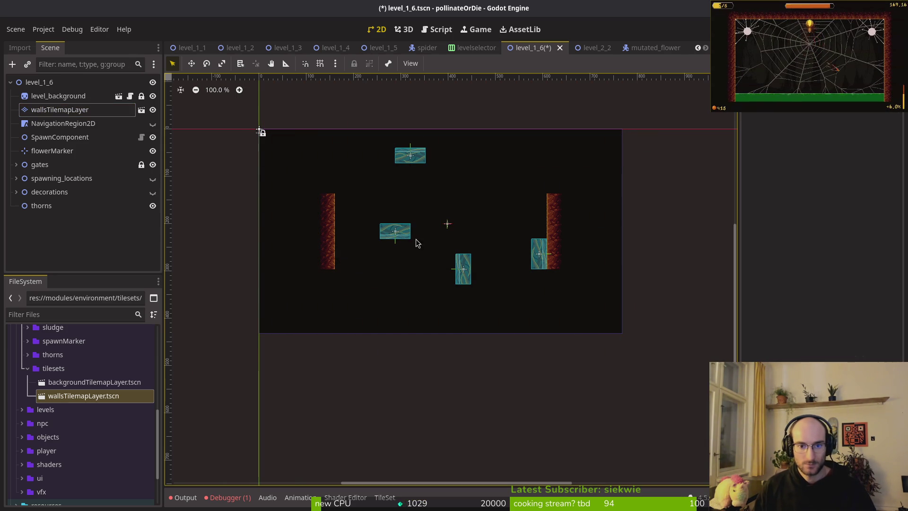
- On wallsTilemapLayer, paint dirt wall rows along the room's floor and ceiling between the pillars
left_click(60, 109)
scroll(378, 256, "up", 4)
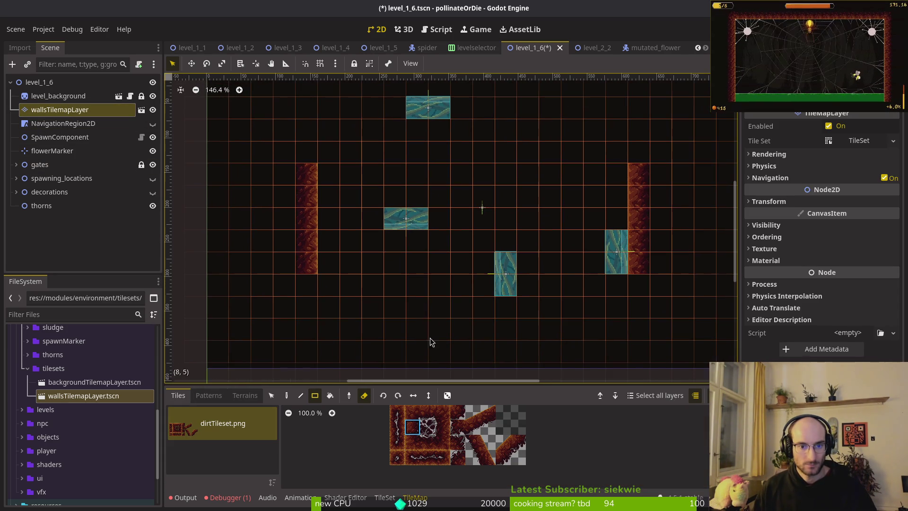
left_click(428, 416)
left_click_drag(323, 284, 615, 285)
left_click_drag(323, 152, 617, 154)
- Fill the bottom-right and bottom-left wall corners with the corner dirt tile
left_click(455, 426)
left_click(640, 282)
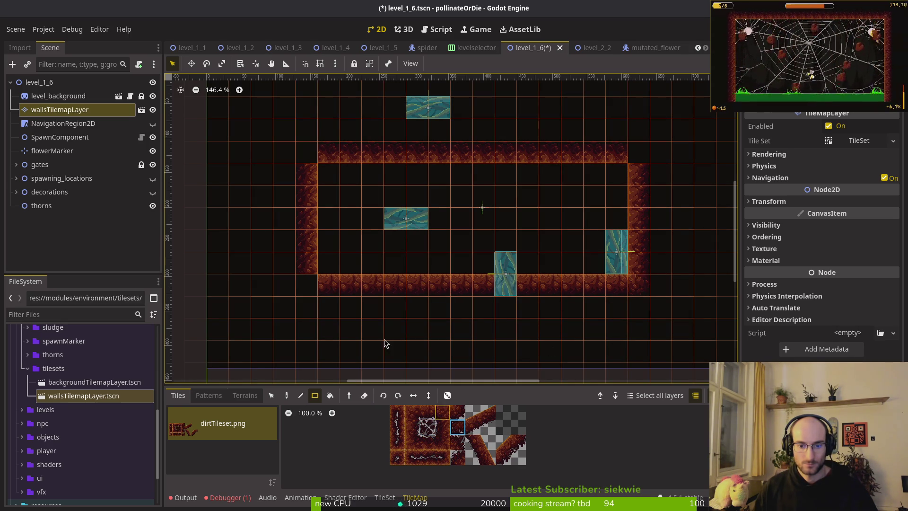
left_click(311, 292)
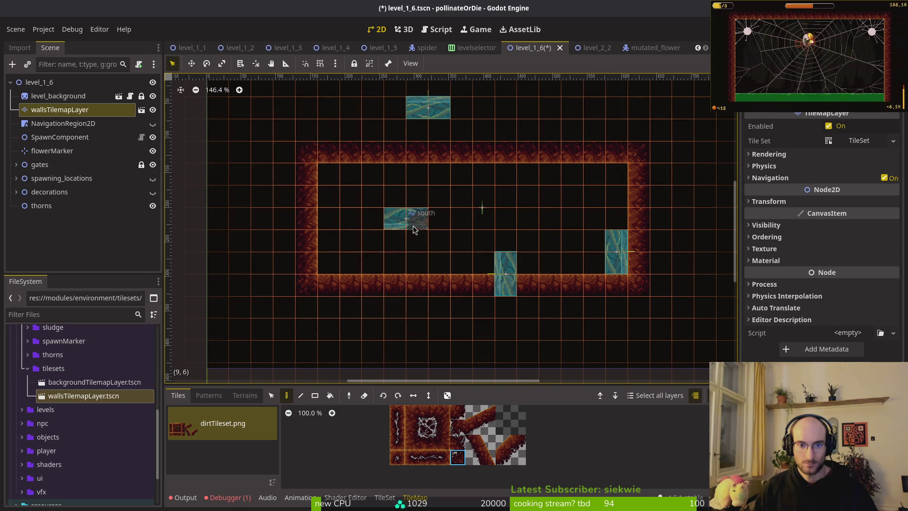
key("Escape")
scroll(416, 230, "down", 6)
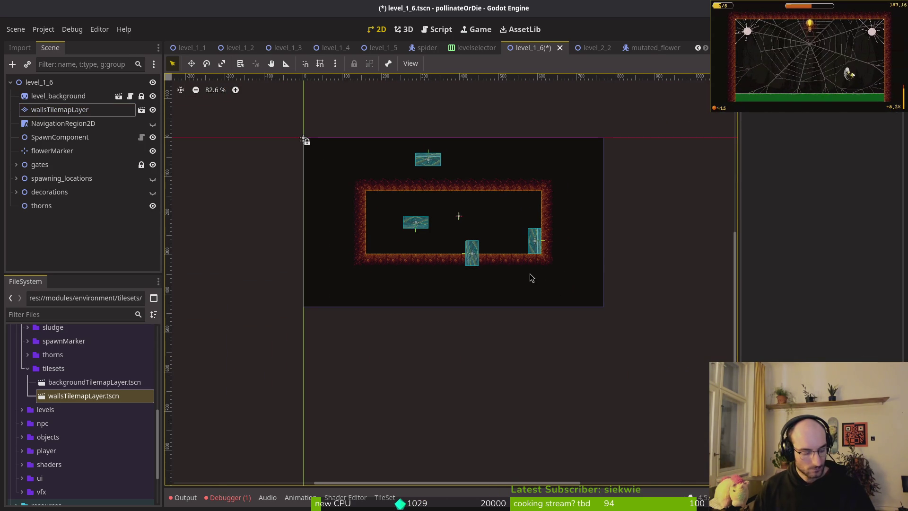
- Erase a wall tile on wallsTilemapLayer to open a gap for a gate
scroll(530, 274, "up", 5)
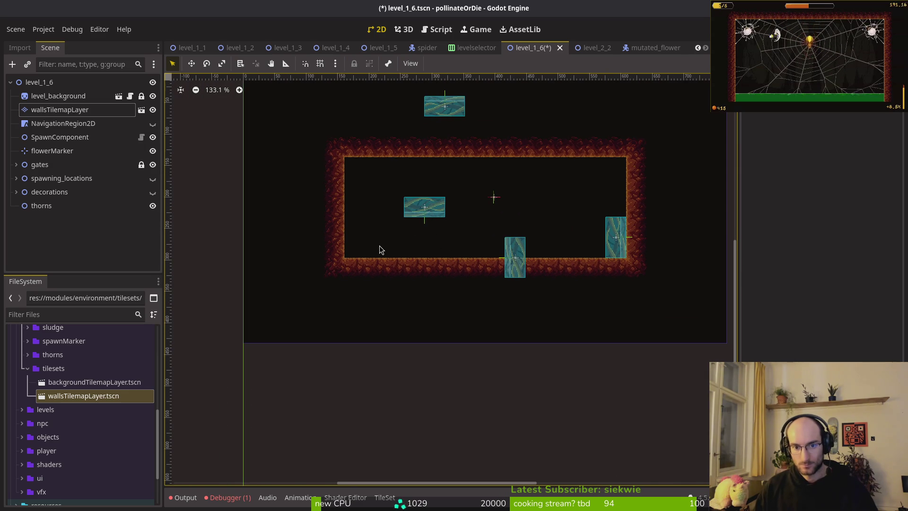
scroll(383, 247, "up", 4)
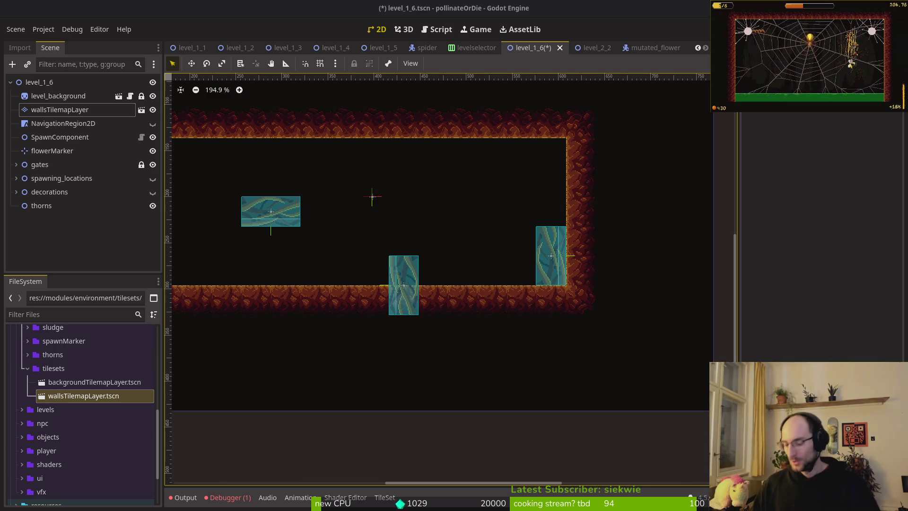
scroll(507, 261, "up", 4)
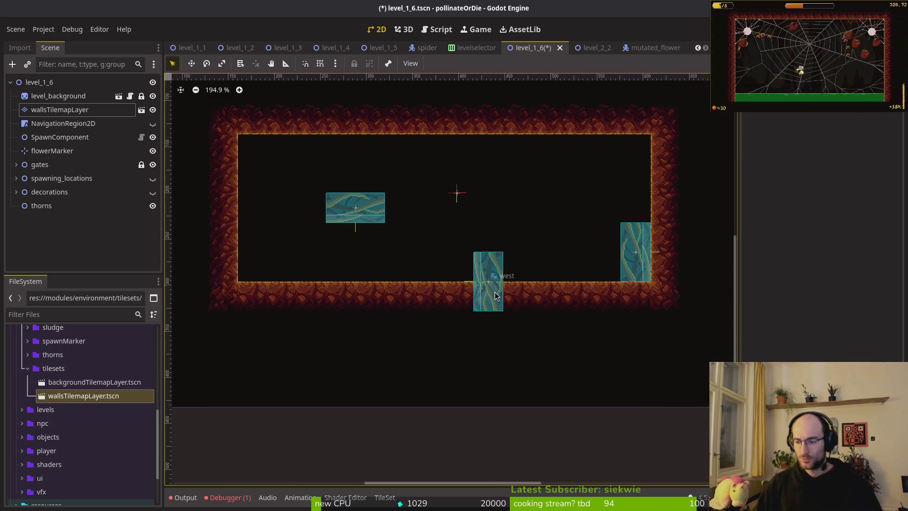
scroll(506, 261, "right", 2)
key("Up")
key("Down")
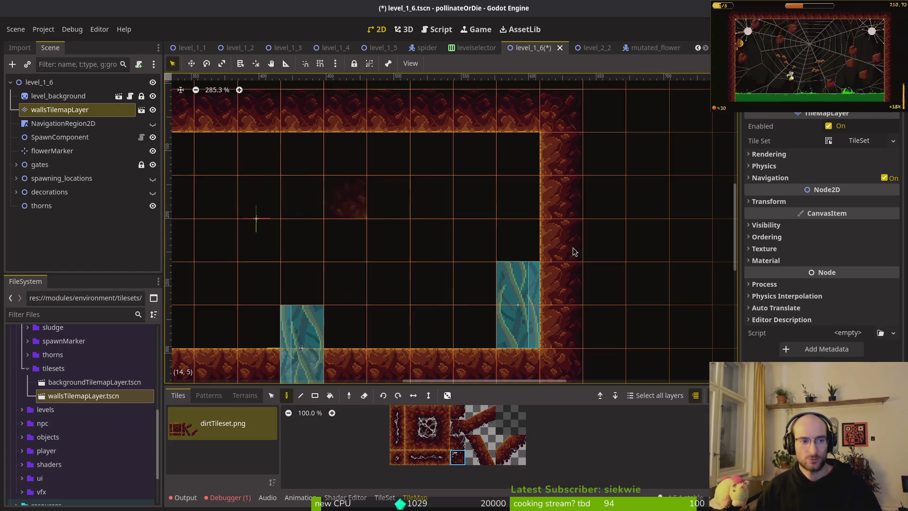
left_click(555, 195)
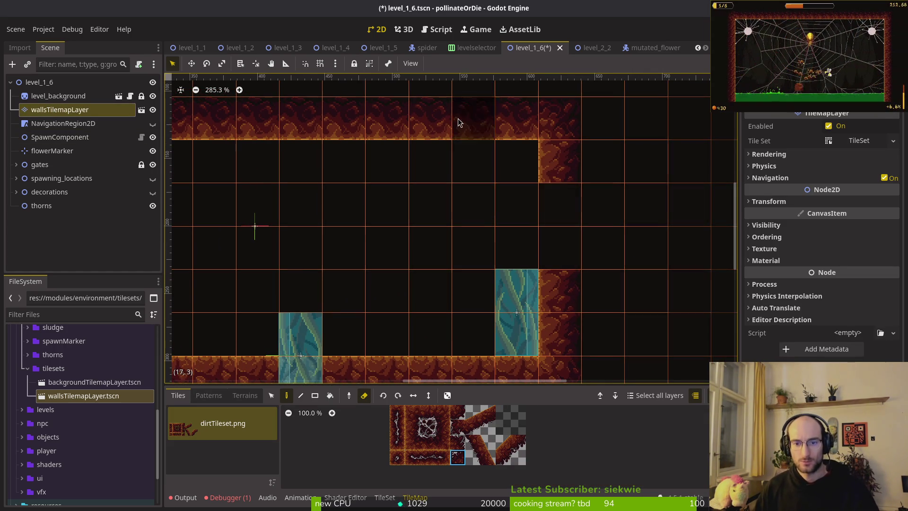
- Erase two bottom-wall tiles to create the floor opening
scroll(434, 244, "down", 4)
scroll(433, 245, "left", 5)
scroll(420, 158, "up", 1)
left_click_drag(487, 265, 519, 265)
key("Escape")
scroll(519, 265, "down", 3)
- Save the level and drag the south gate toward the bottom-wall gap
key("ctrl+s")
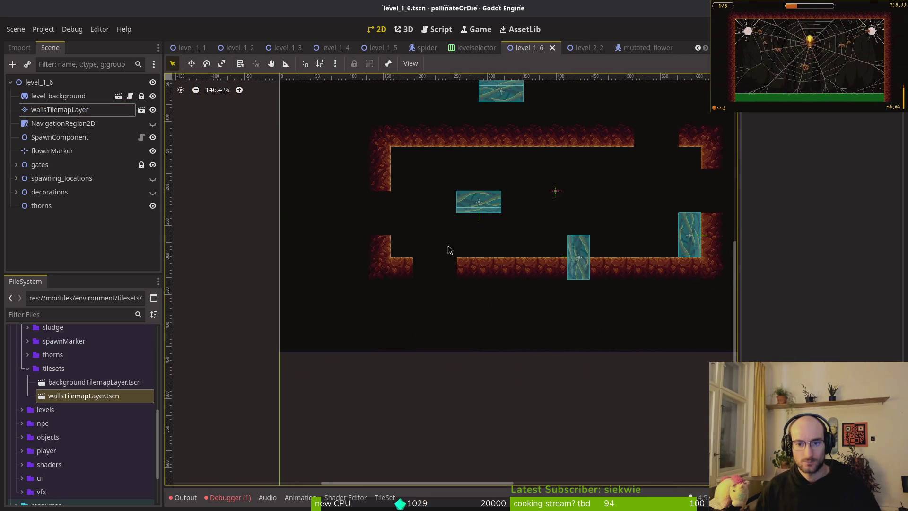
scroll(530, 233, "right", 2)
mouse_move(444, 232)
left_mouse_down()
mouse_move(432, 275)
mouse_move(401, 299)
left_mouse_up()
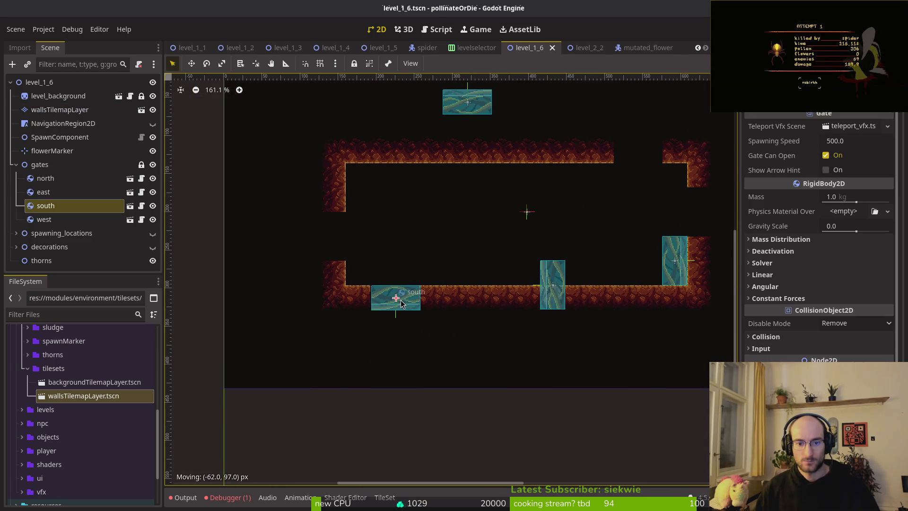
- Move the north, east and west gates into their wall gaps, align the south gate, and save
mouse_move(462, 108)
left_mouse_down()
mouse_move(661, 167)
mouse_move(643, 166)
left_mouse_up()
left_click_drag(675, 260, 690, 206)
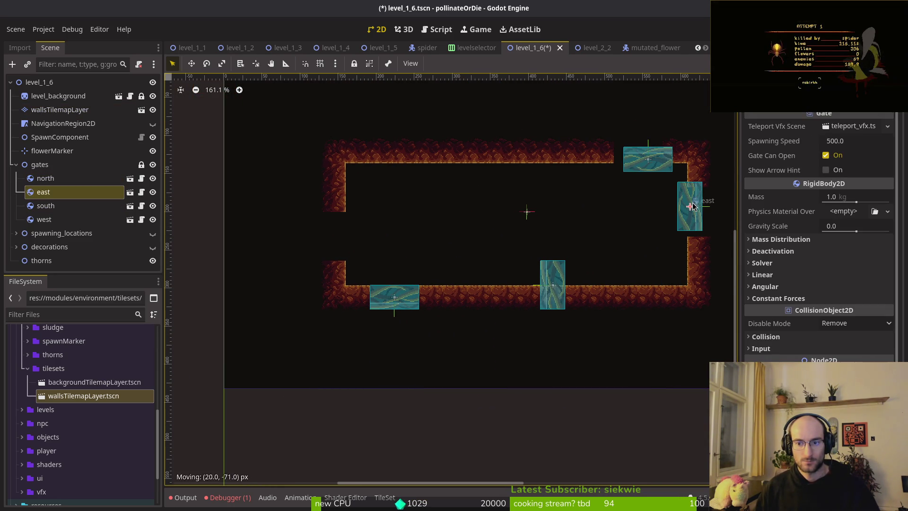
left_click_drag(553, 285, 324, 233)
scroll(341, 243, "up", 6)
scroll(442, 302, "down", 2)
scroll(444, 300, "up", 3)
mouse_move(432, 297)
left_mouse_down()
mouse_move(443, 294)
mouse_move(435, 296)
left_mouse_up()
scroll(476, 277, "down", 4)
scroll(476, 278, "up", 3)
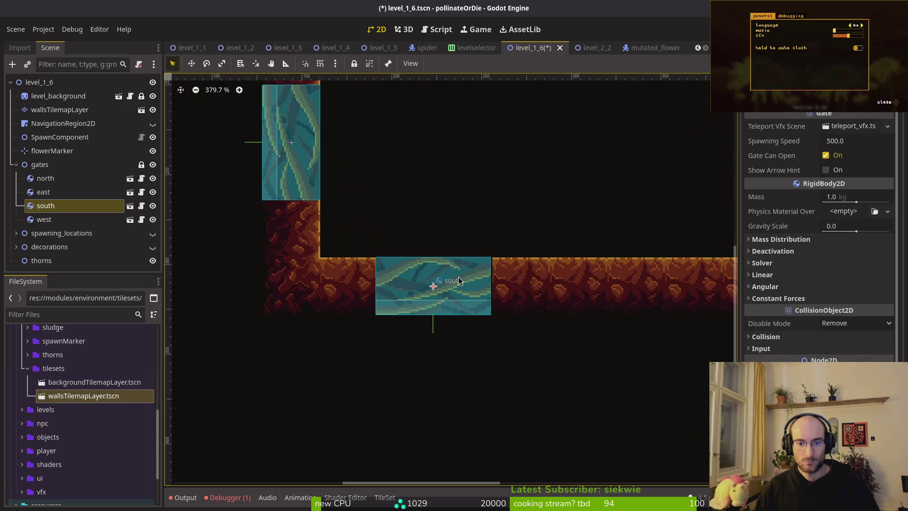
key("ctrl+s")
- Fine-tune the north and east gate positions in their openings and save again
scroll(504, 182, "down", 5)
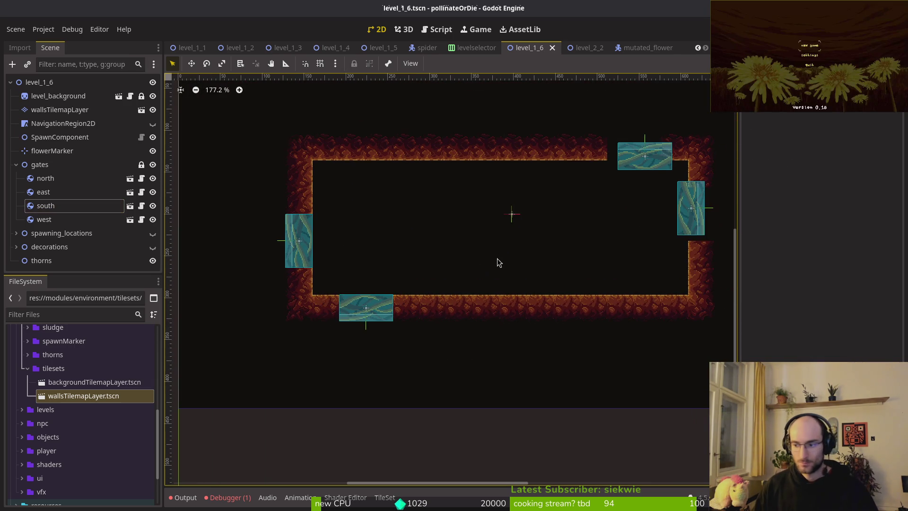
scroll(503, 284, "right", 5)
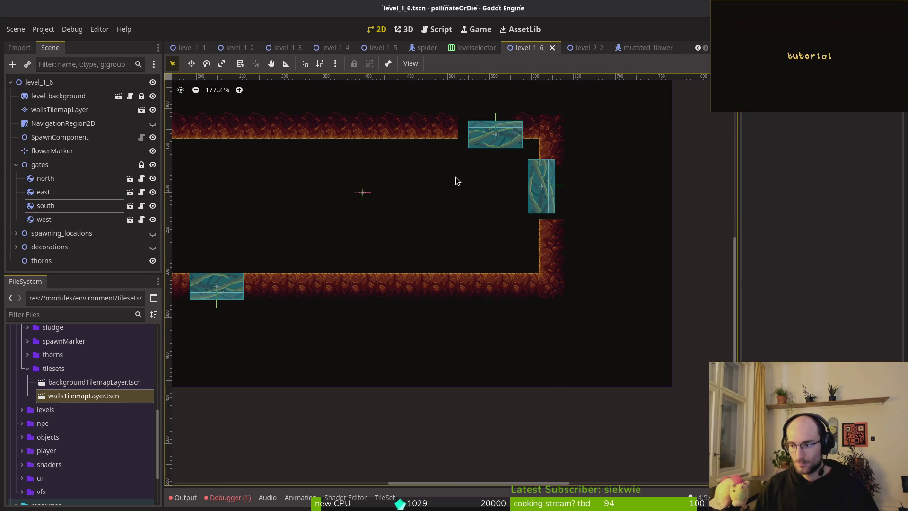
scroll(450, 202, "up", 8)
mouse_move(457, 220)
left_mouse_down()
mouse_move(422, 197)
mouse_move(431, 198)
left_mouse_up()
scroll(567, 331, "up", 4)
mouse_move(391, 172)
left_mouse_down()
mouse_move(454, 213)
mouse_move(430, 233)
mouse_move(464, 246)
mouse_move(463, 282)
mouse_move(442, 293)
left_mouse_up()
key("ctrl+s")
scroll(412, 196, "down", 8)
left_click(328, 253)
- Set the flowerMarker's Transform position to x 384, y 297 in the Inspector
scroll(461, 254, "left", 5)
scroll(464, 245, "up", 4)
left_click(804, 151)
left_click(857, 167)
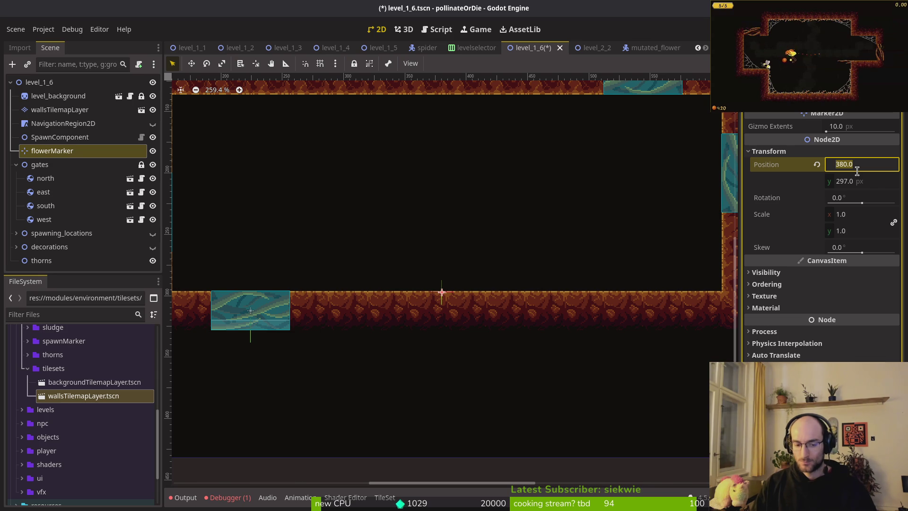
key("Tab")
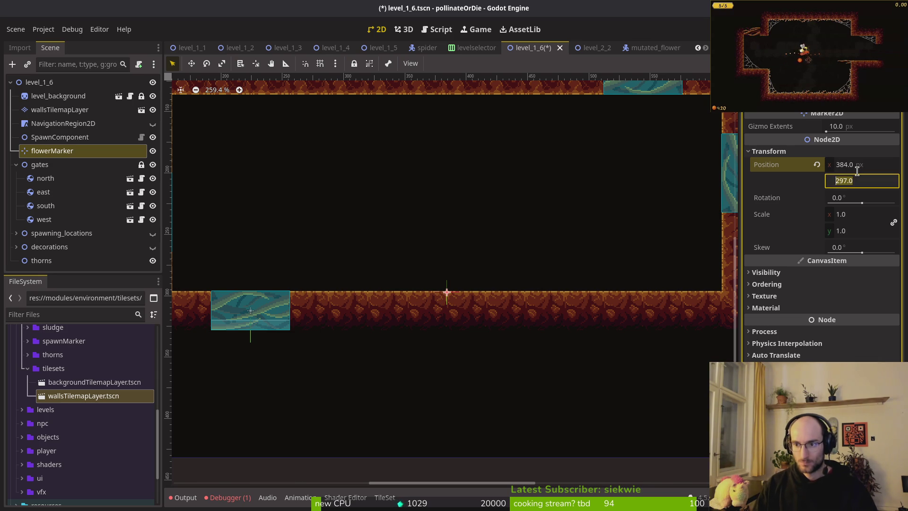
key("Return")
- Save the level and check the flowerMarker's placement across the room
scroll(427, 291, "up", 5)
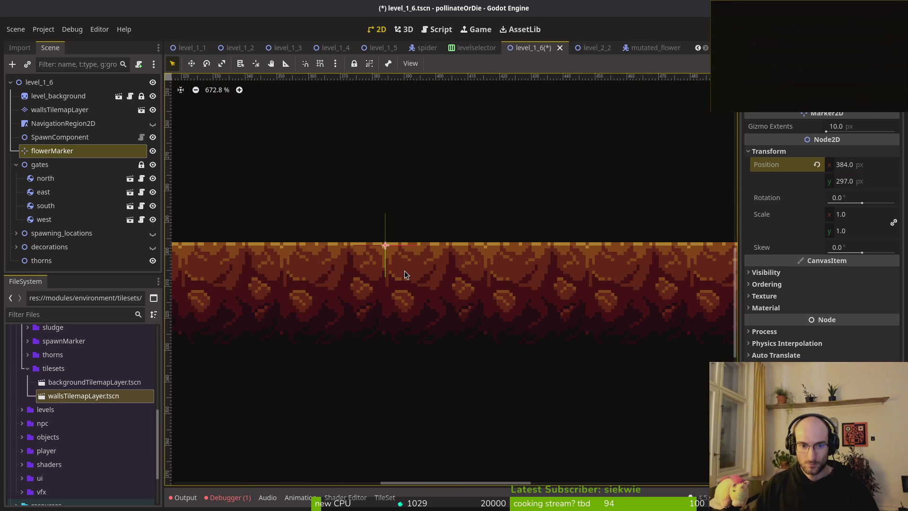
key("ctrl+s")
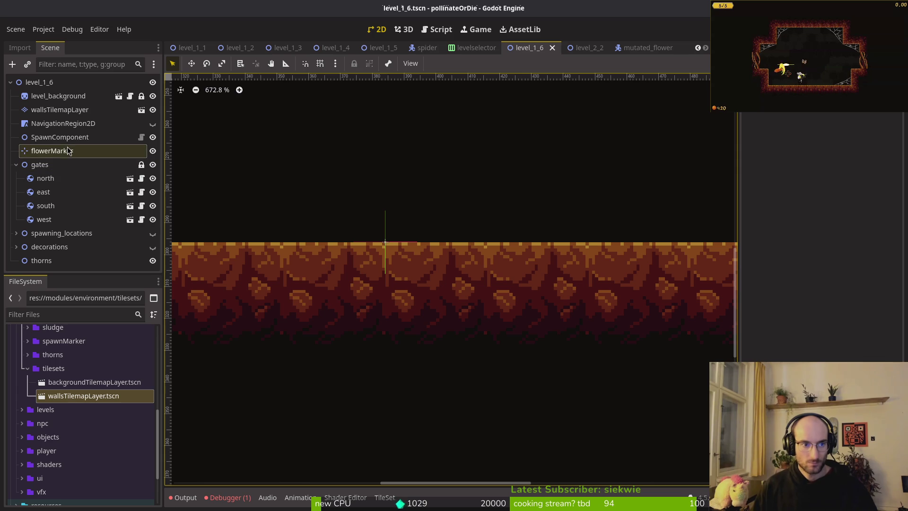
left_click(69, 151)
left_click(557, 252)
scroll(557, 252, "down", 7)
scroll(457, 274, "down", 3)
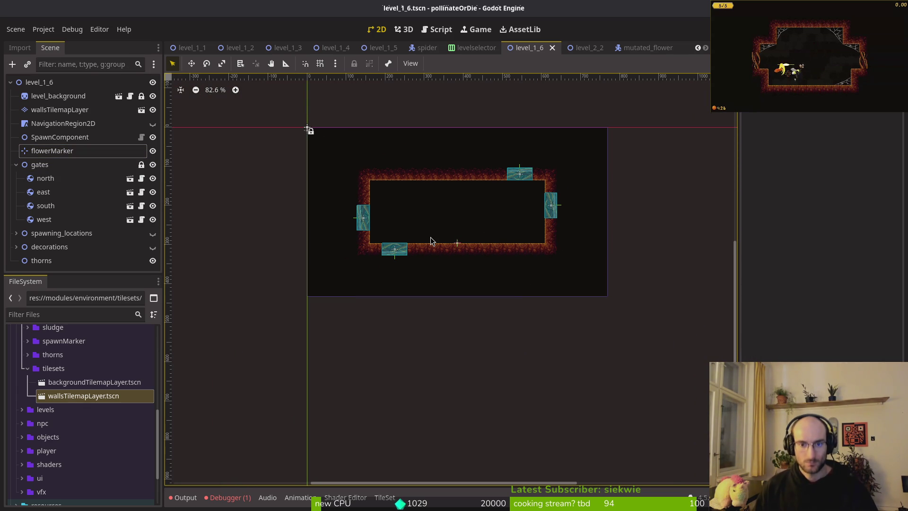
scroll(431, 224, "up", 4)
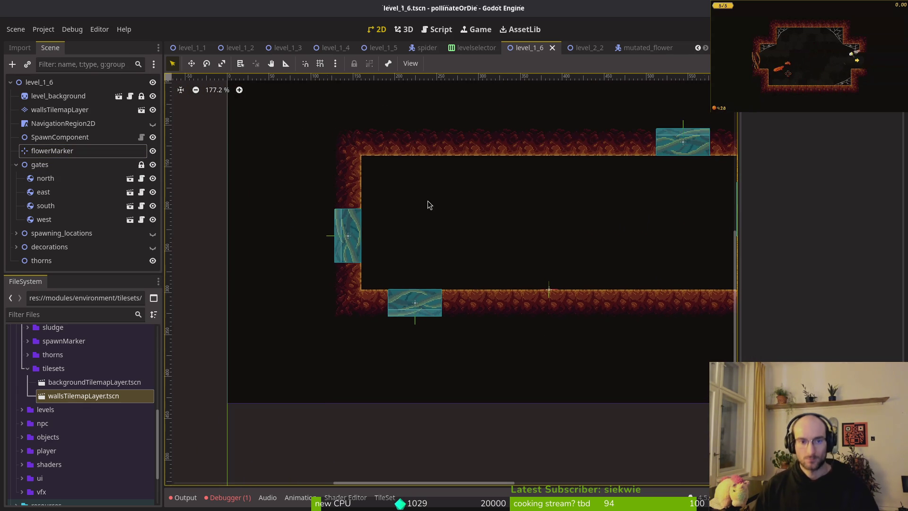
left_click_drag(424, 208, 409, 238)
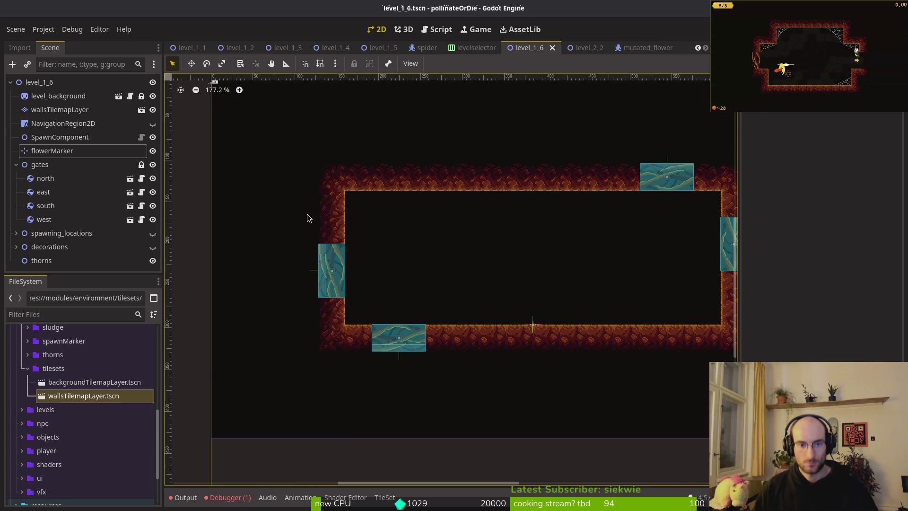
- Replace the bottom-left wall corner with the diagonal slope tile on wallsTilemapLayer
left_click(55, 109)
left_click(508, 444)
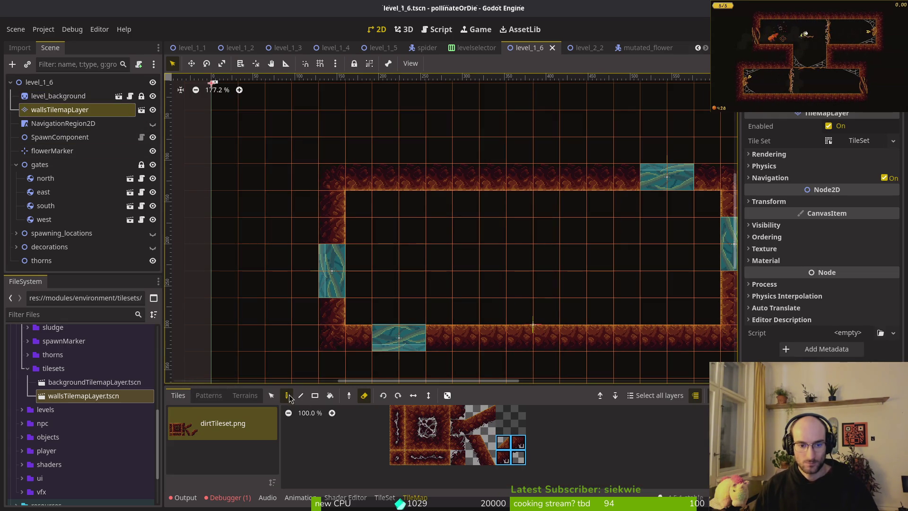
left_click(352, 331)
scroll(373, 283, "down", 2)
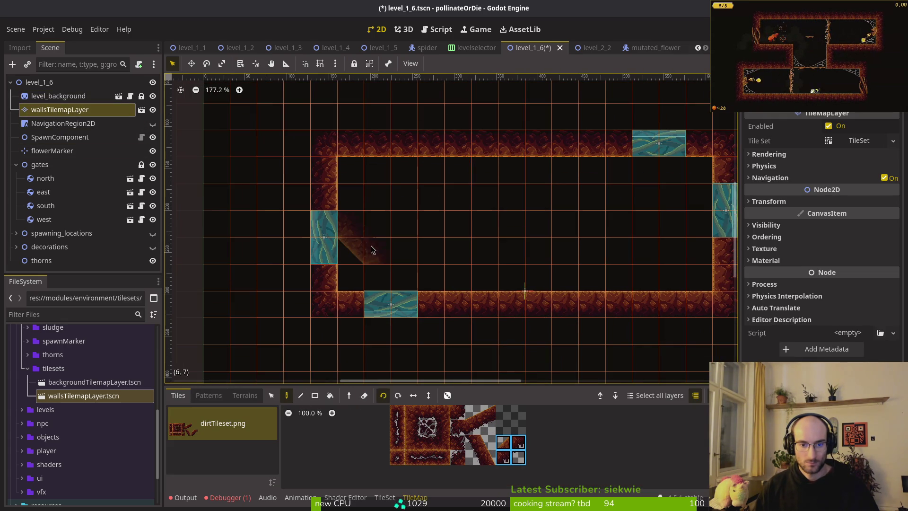
left_click(343, 301)
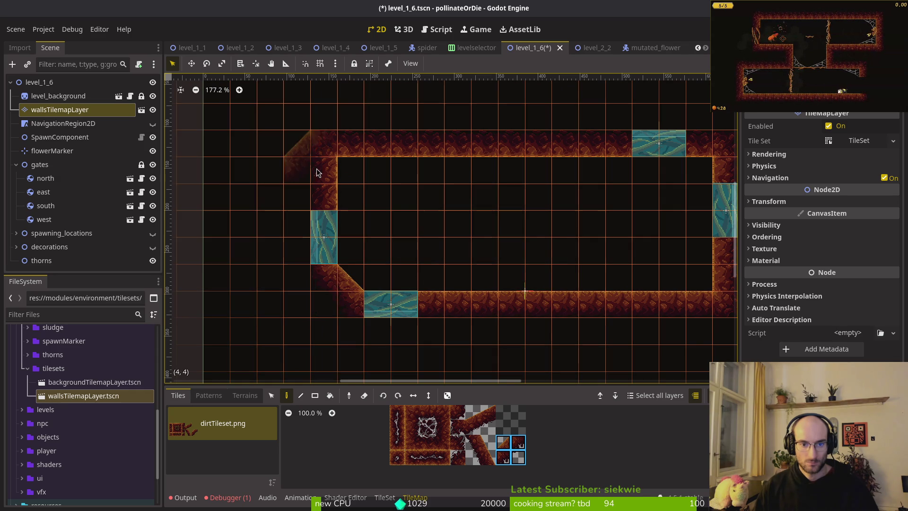
- Turn the bottom-right and top-right wall corners into diagonal slopes and save level_1_6
scroll(373, 188, "right", 5)
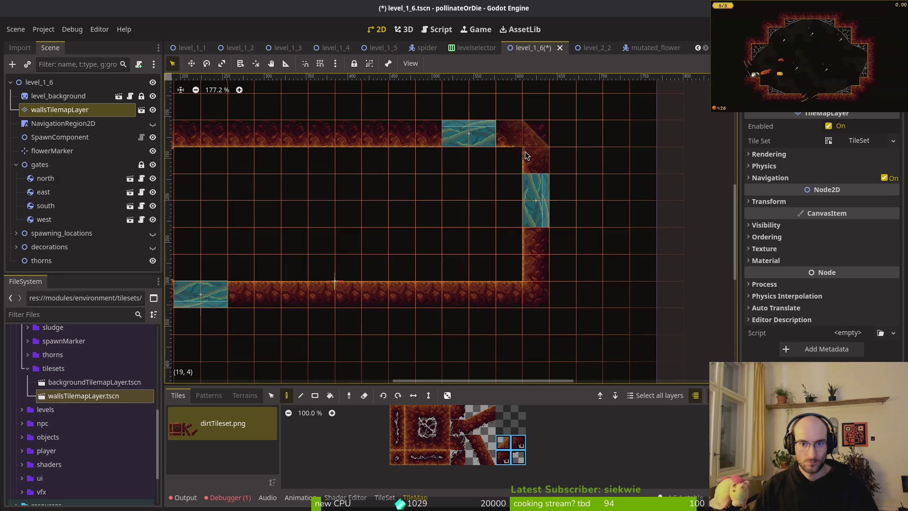
left_click(537, 296)
left_click(534, 135)
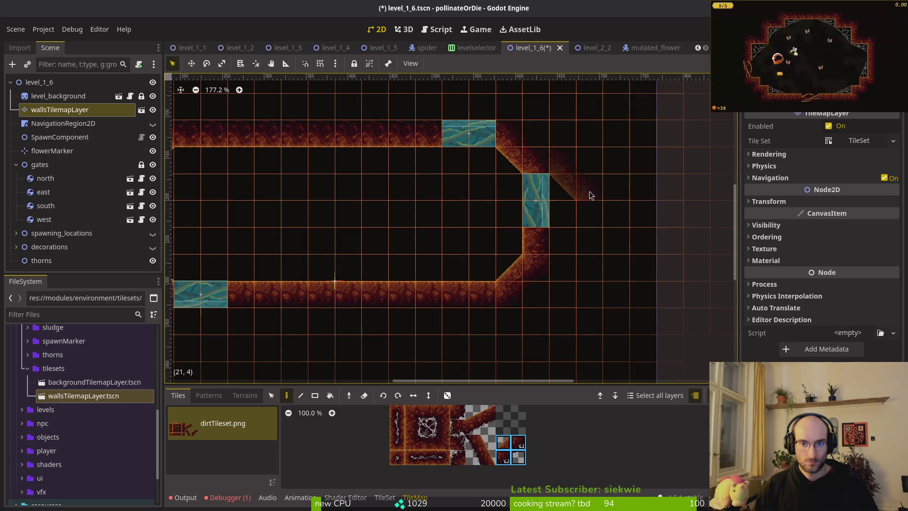
key("Escape")
scroll(506, 256, "down", 2)
scroll(505, 256, "down", 3)
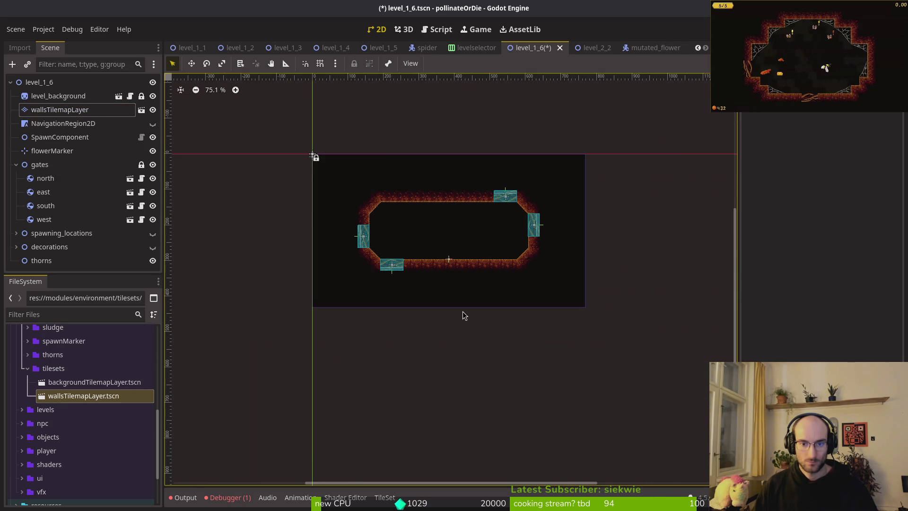
key("ctrl+s")
scroll(463, 315, "up", 3)
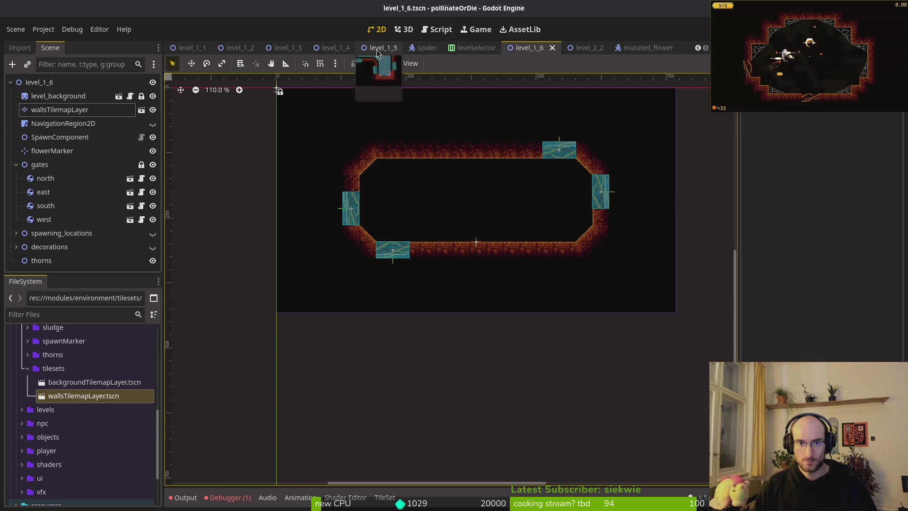
- Browse the level_1_5, level_1_4 and level_1_1 tabs, then quick-open level_1_0.tscn
left_click(381, 48)
left_click(341, 49)
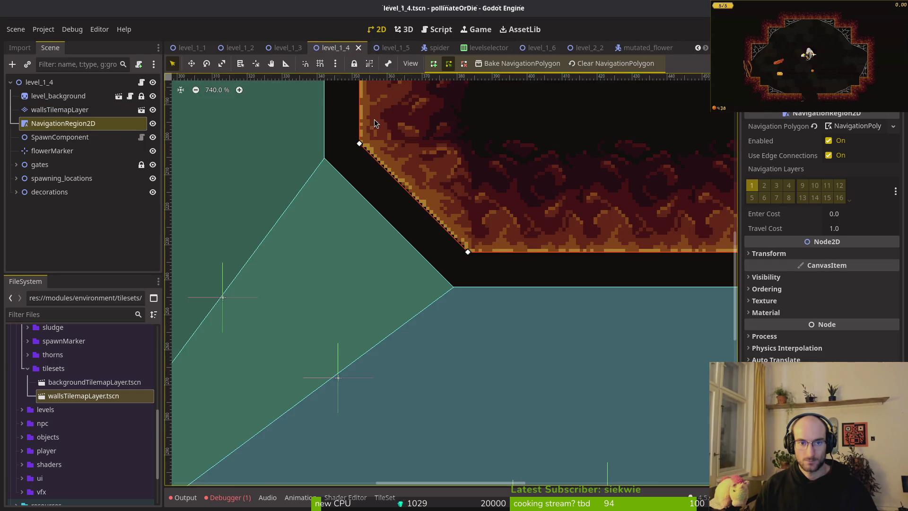
scroll(425, 237, "down", 5)
left_click(186, 48)
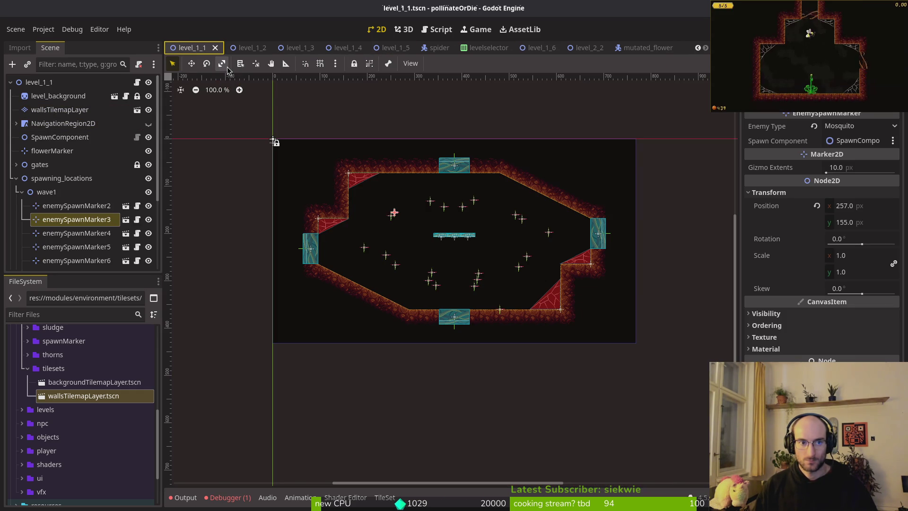
key("shift+alt+o")
type("leve10")
key("Return")
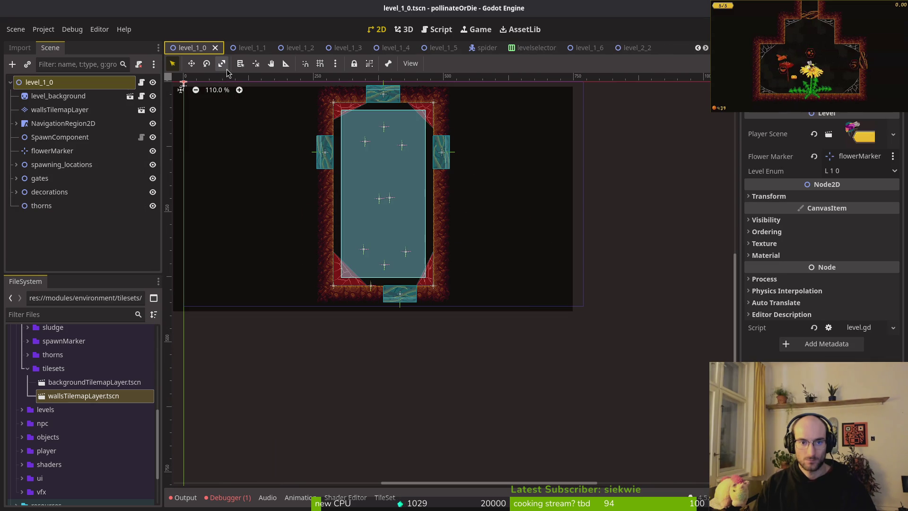
- Return to level_1_6 and zoom in on its diagonal top-left wall corner
left_click(439, 48)
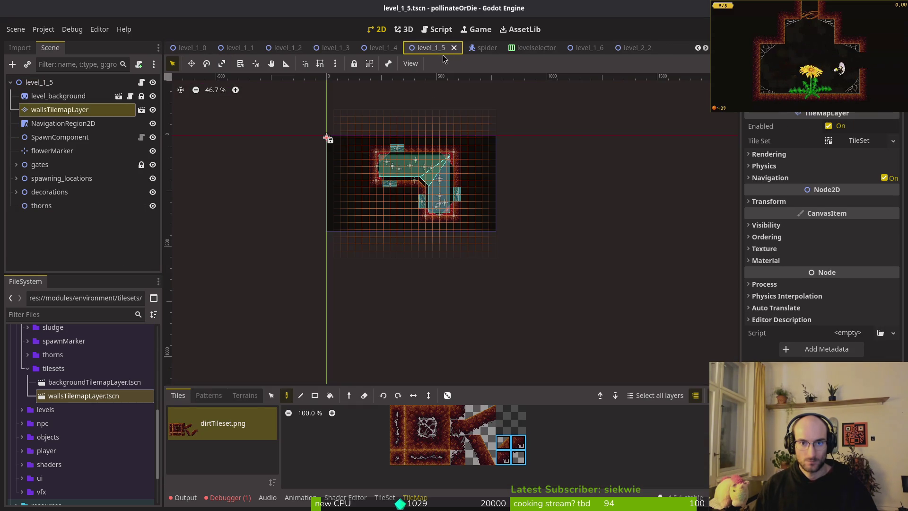
left_click(584, 54)
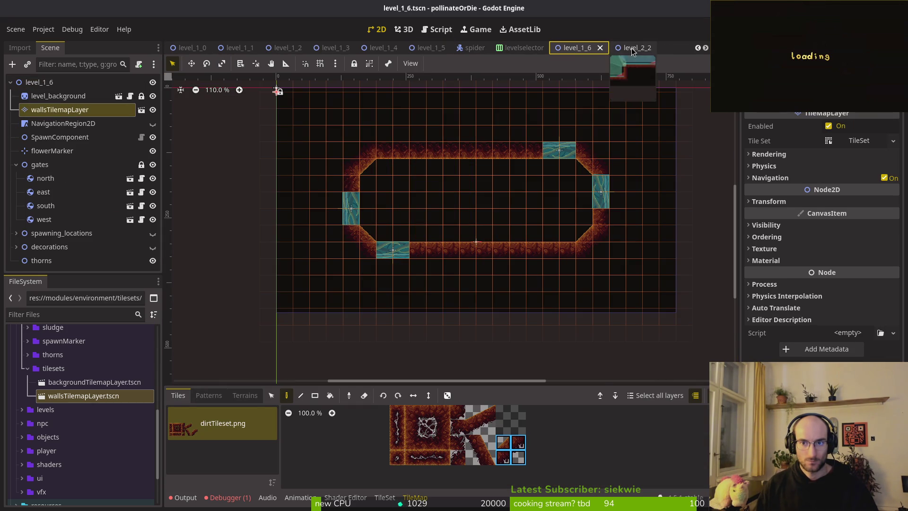
left_click(483, 229)
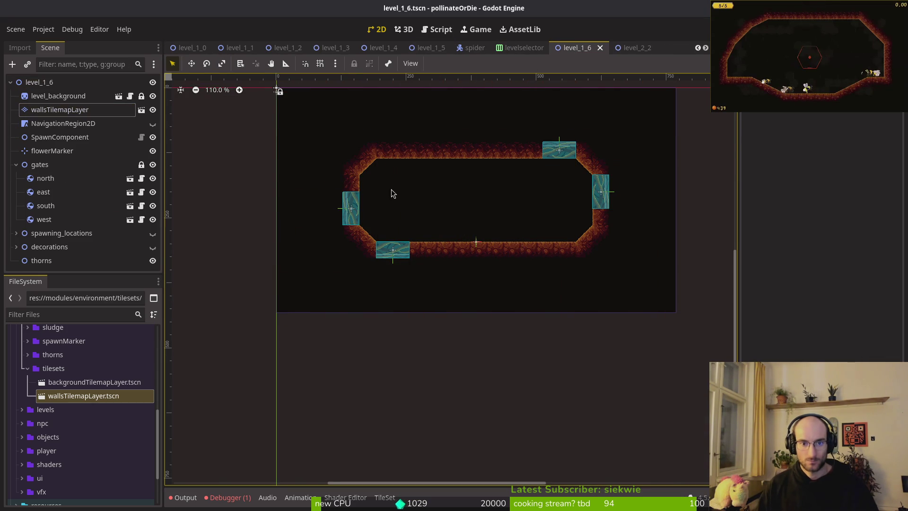
scroll(432, 186, "up", 12)
scroll(416, 266, "up", 8)
- Touch up the slope tile with dark red #431414, mid red #632718 and a lighter pixel
scroll(410, 227, "up", 3)
key("alt+Tab")
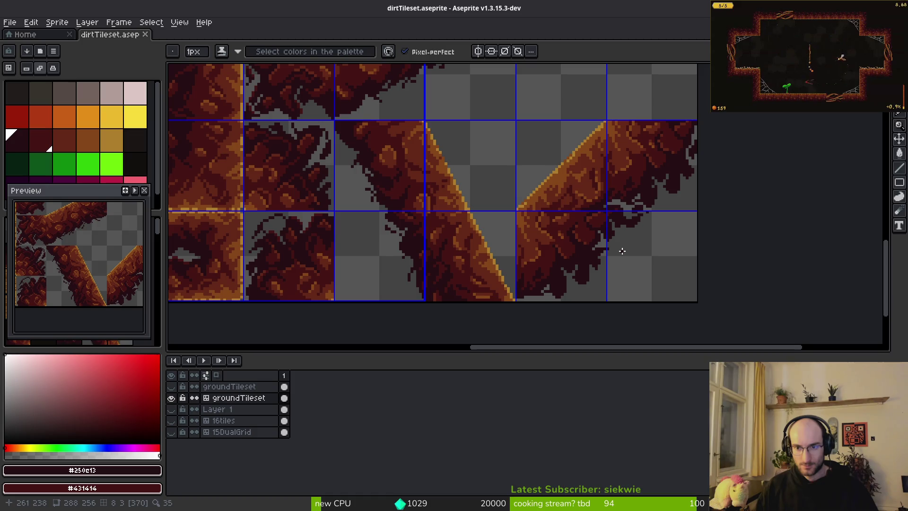
scroll(587, 247, "up", 5)
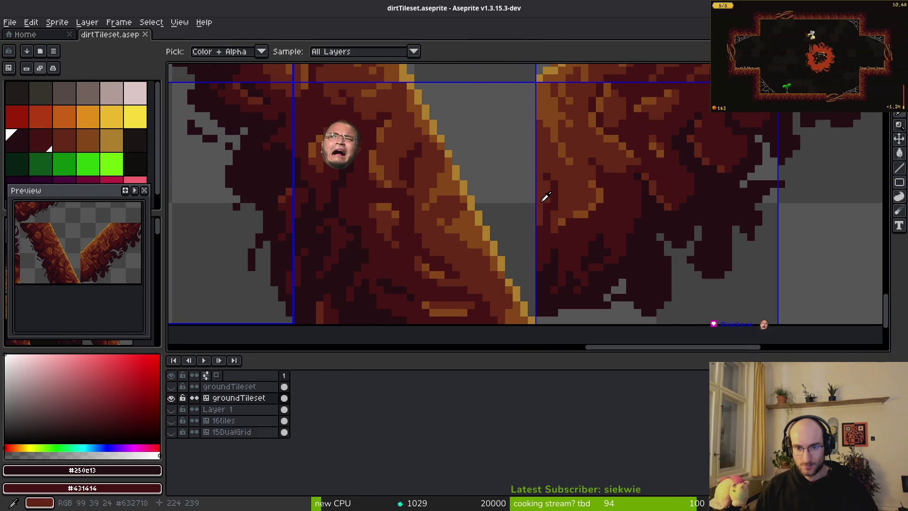
left_click(558, 200, "alt")
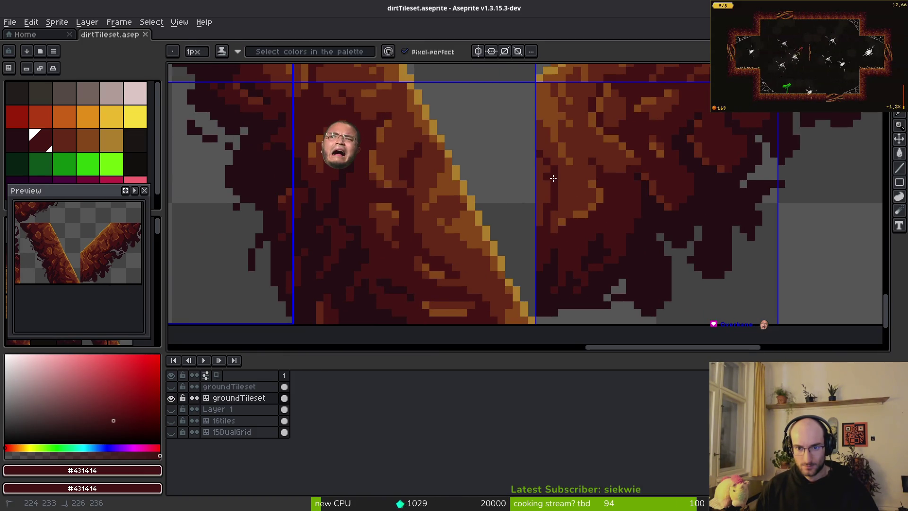
left_click(532, 175)
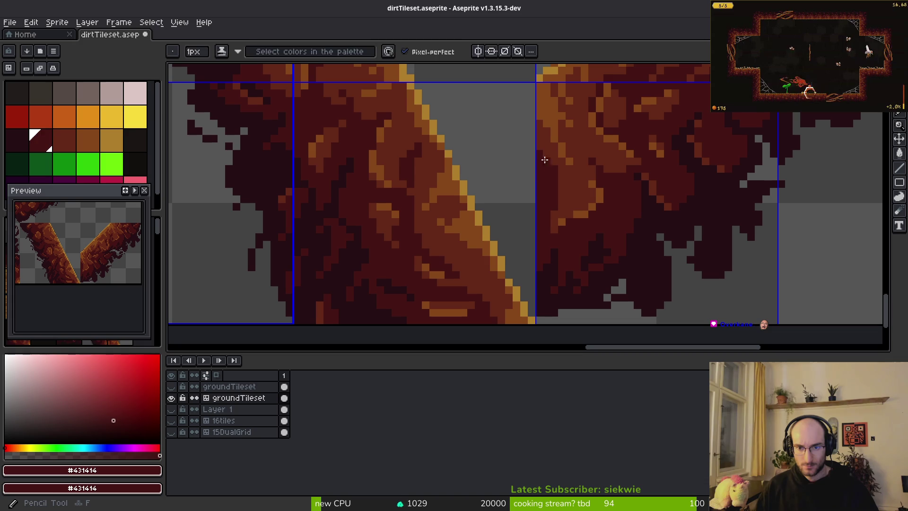
left_click(550, 147, "alt")
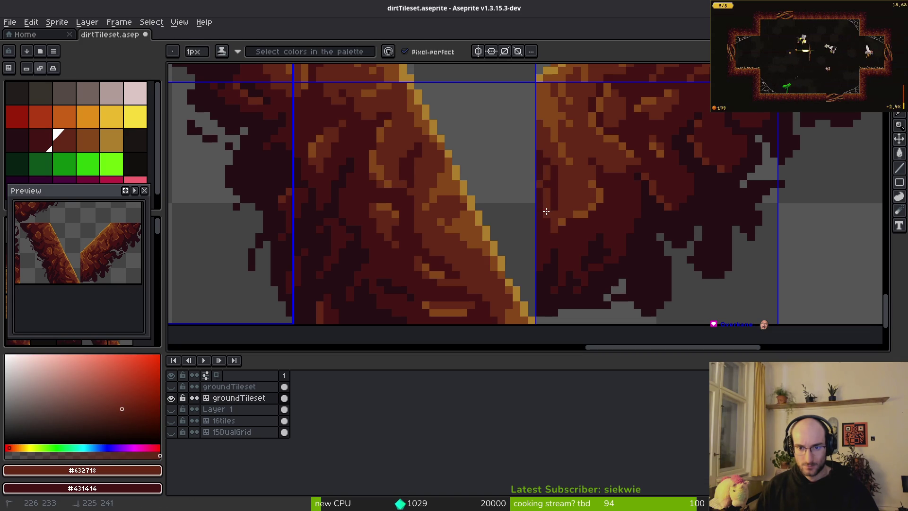
left_click(544, 190, "alt")
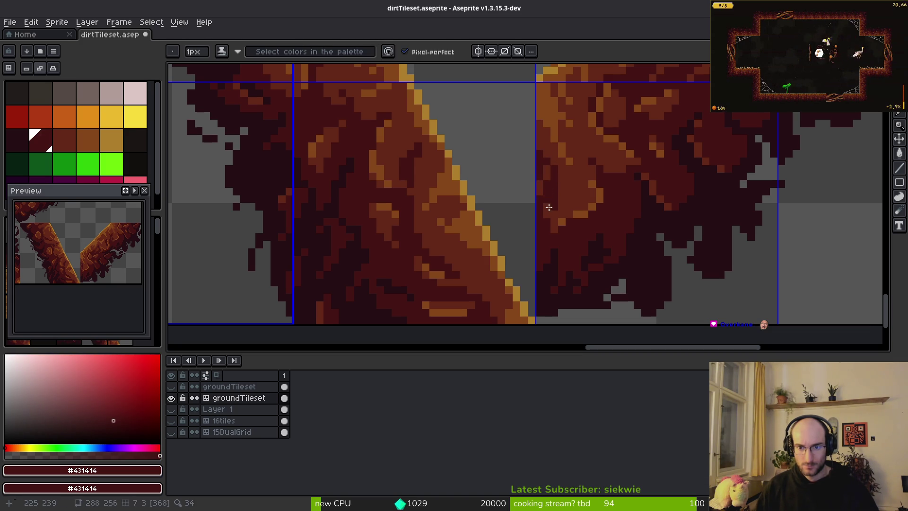
left_click(545, 200, "alt")
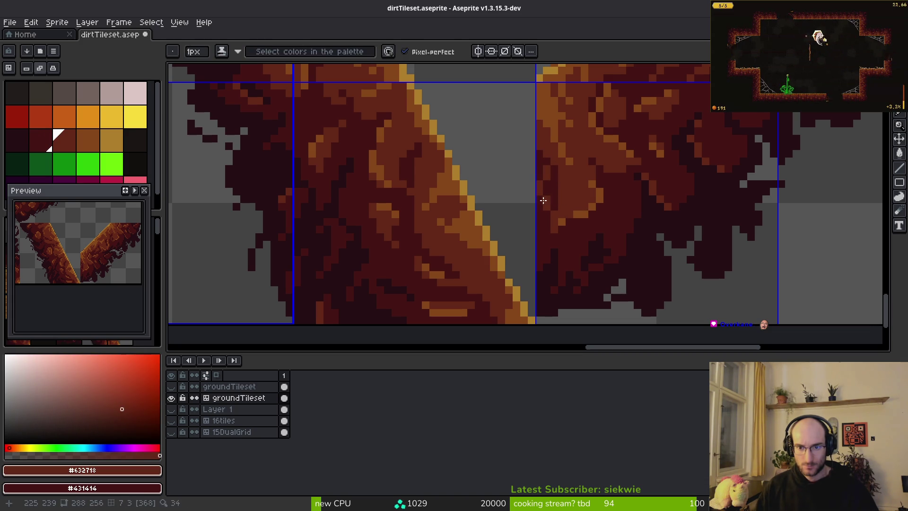
scroll(571, 195, "down", 5)
scroll(602, 228, "up", 8)
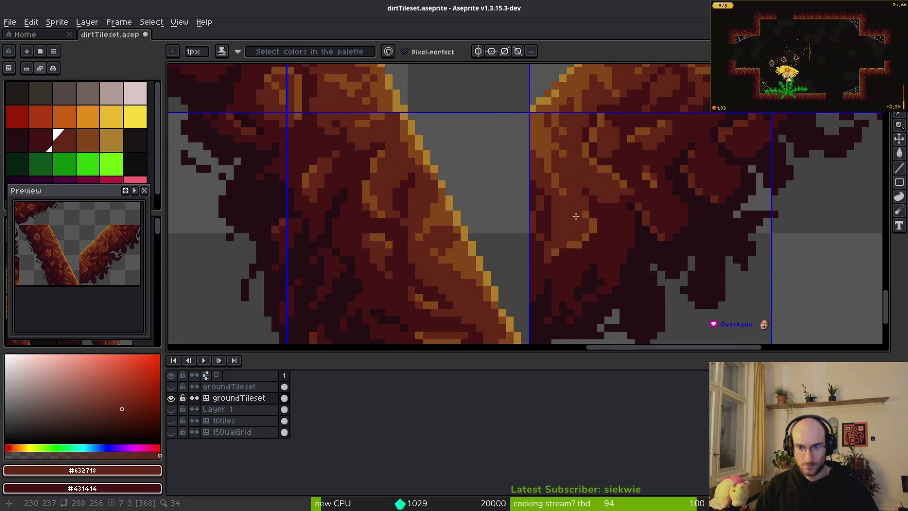
left_click(486, 166)
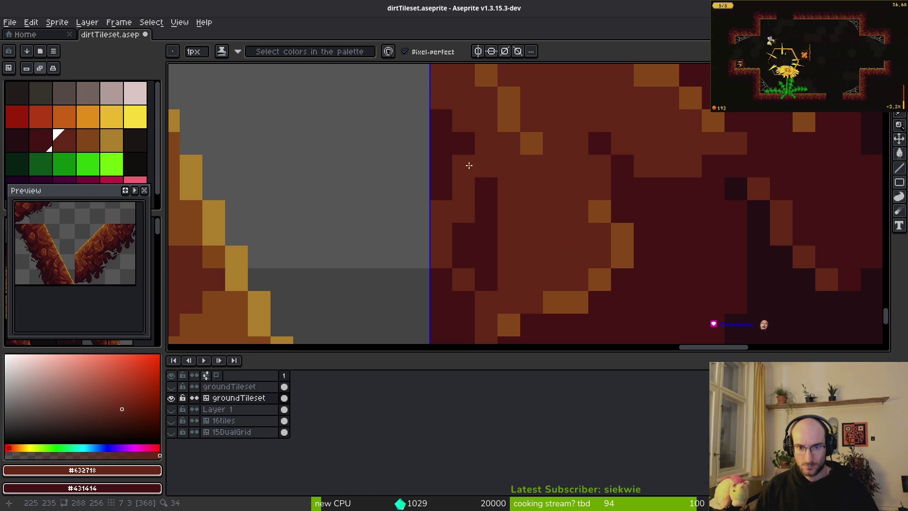
left_click(486, 199, "alt")
mouse_move(463, 165)
left_mouse_down()
mouse_move(455, 197)
mouse_move(513, 229)
left_mouse_up()
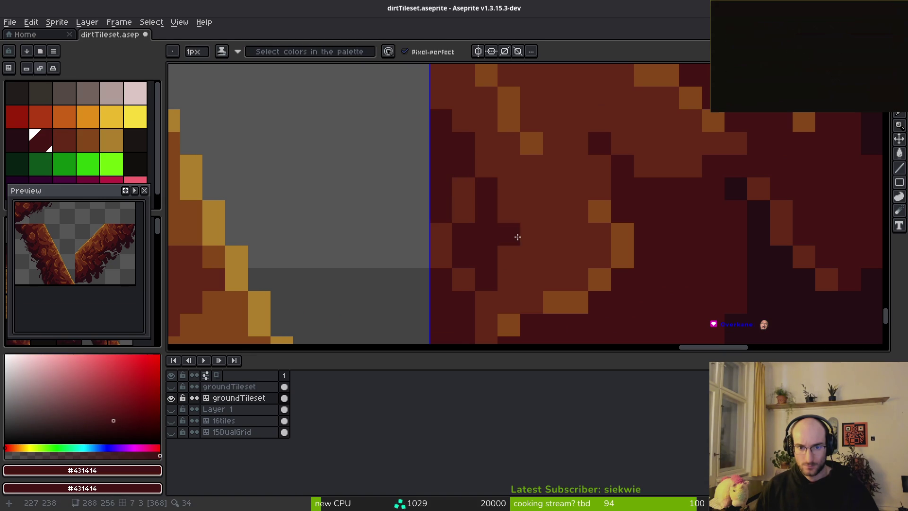
- Add another dark pixel to the tile and sample orange #854619 and red #632718
scroll(513, 229, "down", 6)
scroll(518, 270, "up", 5)
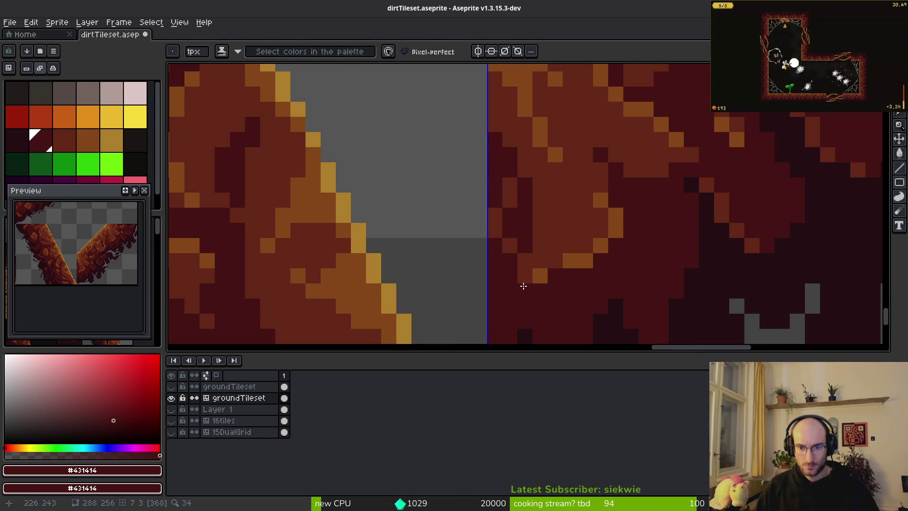
scroll(571, 296, "down", 5)
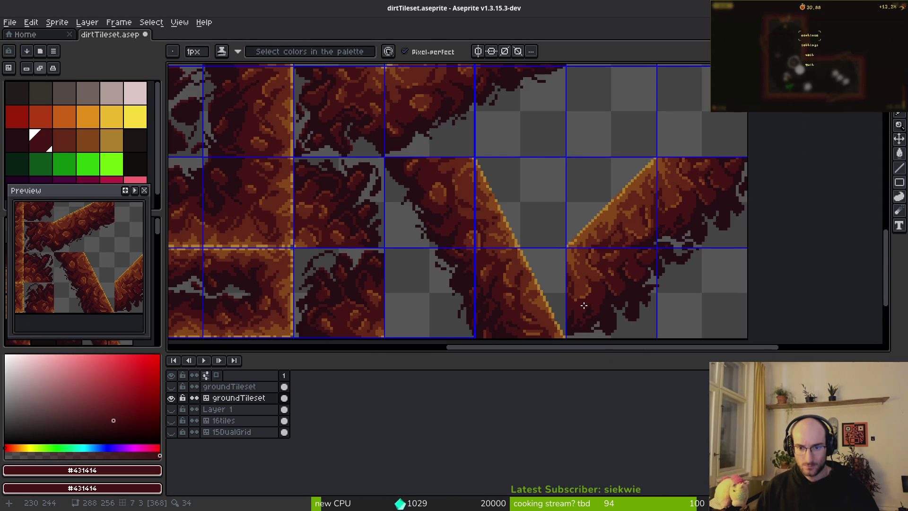
scroll(571, 296, "up", 4)
left_click(598, 286)
scroll(602, 285, "down", 5)
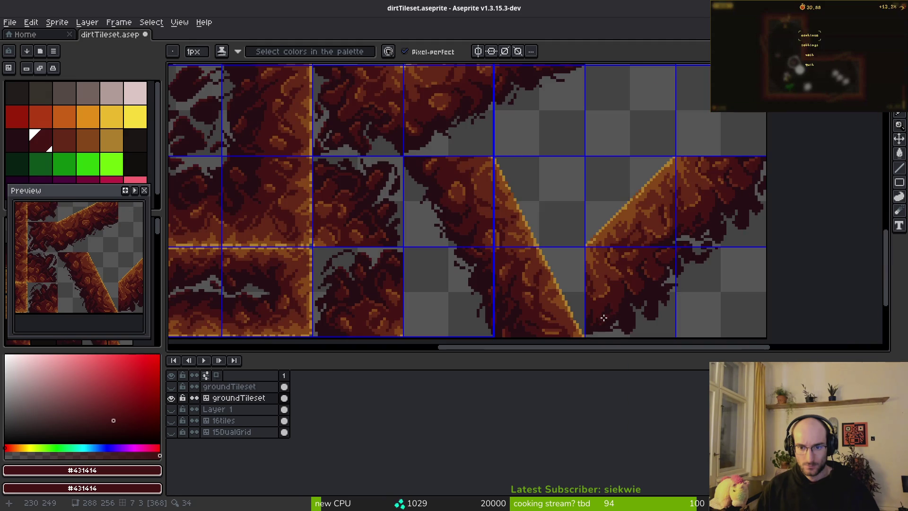
scroll(597, 290, "up", 5)
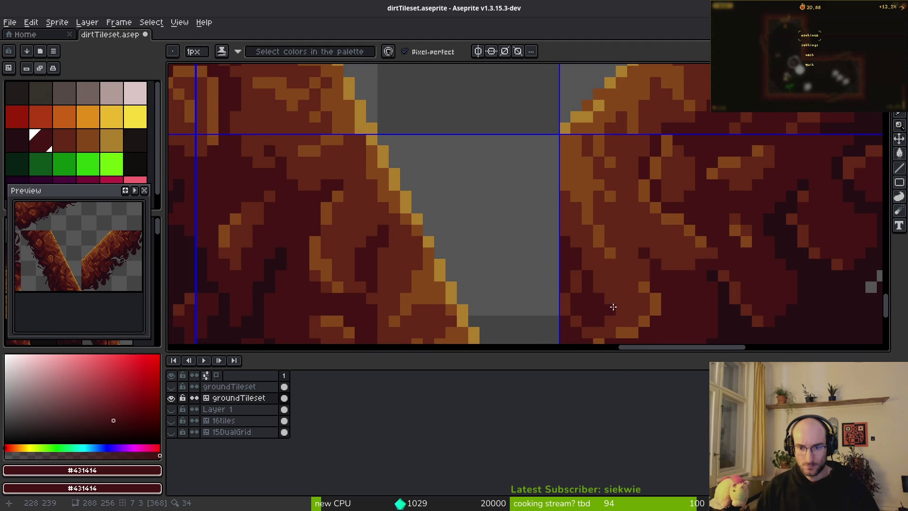
scroll(609, 310, "down", 5)
scroll(614, 314, "up", 5)
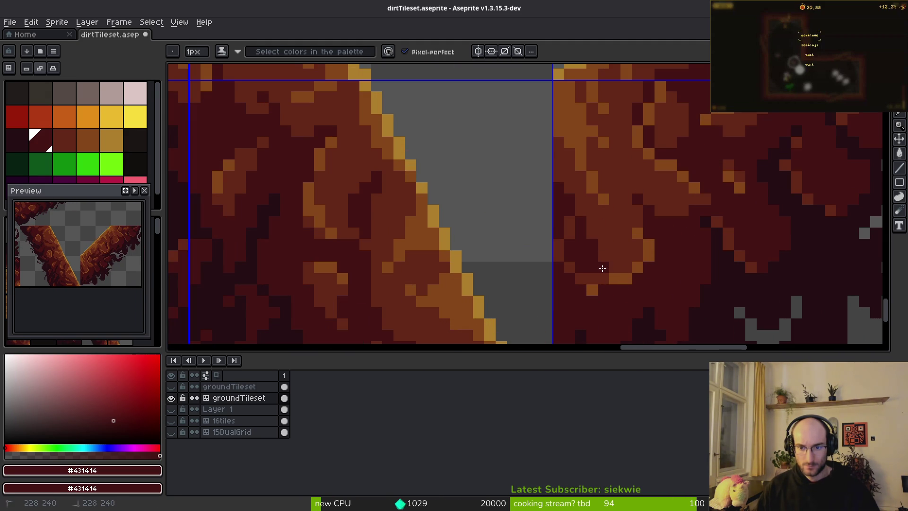
scroll(602, 268, "down", 3)
scroll(646, 288, "up", 5)
left_click(604, 251, "alt")
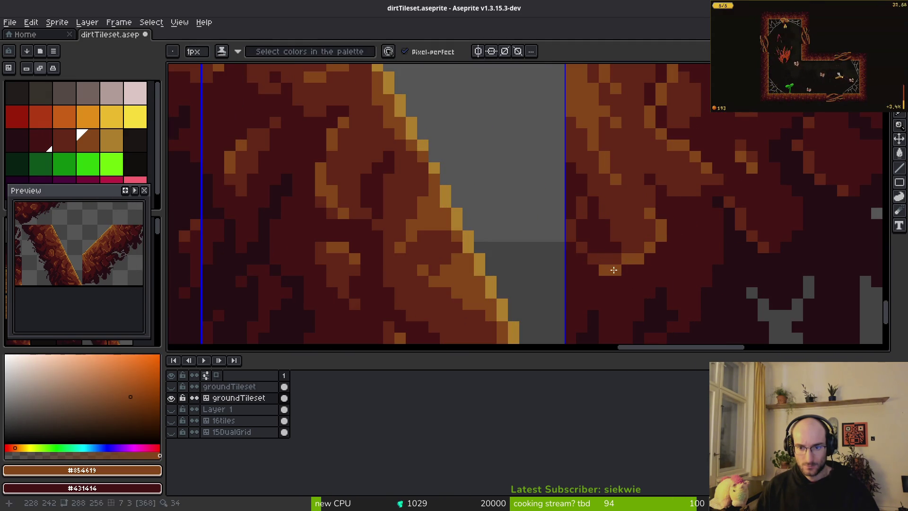
scroll(648, 284, "down", 5)
scroll(648, 281, "up", 5)
left_click(612, 240, "alt")
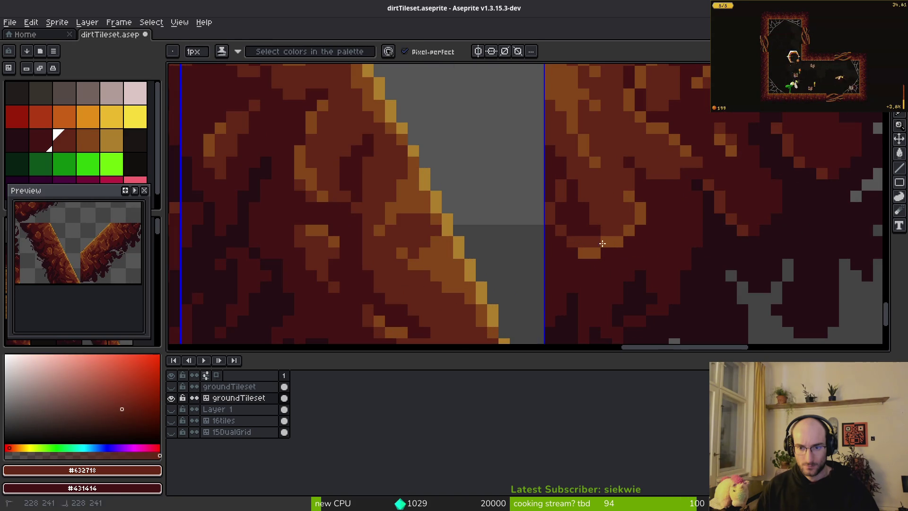
scroll(610, 242, "down", 5)
- Save dirtTileset.aseprite and open Export Sprite Sheet with visible layers and all frames
key("ctrl+s")
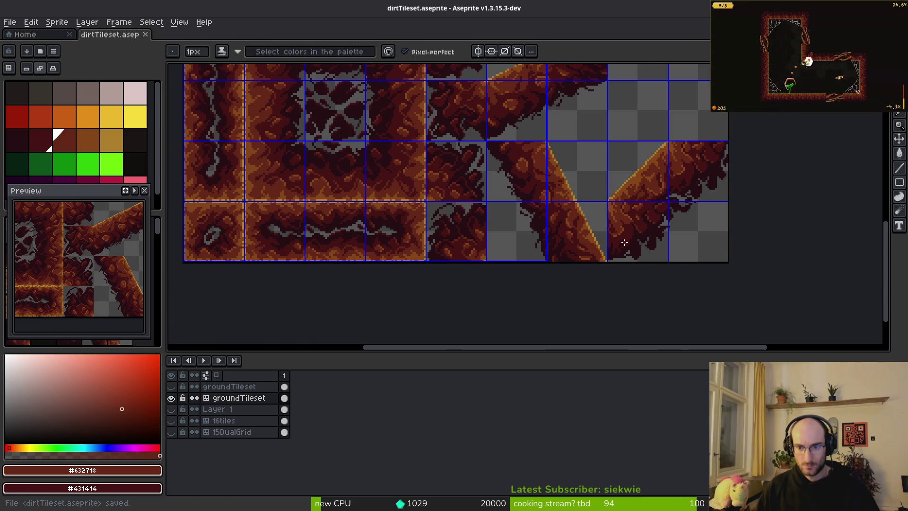
scroll(646, 269, "up", 3)
key("v")
scroll(547, 248, "down", 3)
key("ctrl+e")
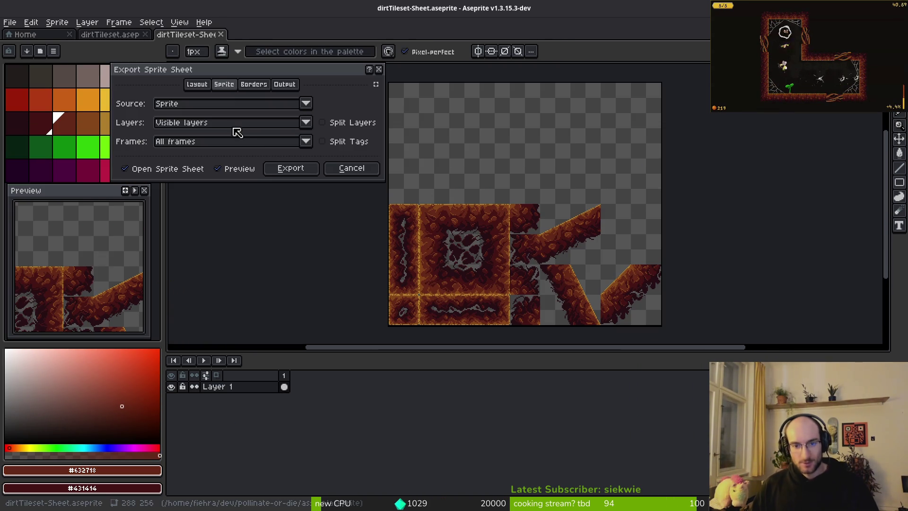
- Export the sheet over art/environment/dirtTileset.png, confirming the overwrite, then return to Godot
left_click(294, 169)
key("ctrl+shift+e")
left_click(224, 41)
left_click(245, 57)
double_click(70, 113)
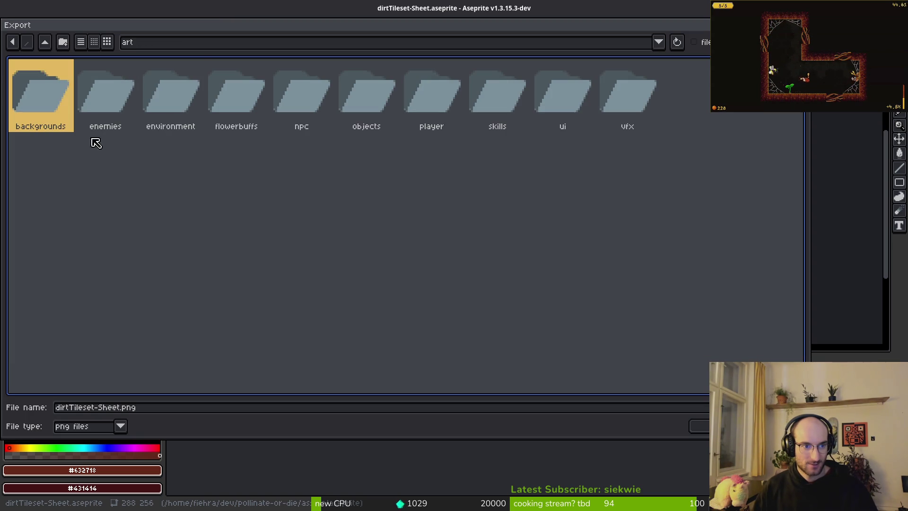
double_click(173, 105)
left_click(178, 114)
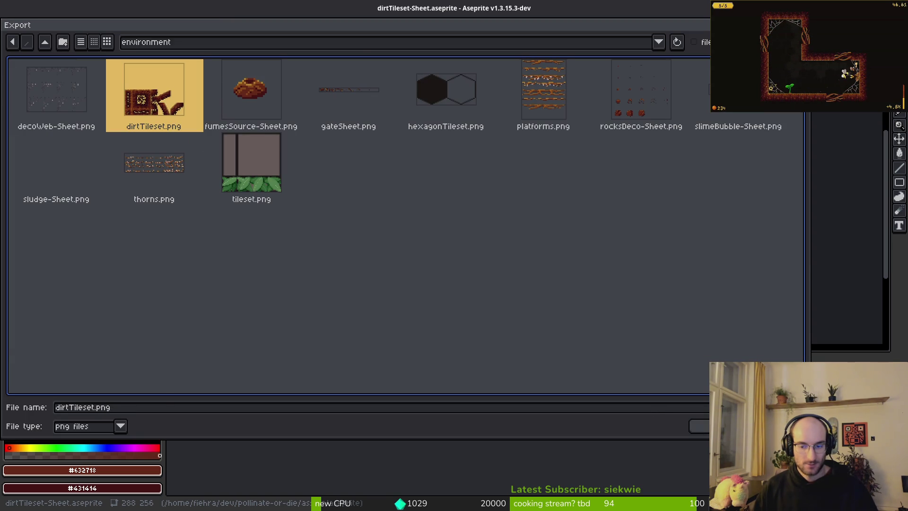
key("Return")
key("Return")
left_click(137, 150)
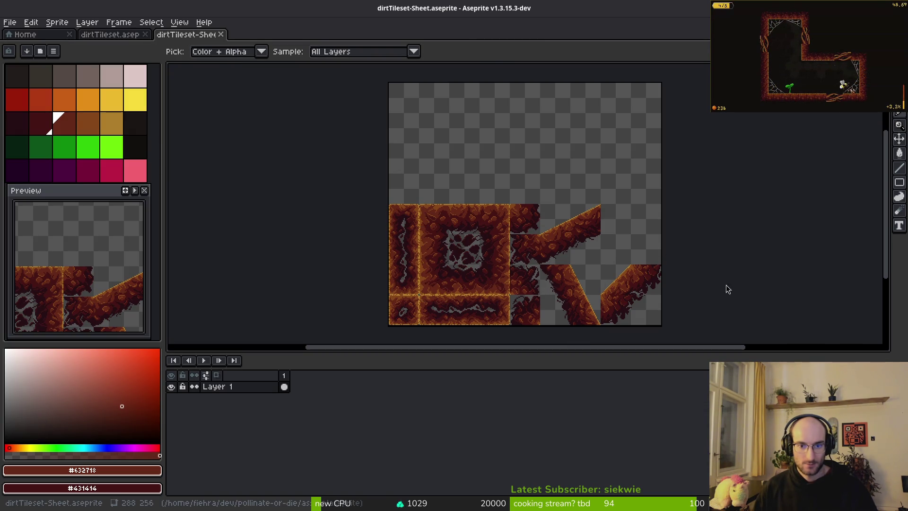
key("alt+Tab")
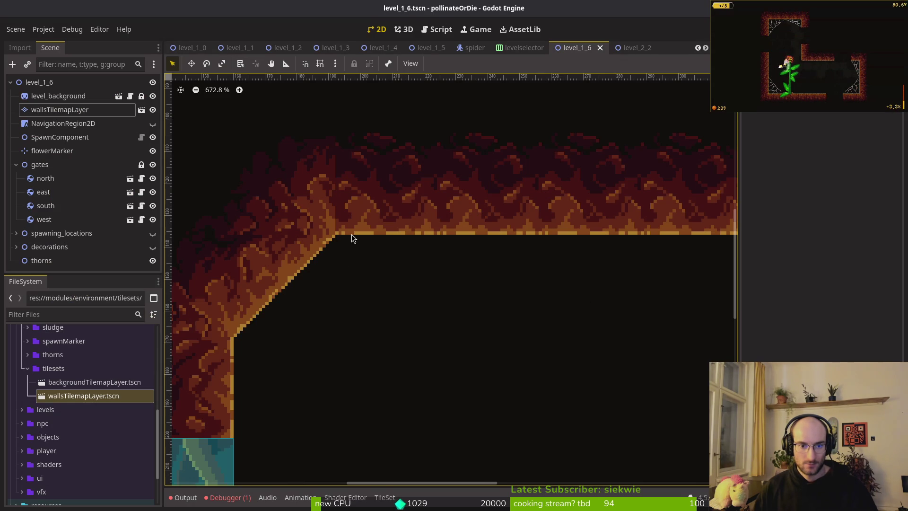
- With a 1 px brush, paint two dark wall-colour pixels on the sprite sheet's wall edge
left_click_drag(350, 234, 530, 231)
scroll(529, 237, "up", 4)
key("alt+Tab")
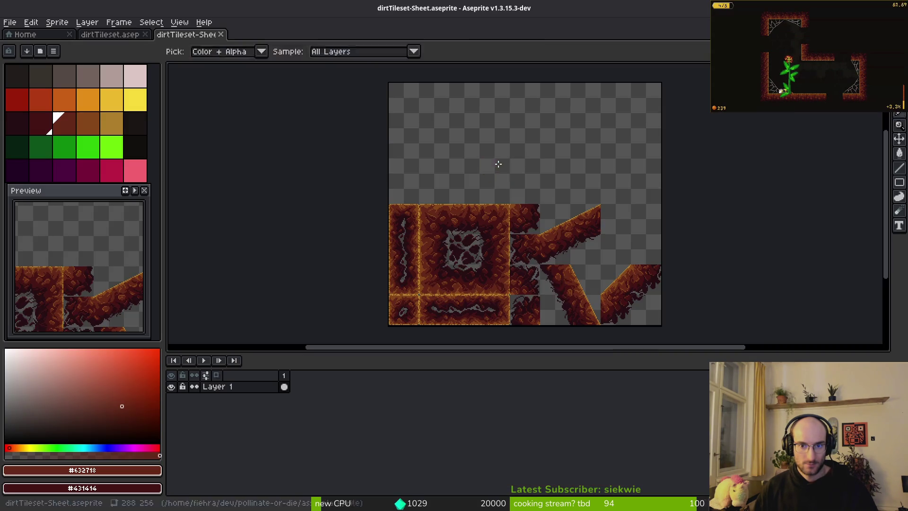
scroll(566, 208, "up", 4)
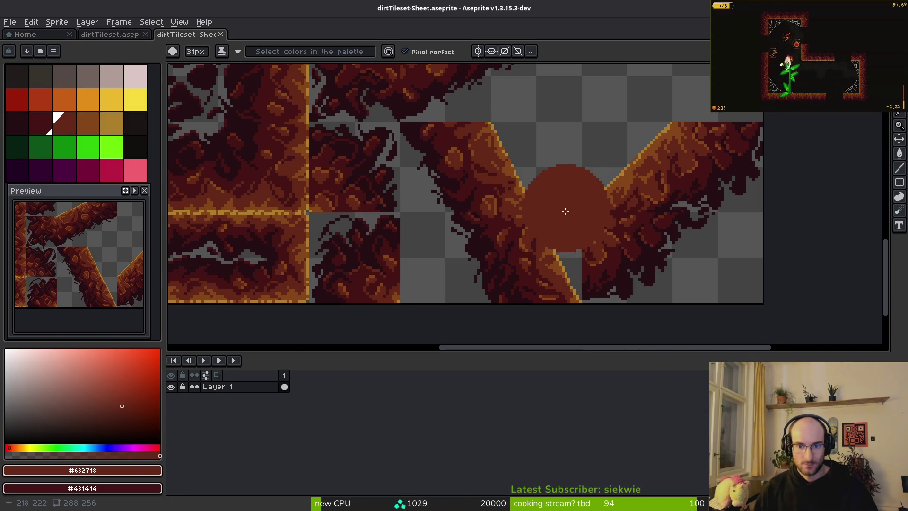
key("minus")
key("minus")
key("minus")
scroll(591, 228, "up", 5)
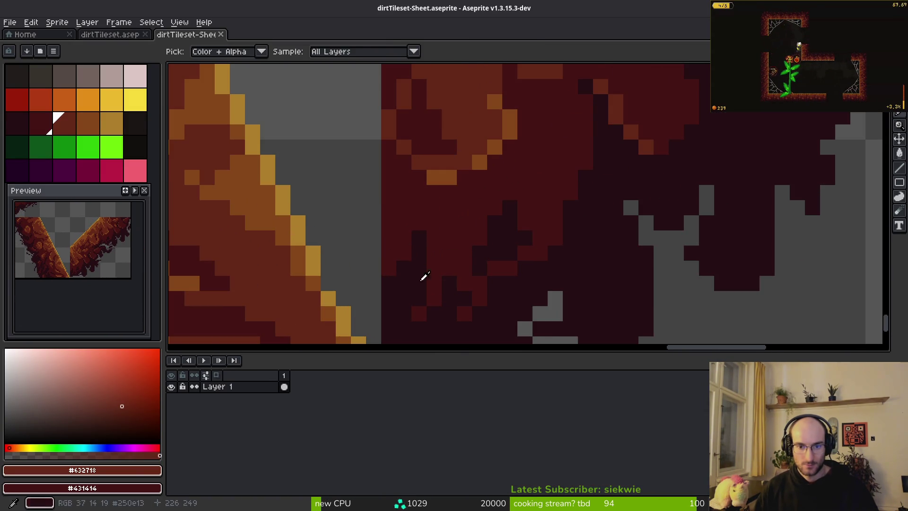
left_click(421, 274, "alt")
left_click(396, 196)
left_click(388, 208)
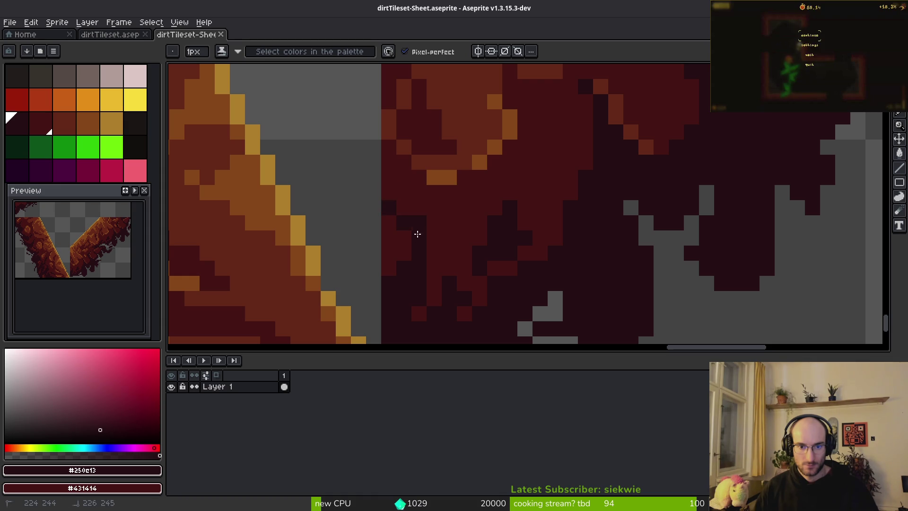
- Close the dirtTileset-Sheet document without saving its changes
scroll(404, 263, "down", 4)
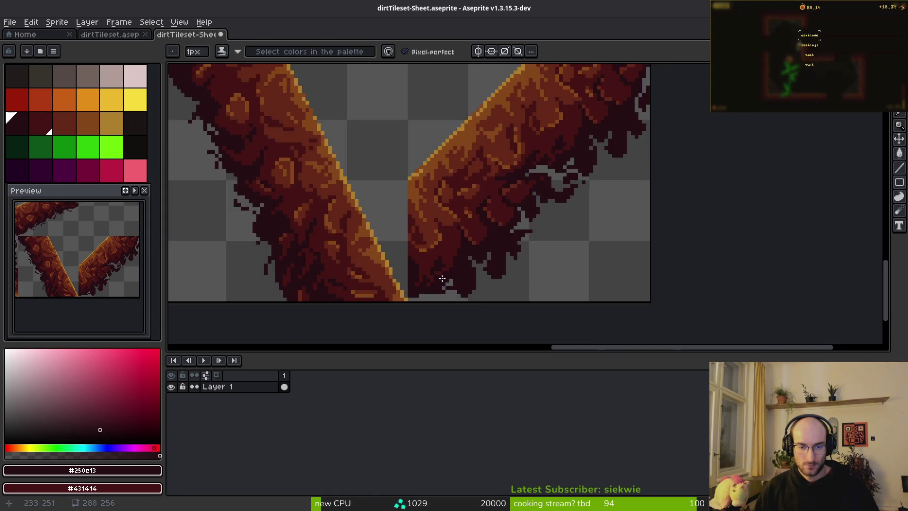
scroll(447, 283, "up", 4)
scroll(400, 227, "down", 2)
key("ctrl+s")
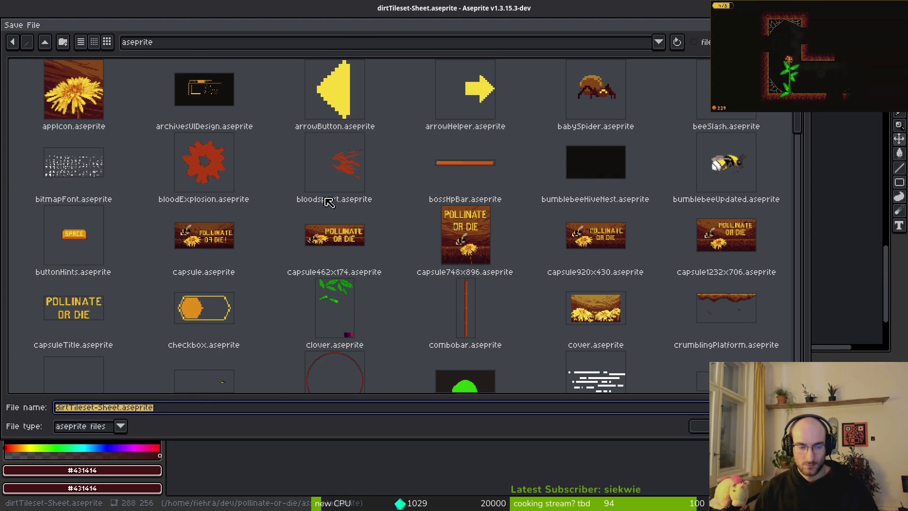
key("Escape")
left_click(221, 34)
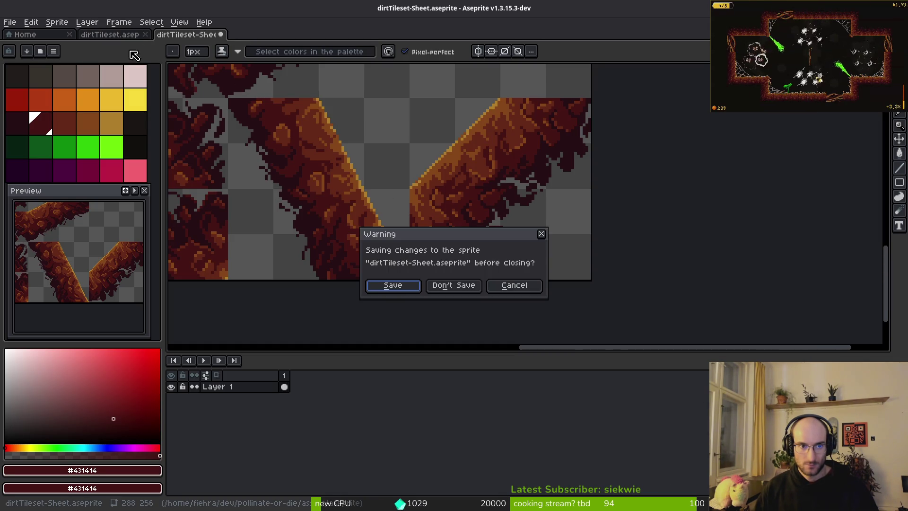
left_click(456, 286)
scroll(527, 237, "up", 6)
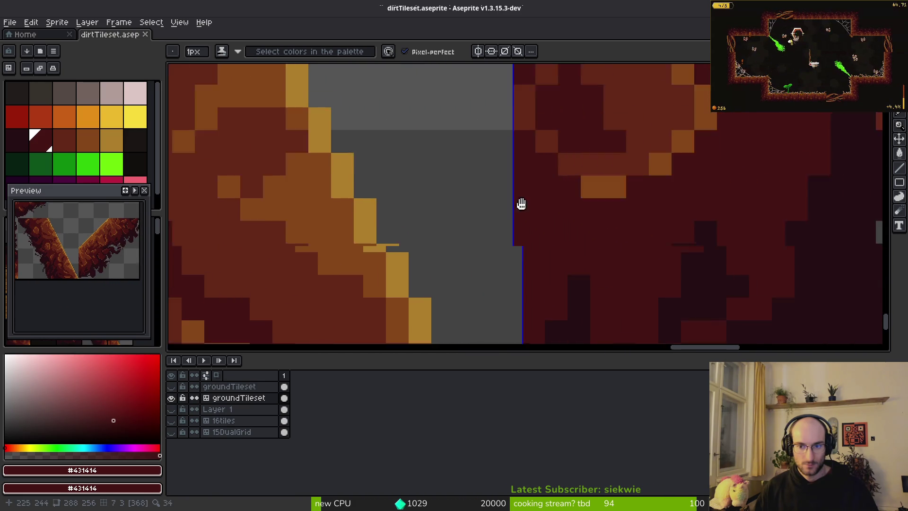
- Paint the grey gap pixels beside the diagonal tile edge #431414 dark red and save
mouse_move(521, 204)
left_mouse_down()
mouse_move(484, 153)
mouse_move(515, 260)
mouse_move(476, 174)
mouse_move(505, 201)
left_mouse_up()
left_click(533, 247, "alt")
left_click(507, 158)
scroll(525, 212, "down", 8)
key("alt+Tab")
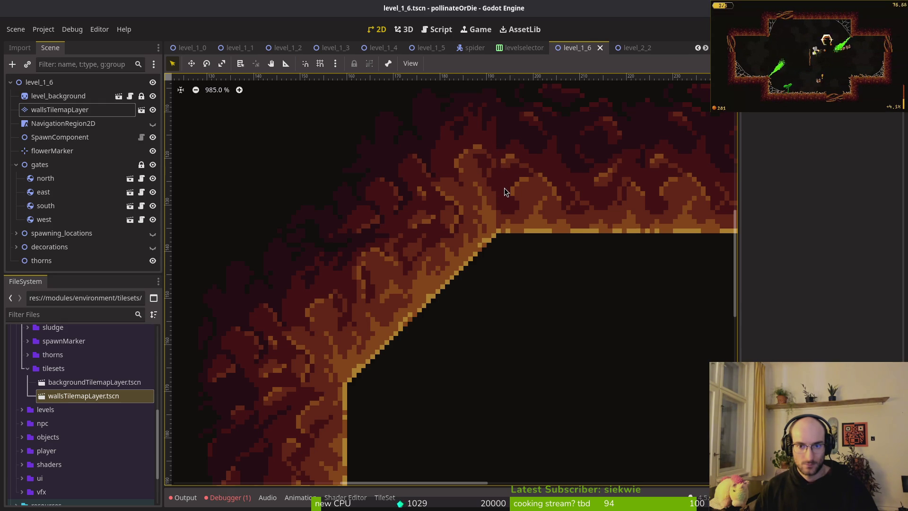
key("alt+Tab")
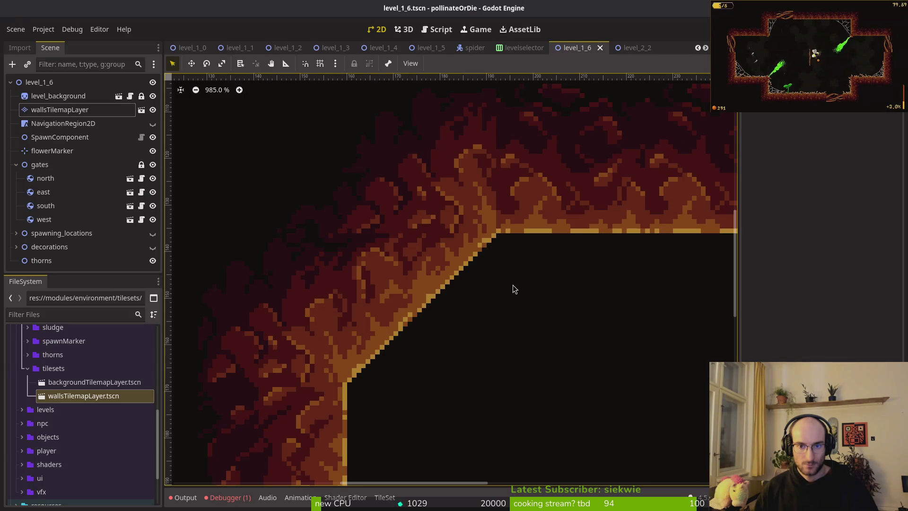
key("alt+Tab")
scroll(518, 255, "up", 3)
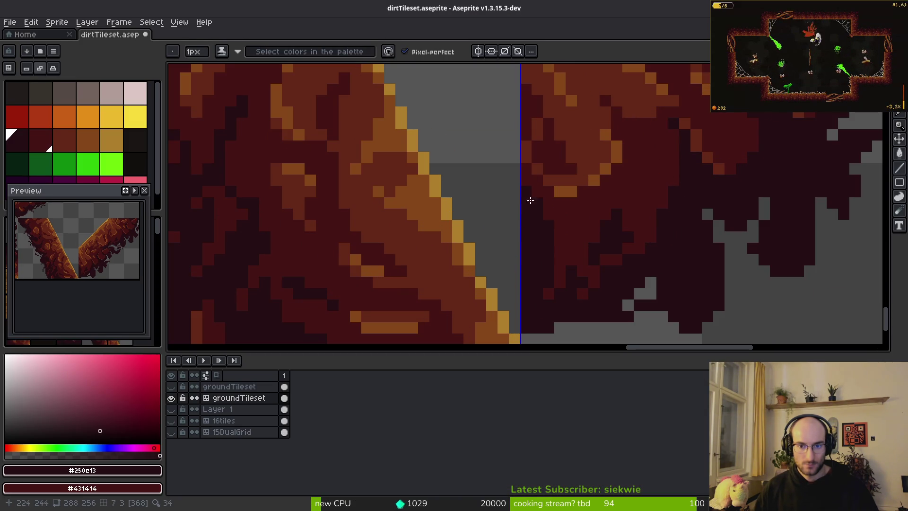
left_click(527, 194, "alt")
scroll(558, 237, "down", 4)
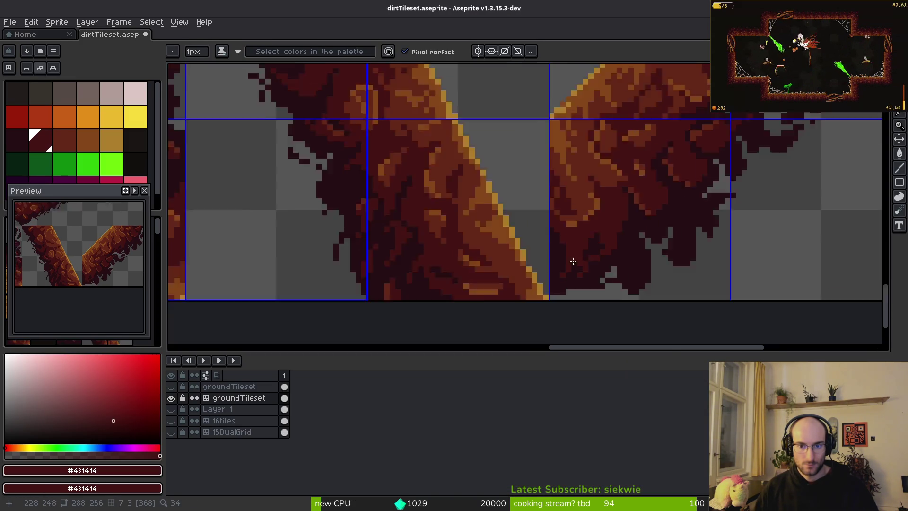
key("ctrl+s")
- After checking the level in Godot, paint two more grey gap pixels dark red
scroll(544, 240, "up", 3)
key("alt+Tab")
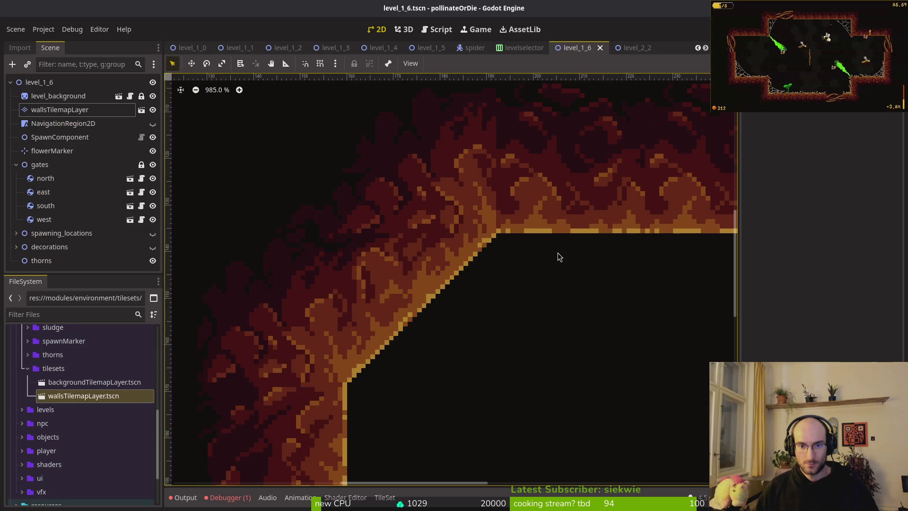
key("alt+Tab")
scroll(470, 212, "up", 2)
scroll(470, 213, "up", 2)
key("e")
left_click_drag(414, 205, 428, 204)
scroll(504, 219, "down", 2)
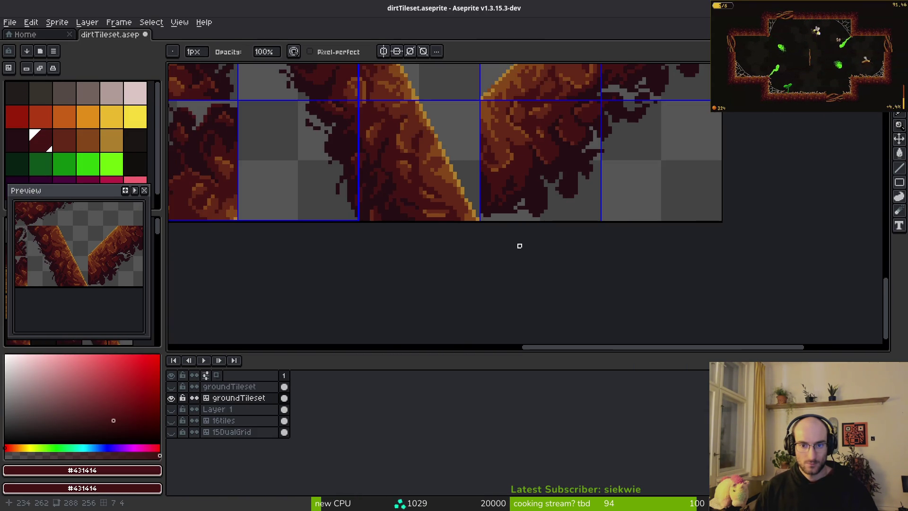
- Fill the remaining gap pixels with darker #250c13, save, and open sprite sheet export
key("alt+Tab")
key("alt+Tab")
scroll(466, 210, "up", 1)
scroll(466, 209, "up", 3)
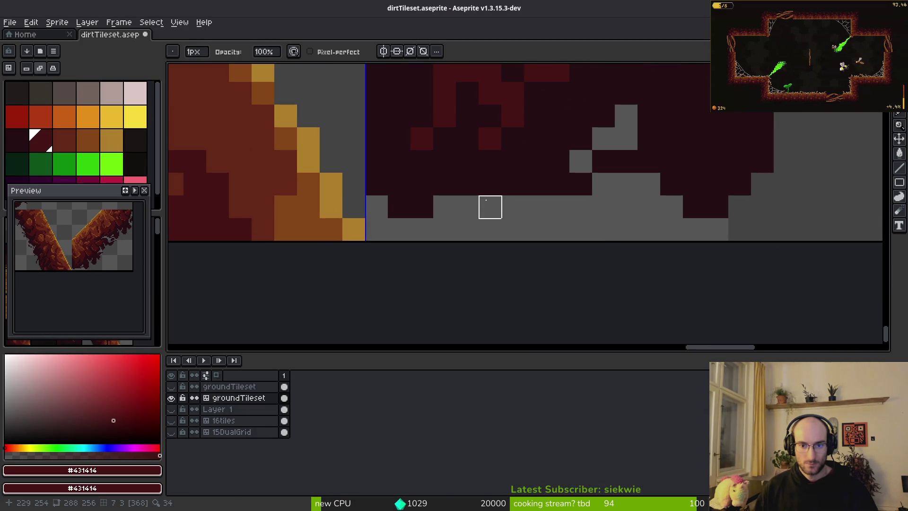
left_click(550, 187)
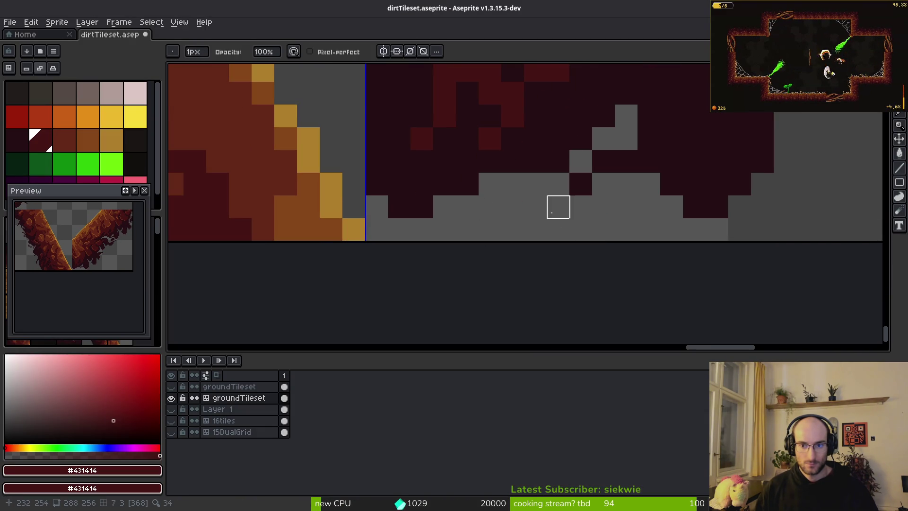
scroll(512, 206, "down", 1)
left_click(542, 189, "alt")
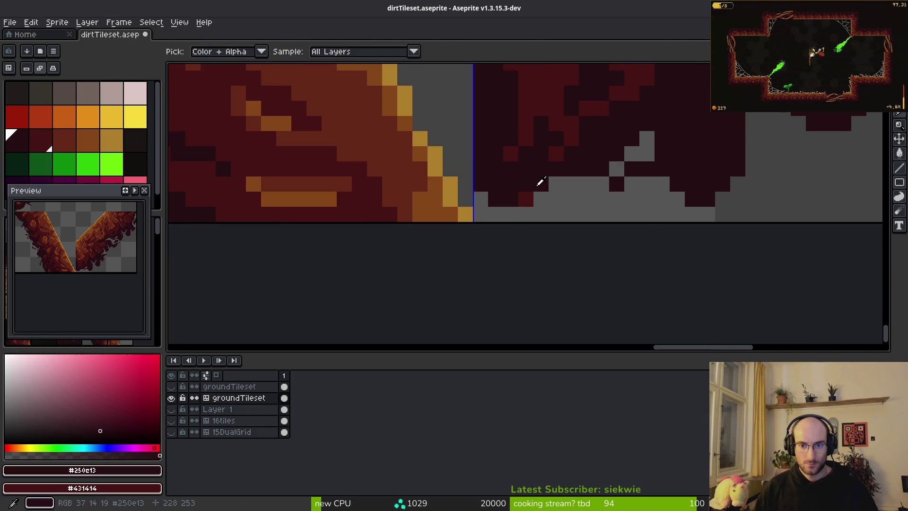
left_click_drag(547, 182, 540, 198)
scroll(544, 199, "down", 5)
key("ctrl+s")
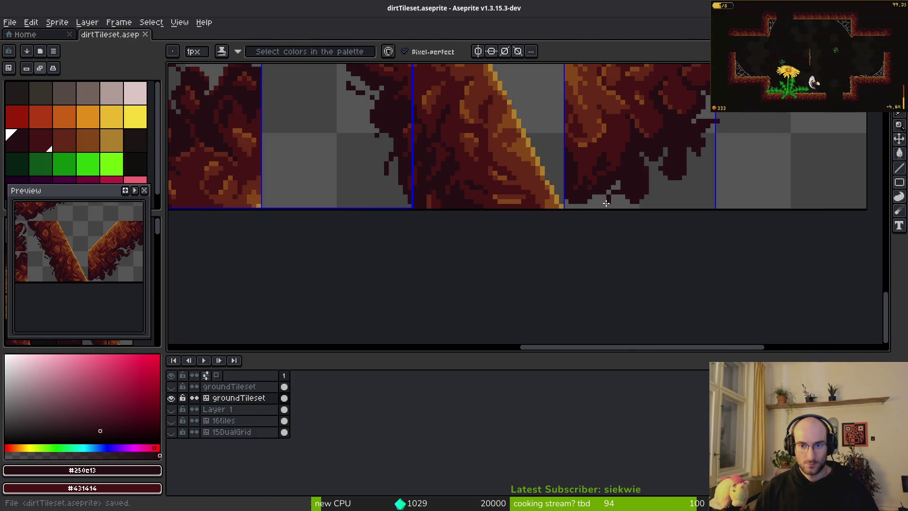
scroll(632, 208, "down", 3)
key("ctrl+e")
- Generate the sprite sheet and browse to the art/environment folder for its output
left_click(299, 169)
key("ctrl+alt+shift+s")
left_click(226, 40)
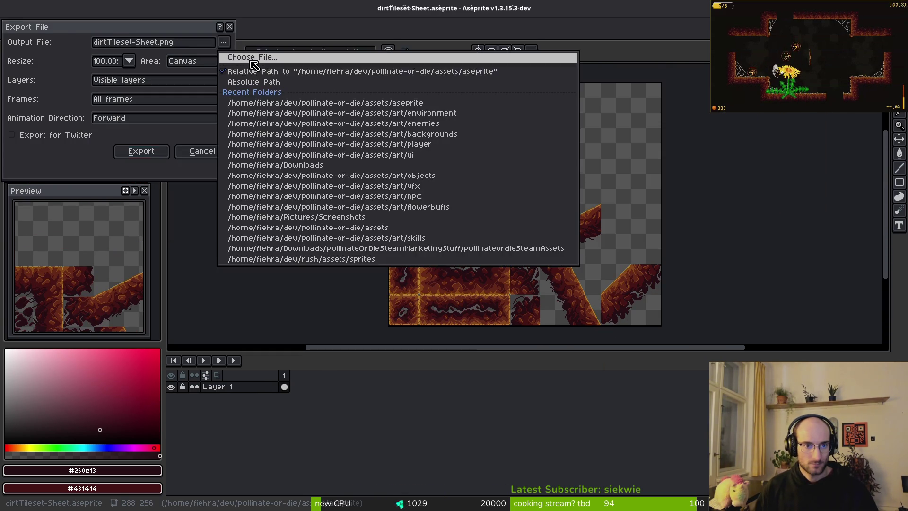
left_click(239, 57)
left_click(47, 43)
double_click(73, 97)
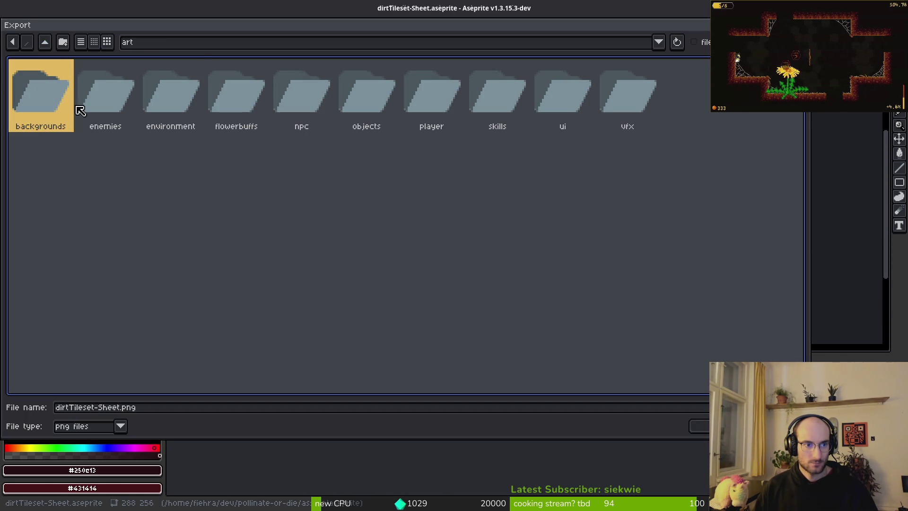
left_click(169, 84)
double_click(191, 112)
- Overwrite dirtTileset.png with the exported sheet and return to the Godot level
left_click(156, 99)
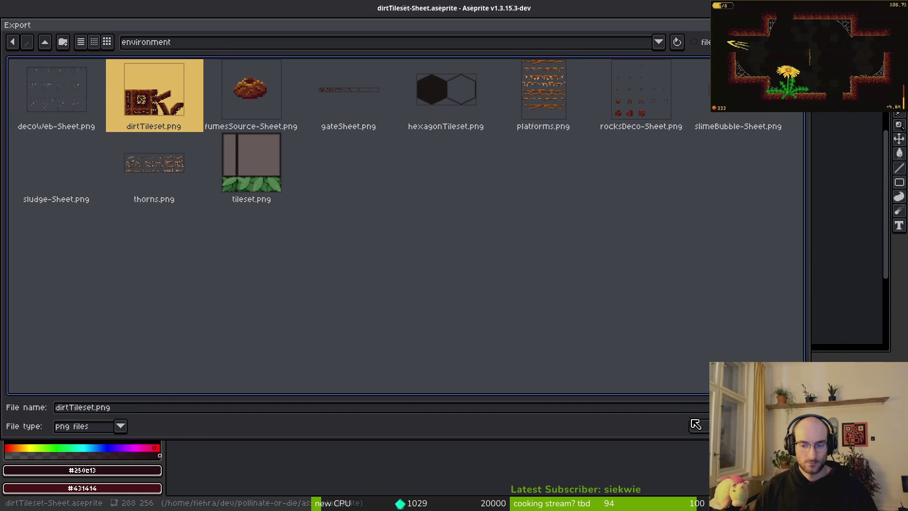
left_click(695, 420)
left_click(398, 286)
left_click(141, 149)
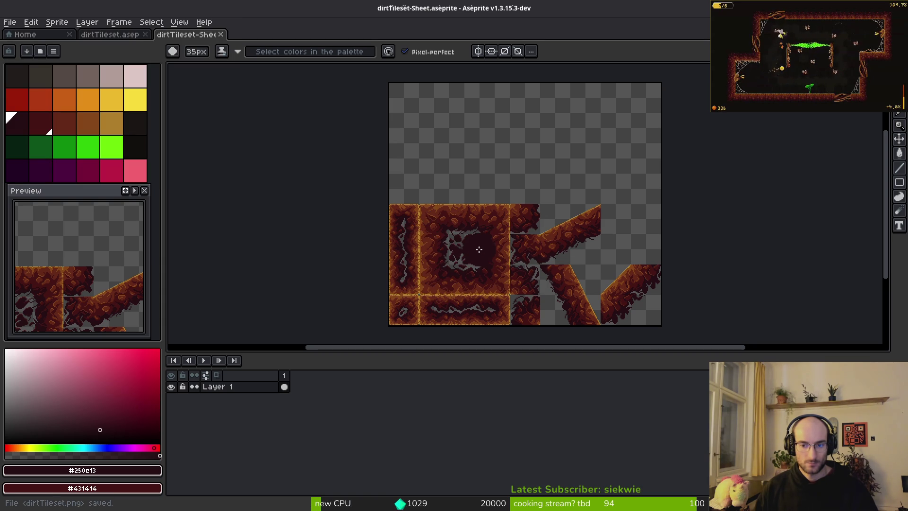
scroll(667, 279, "up", 6)
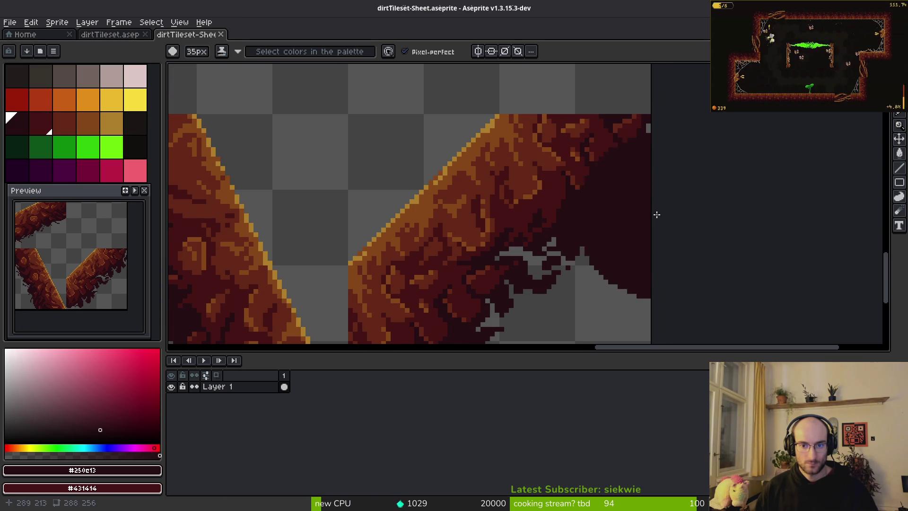
key("alt+Tab")
scroll(598, 265, "down", 1)
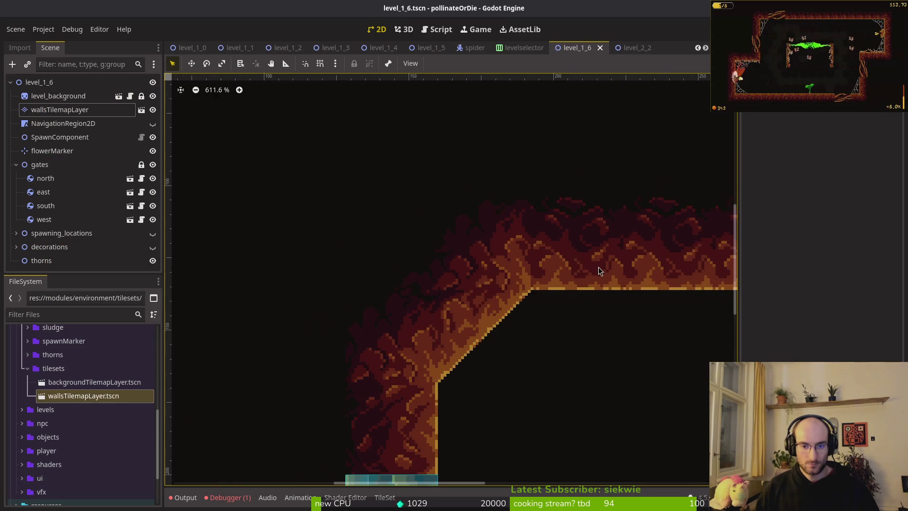
- Search 'hive' in Quick Open Scene and open hive.tscn
scroll(473, 264, "up", 1)
scroll(509, 279, "down", 4)
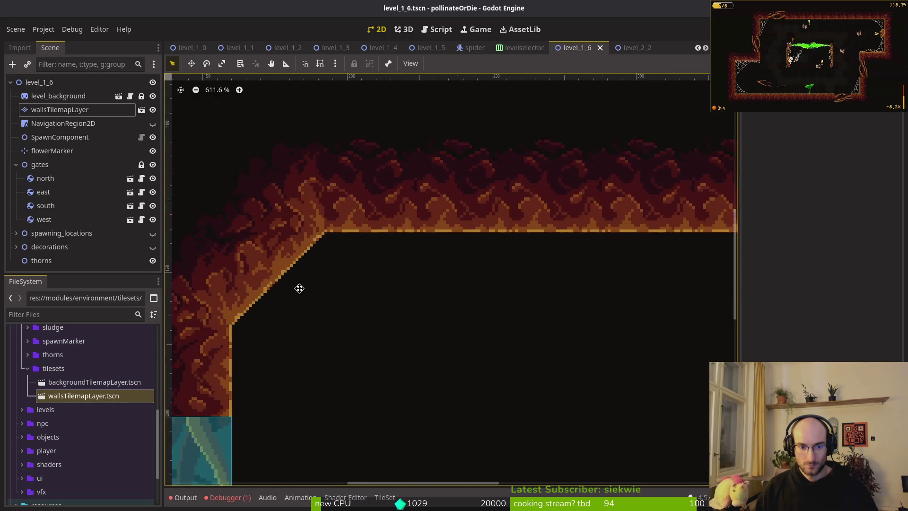
scroll(454, 284, "left", 3)
scroll(381, 252, "up", 3)
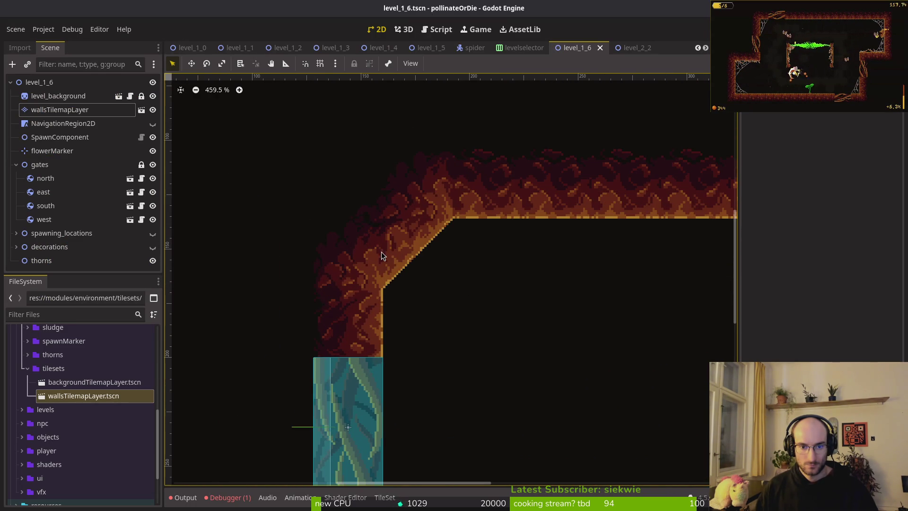
scroll(466, 245, "right", 3)
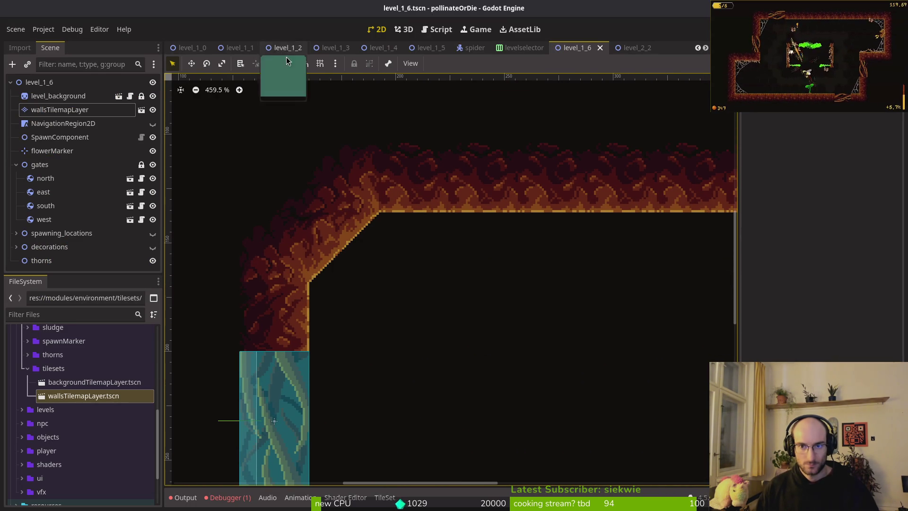
key("ctrl+shift+o")
type("hivets")
key("Return")
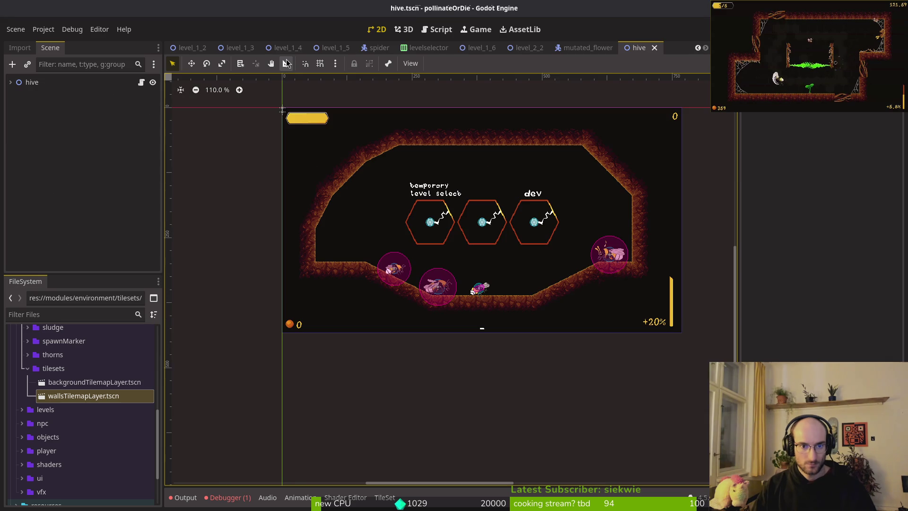
scroll(309, 228, "up", 9)
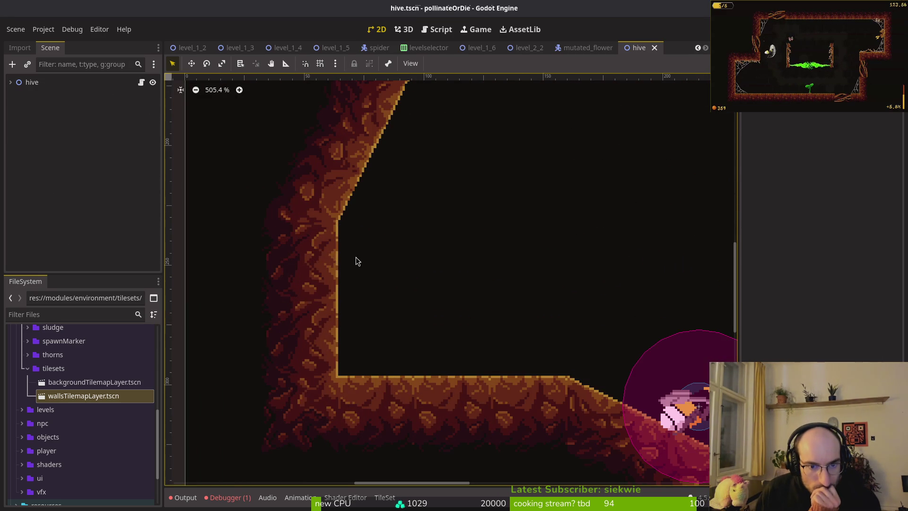
scroll(411, 256, "up", 5)
scroll(466, 237, "right", 3)
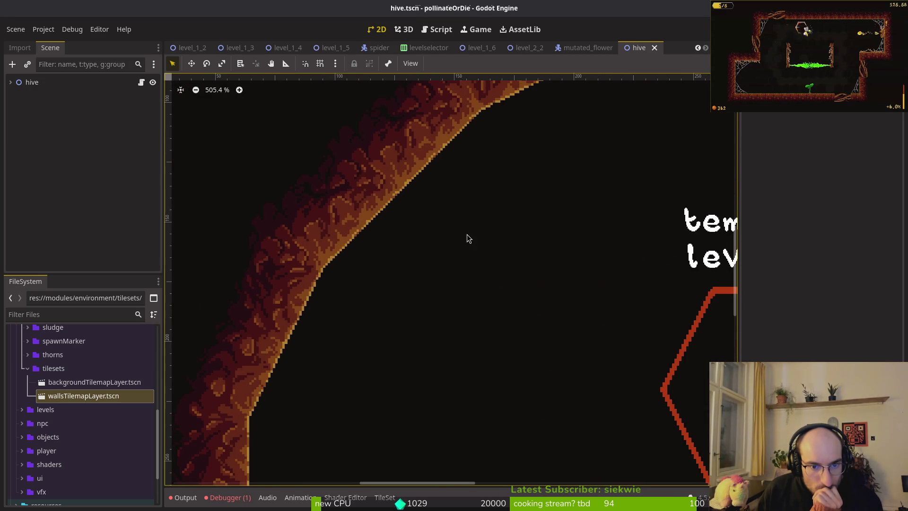
scroll(544, 245, "right", 5)
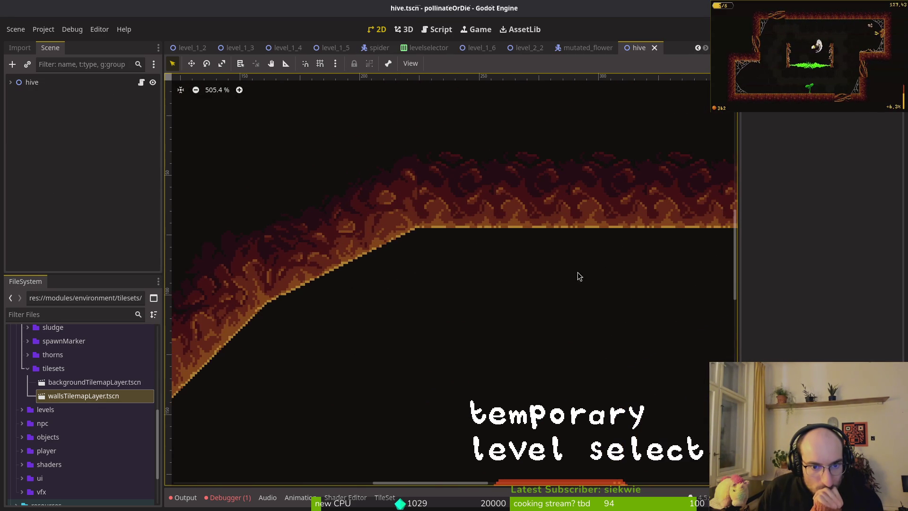
scroll(371, 239, "down", 2)
scroll(423, 242, "right", 5)
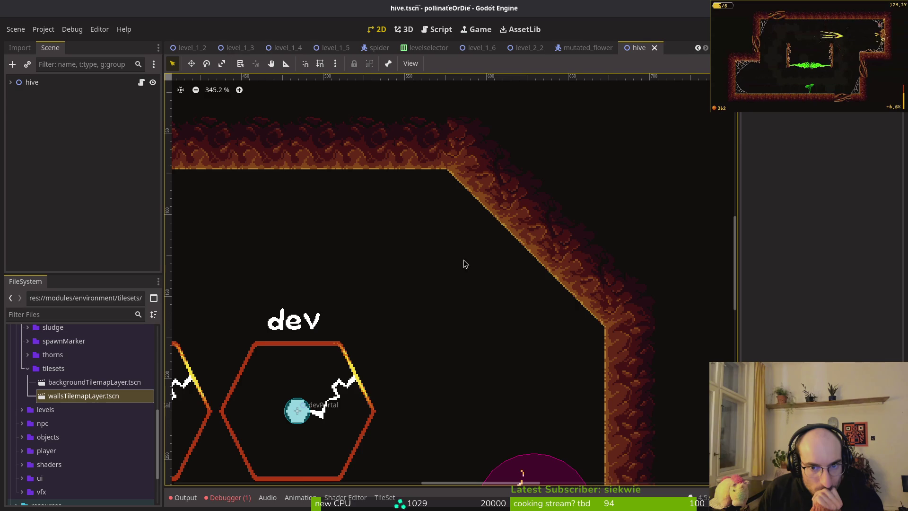
scroll(395, 255, "right", 4)
scroll(395, 255, "down", 3)
scroll(383, 215, "down", 4)
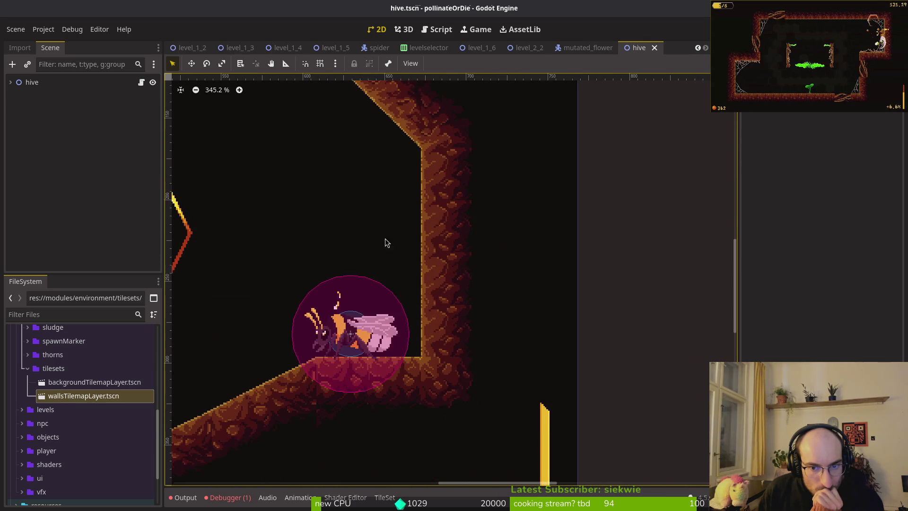
scroll(419, 319, "up", 8)
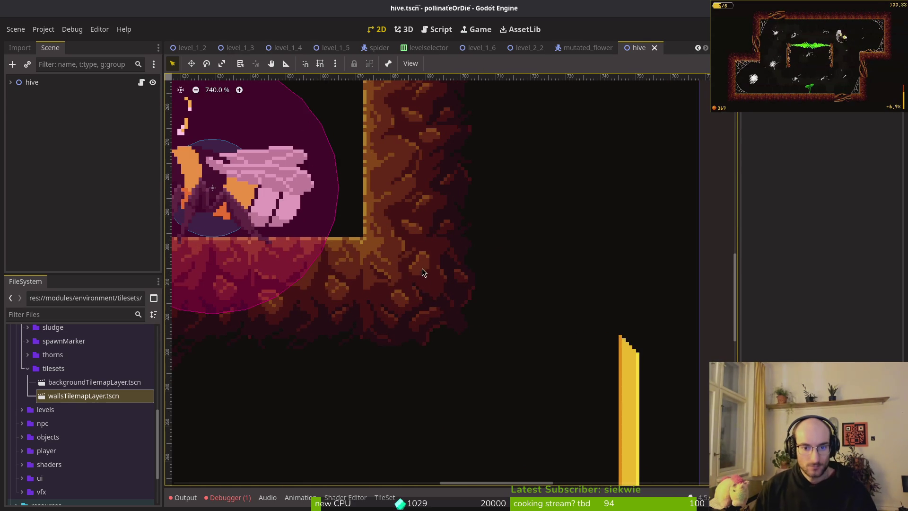
scroll(428, 283, "down", 19)
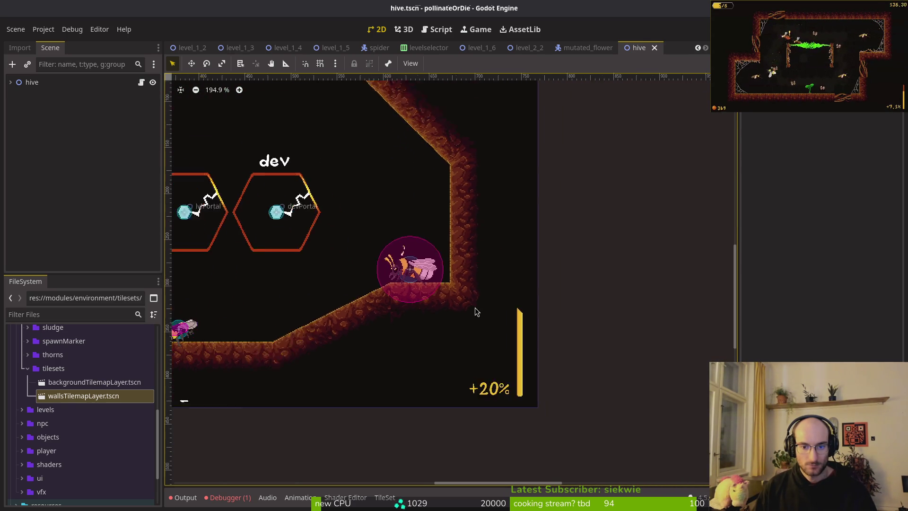
- Cycle through the mutated_flower, hive, level_2_2 and level_1_6 tabs, ending on mutated_flower
scroll(471, 266, "left", 5)
scroll(470, 266, "up", 1)
left_click(573, 46)
left_click(651, 48)
left_click(520, 52)
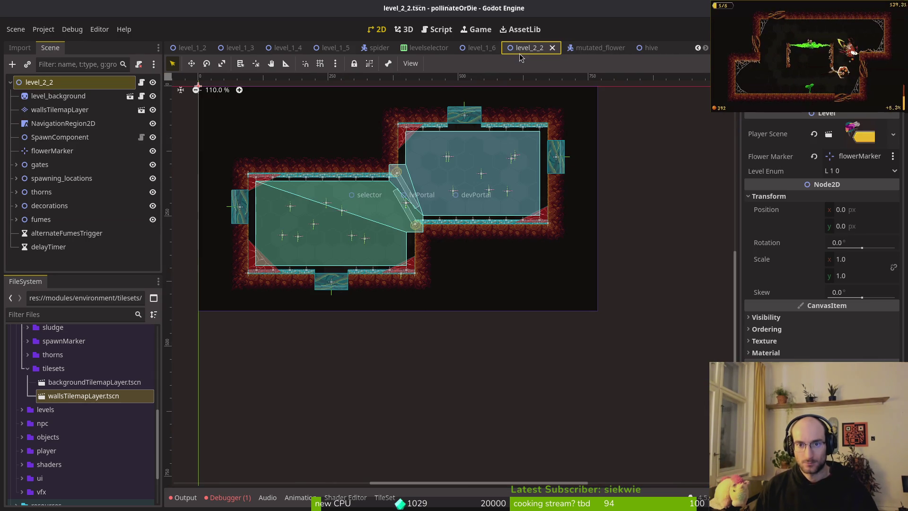
left_click(475, 47)
left_click(594, 48)
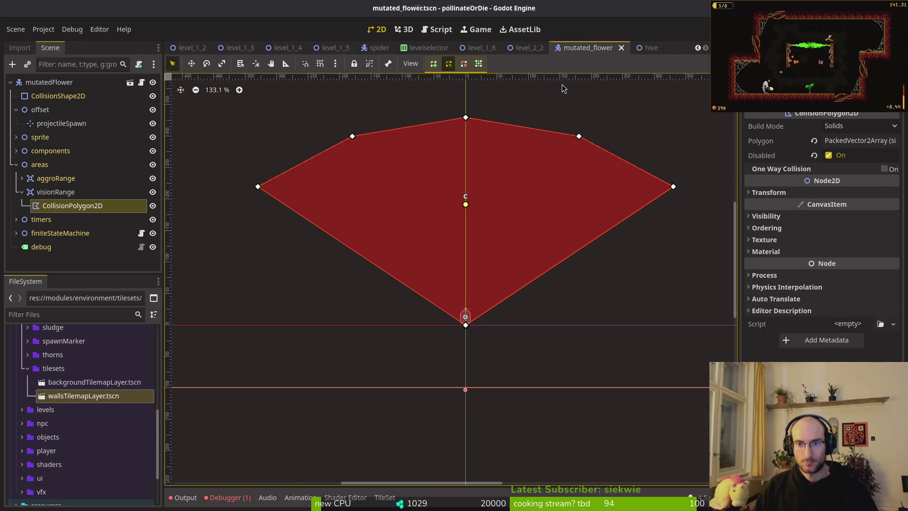
- Collapse the areas and offset nodes, save and close mutated_flower, and clear the tilemap selection
left_click(17, 166)
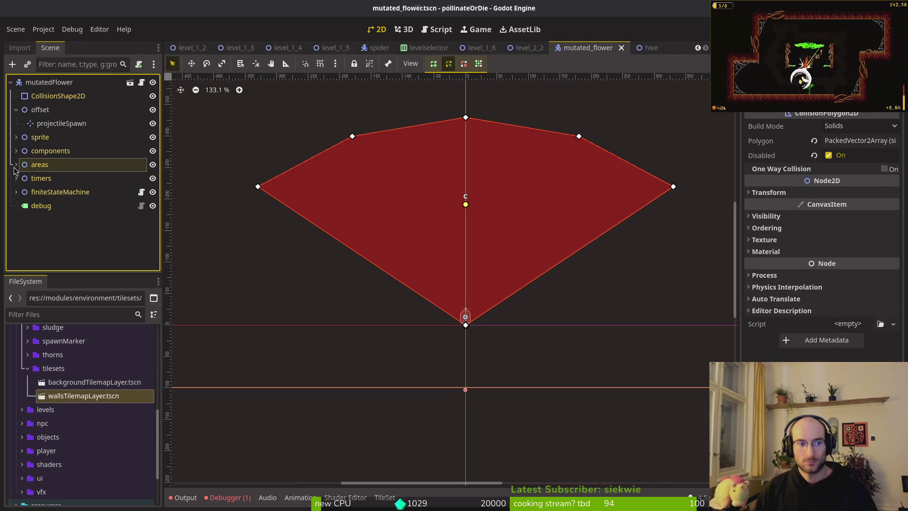
key("ctrl+s")
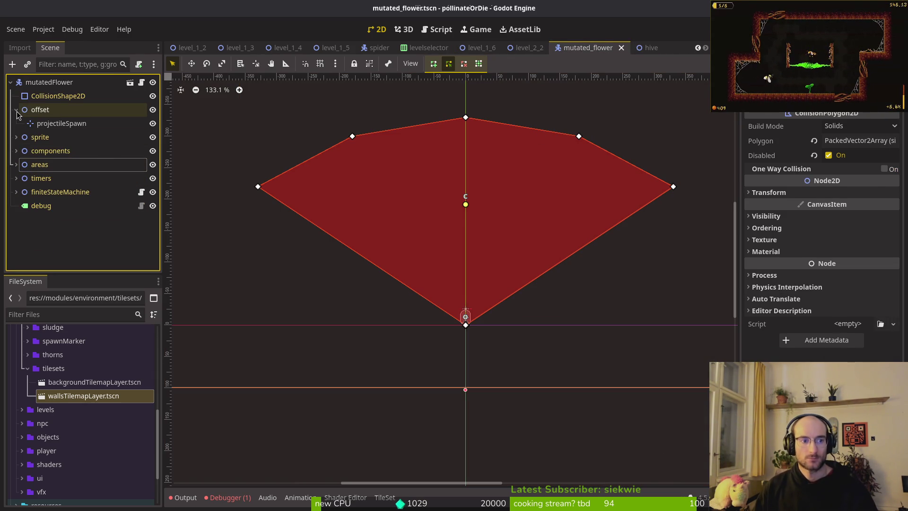
left_click(16, 110)
key("ctrl+s")
left_click(621, 48)
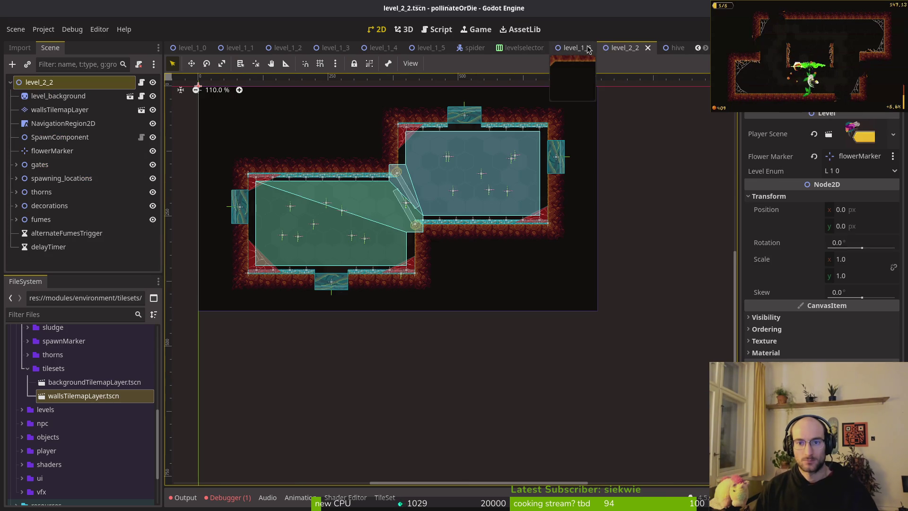
scroll(445, 174, "down", 7)
left_click(530, 255)
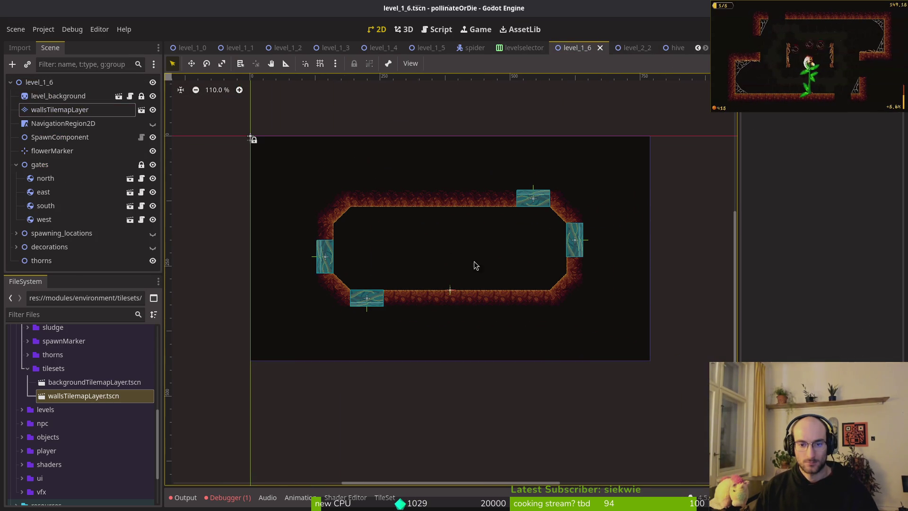
- Inspect the level_1_6 room's diagonal corners, then collapse the gates node in the Scene tree
scroll(520, 275, "up", 5)
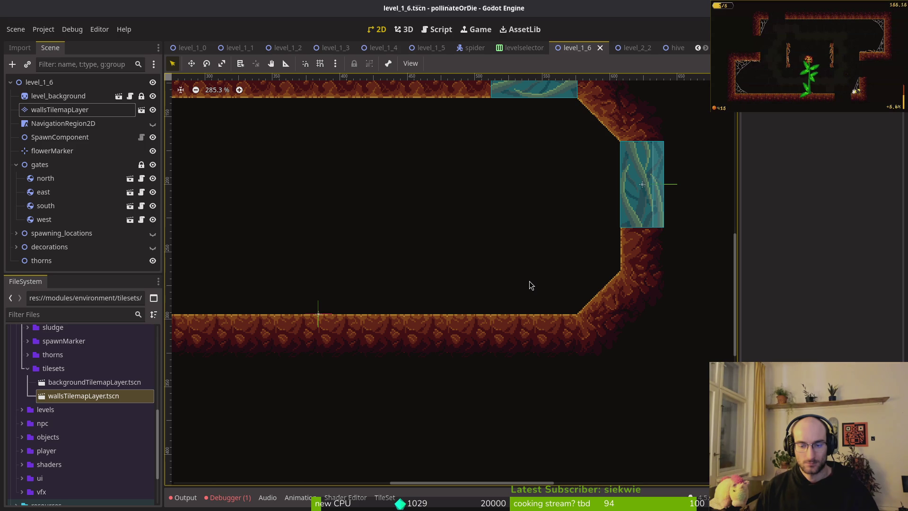
scroll(492, 262, "down", 2)
scroll(605, 168, "up", 5)
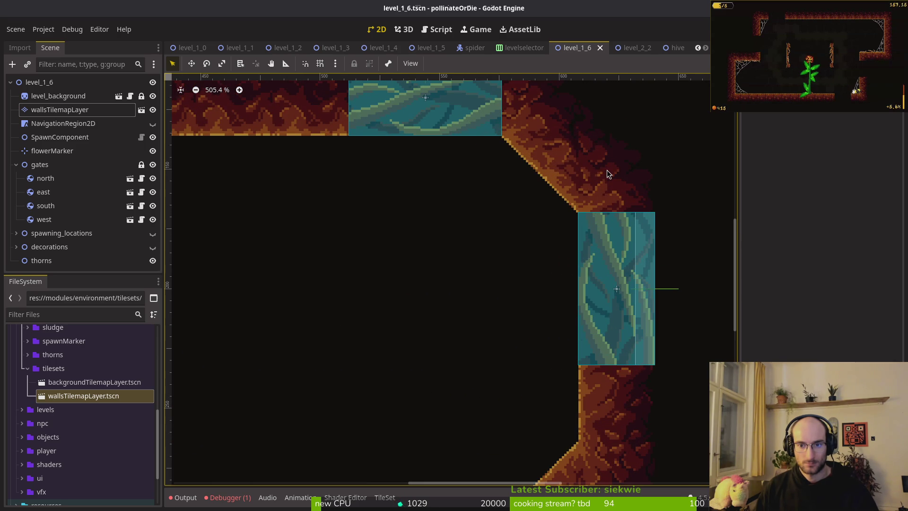
scroll(606, 169, "down", 5)
scroll(513, 146, "right", 2)
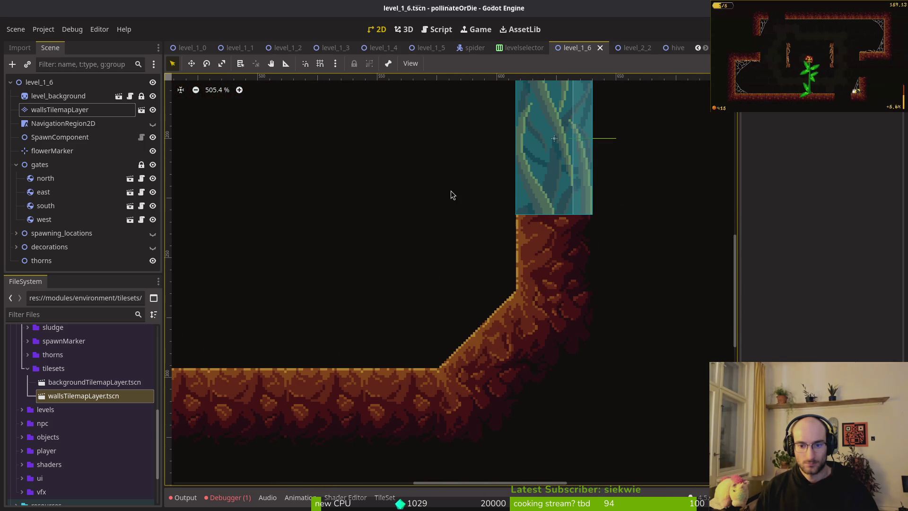
scroll(452, 193, "down", 3)
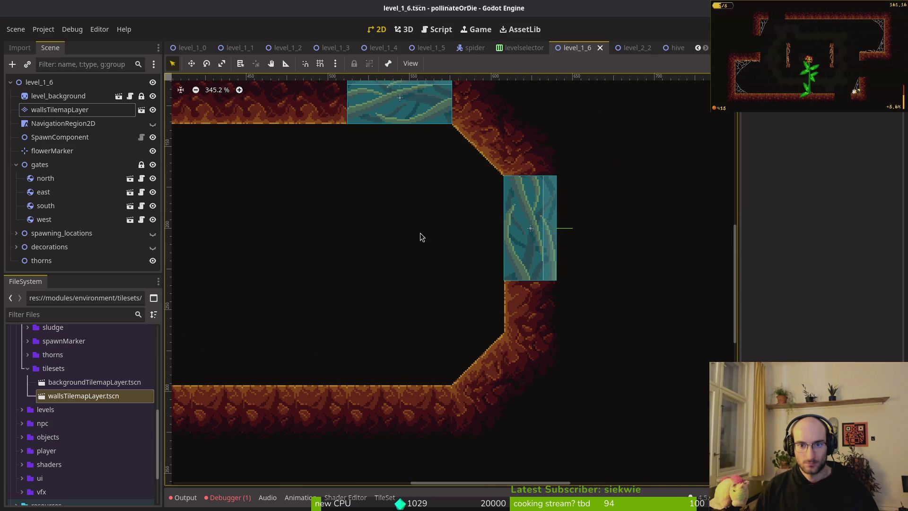
scroll(447, 268, "up", 1)
scroll(447, 268, "left", 1)
scroll(447, 277, "down", 4)
scroll(340, 296, "left", 3)
scroll(438, 317, "left", 3)
scroll(372, 359, "right", 2)
scroll(373, 359, "up", 1)
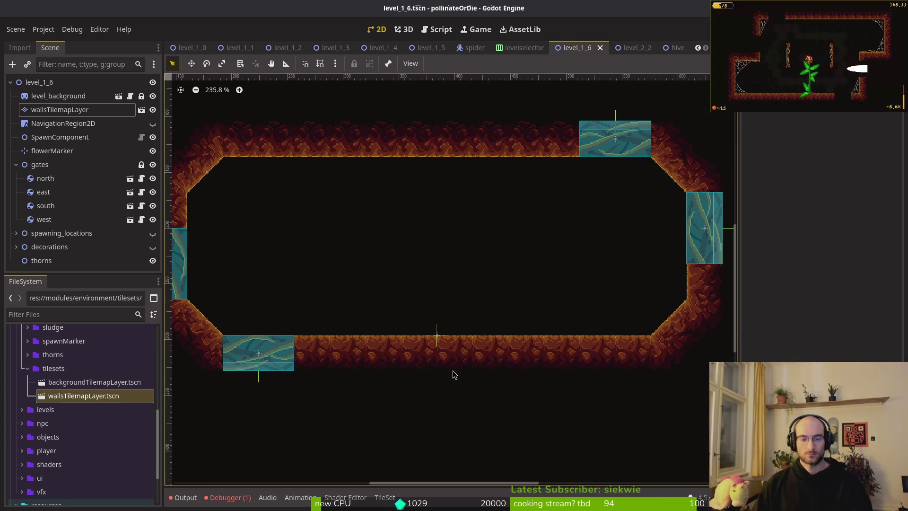
left_click(16, 164)
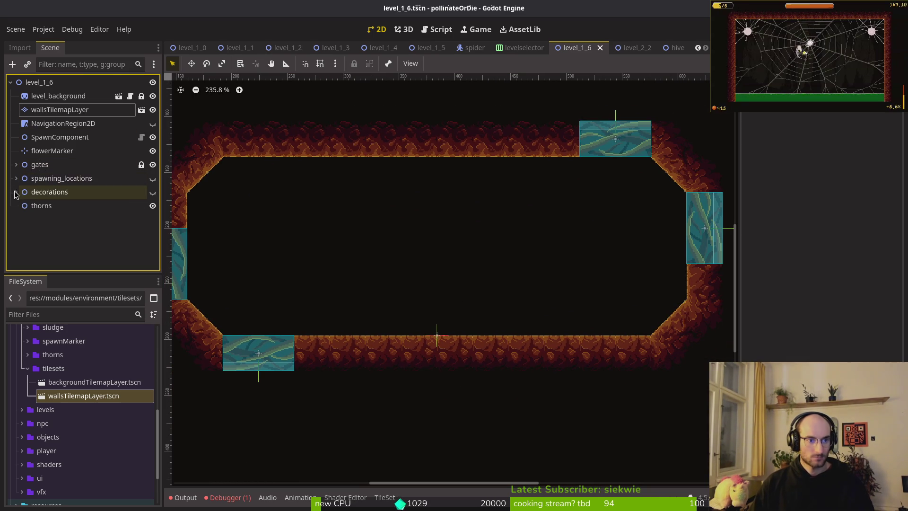
- Expand spawning_locations and show only wave1's spawn markers, hiding wave2
left_click(16, 179)
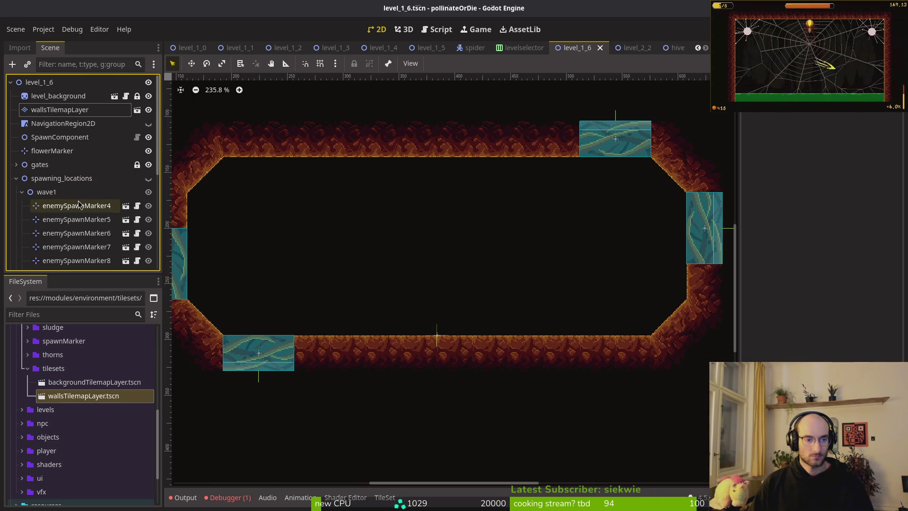
scroll(138, 193, "down", 5)
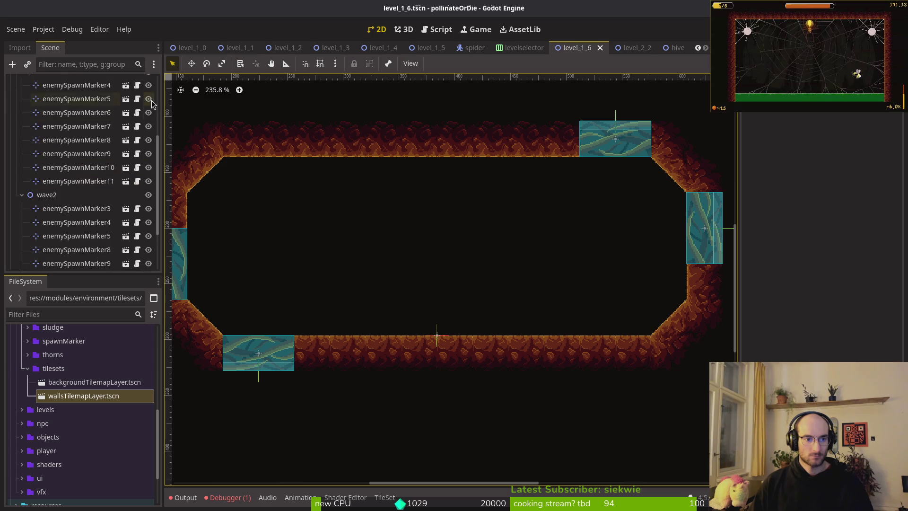
scroll(148, 142, "up", 2)
left_click(148, 130)
scroll(142, 189, "down", 3)
left_click(148, 146)
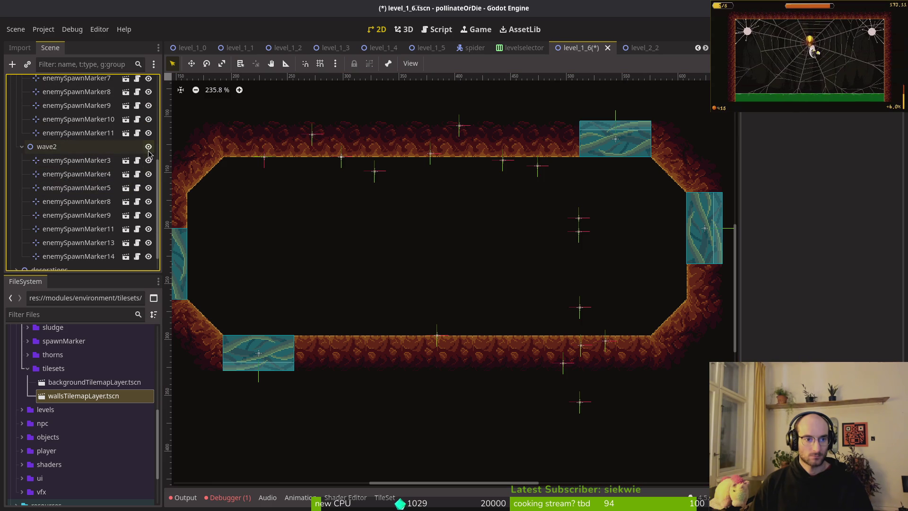
scroll(367, 219, "down", 3)
scroll(90, 189, "up", 4)
- Delete wave1 spawn markers 5 through 11
left_click(90, 253)
left_click(75, 171, "shift")
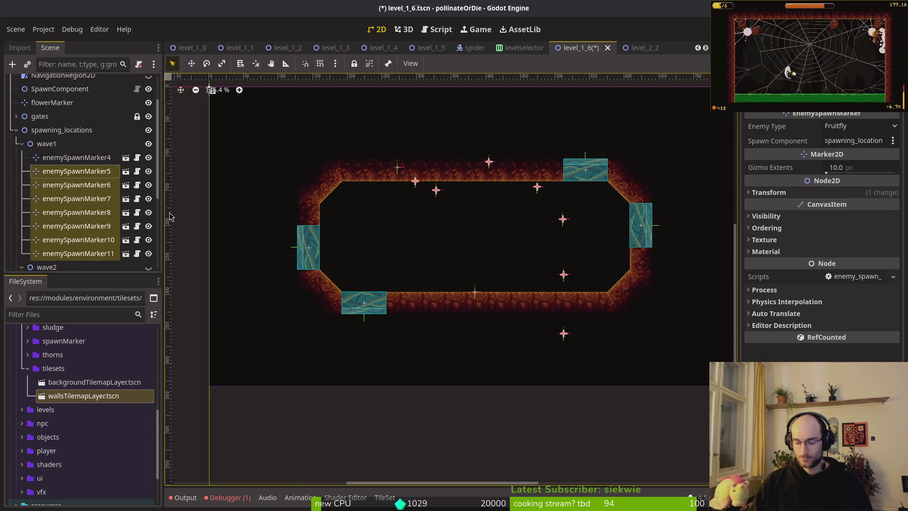
key("Delete")
- Move enemySpawnMarker4 into the room's left side and set its enemy type to Fly
left_click(397, 167)
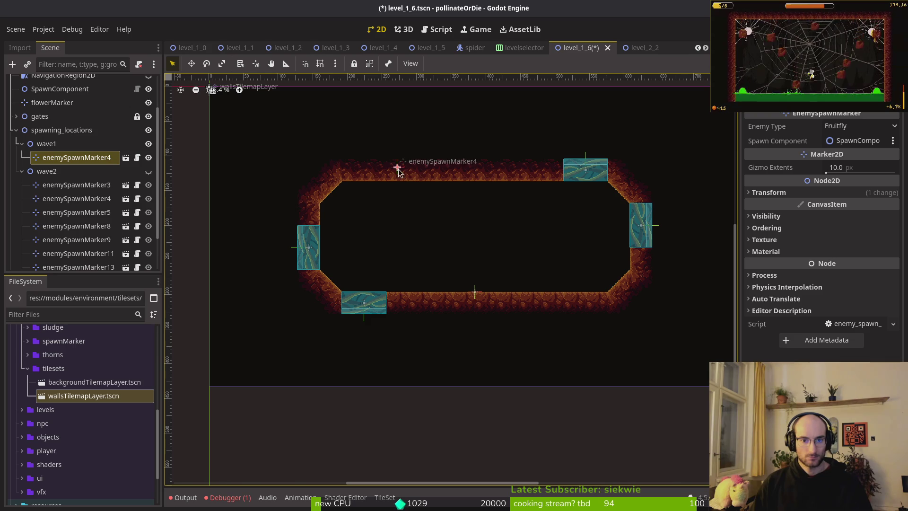
left_click_drag(398, 169, 371, 245)
scroll(544, 255, "up", 4)
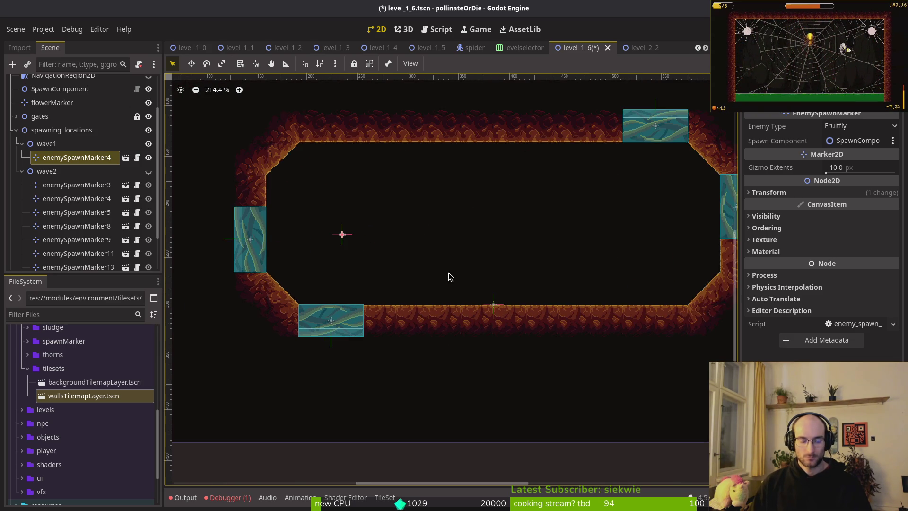
left_click(851, 133)
left_click(853, 154)
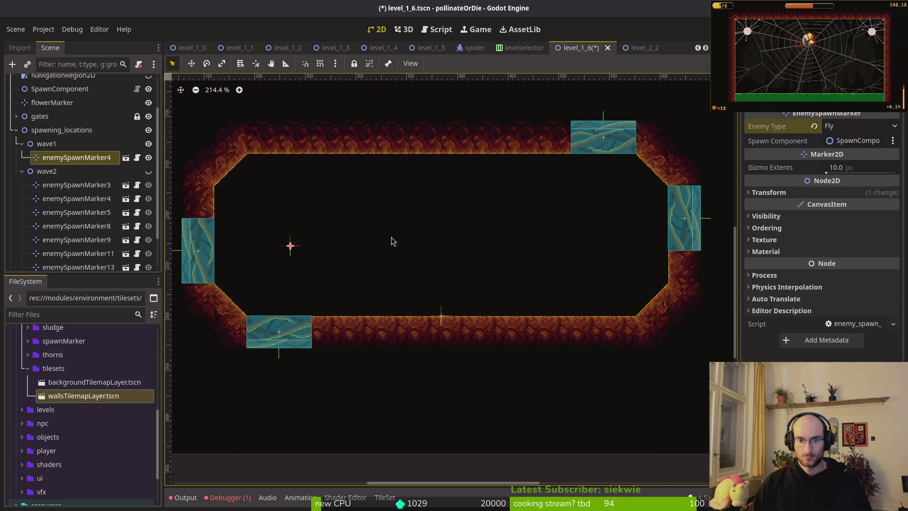
- Duplicate it as enemySpawnMarker5 in the room centre, and change enemySpawnMarker4 to Mosquito
key("ctrl+d")
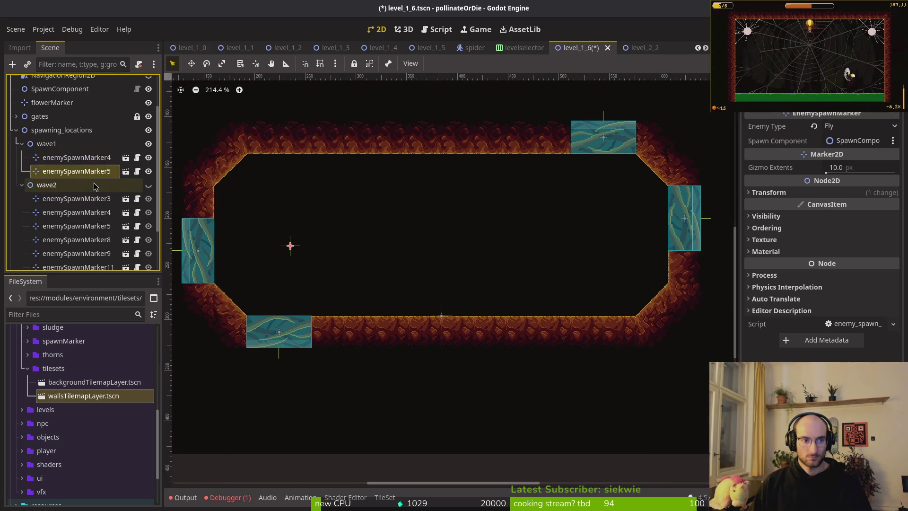
key("F2")
mouse_move(290, 246)
left_mouse_down()
mouse_move(541, 244)
mouse_move(443, 246)
left_mouse_up()
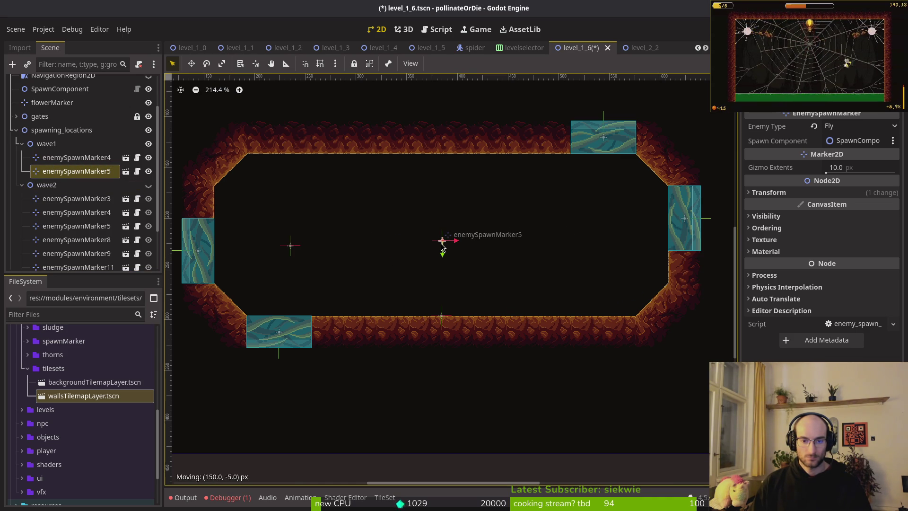
left_click(288, 247)
left_click(831, 128)
left_click(847, 173)
- Duplicate a marker to the room's right side, then add a Fruitfly copy just below it
left_click(92, 162)
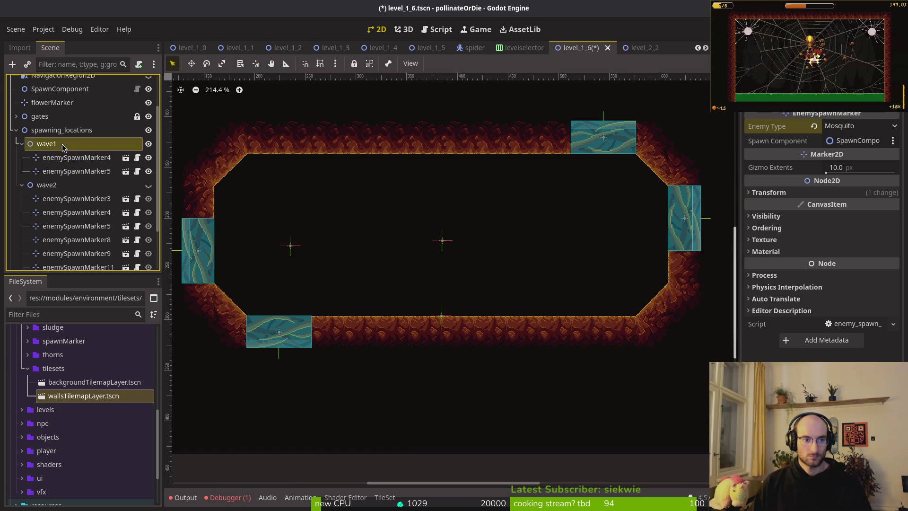
key("ctrl+d")
mouse_move(290, 246)
left_mouse_down()
mouse_move(592, 247)
mouse_move(575, 245)
left_mouse_up()
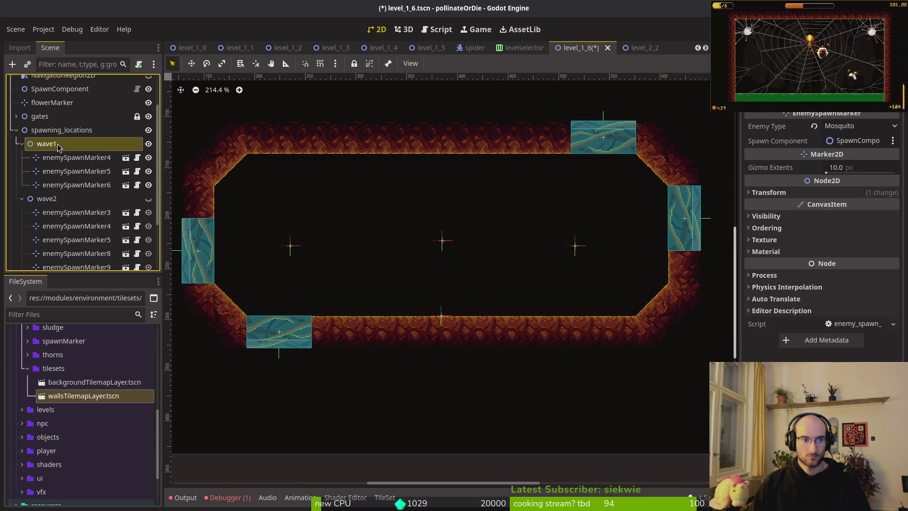
key("ctrl+d")
left_click(835, 132)
left_click(841, 151)
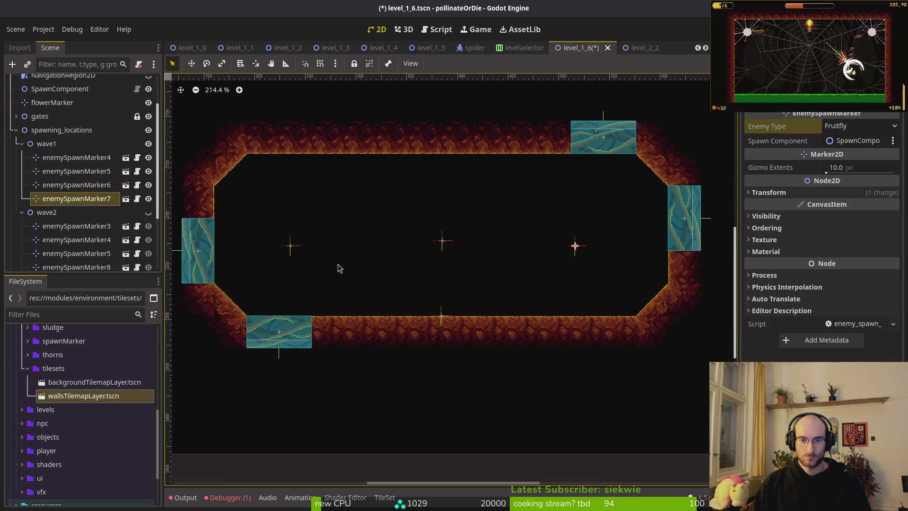
mouse_move(571, 244)
left_mouse_down()
mouse_move(595, 229)
mouse_move(473, 228)
mouse_move(594, 223)
mouse_move(594, 236)
mouse_move(572, 220)
mouse_move(605, 229)
mouse_move(554, 278)
mouse_move(577, 279)
left_mouse_up()
- Duplicate right-side markers into two new copies on the room's left side and save
key("ctrl+d")
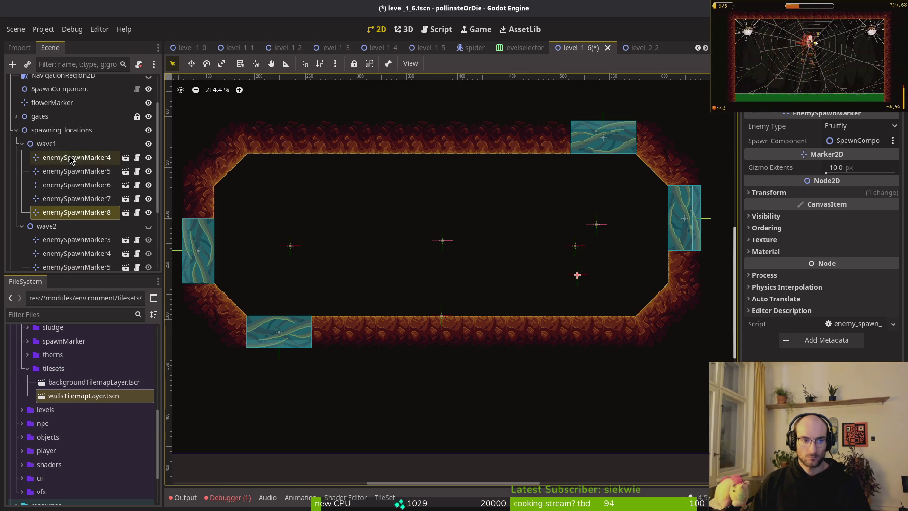
left_click(595, 225)
key("ctrl+d")
left_click_drag(590, 232, 305, 226)
left_click(597, 225)
key("ctrl+d")
mouse_move(578, 229)
left_mouse_down()
mouse_move(297, 271)
mouse_move(310, 275)
left_mouse_up()
left_click(356, 296)
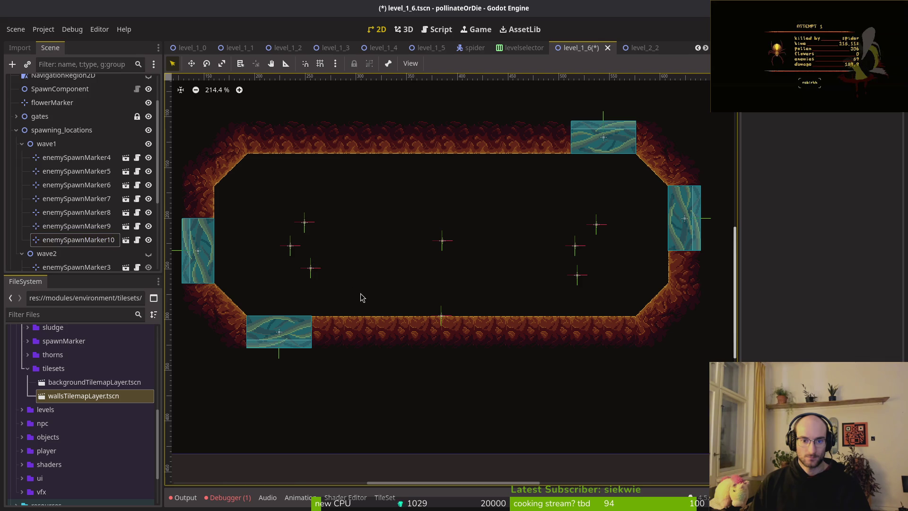
key("ctrl+s")
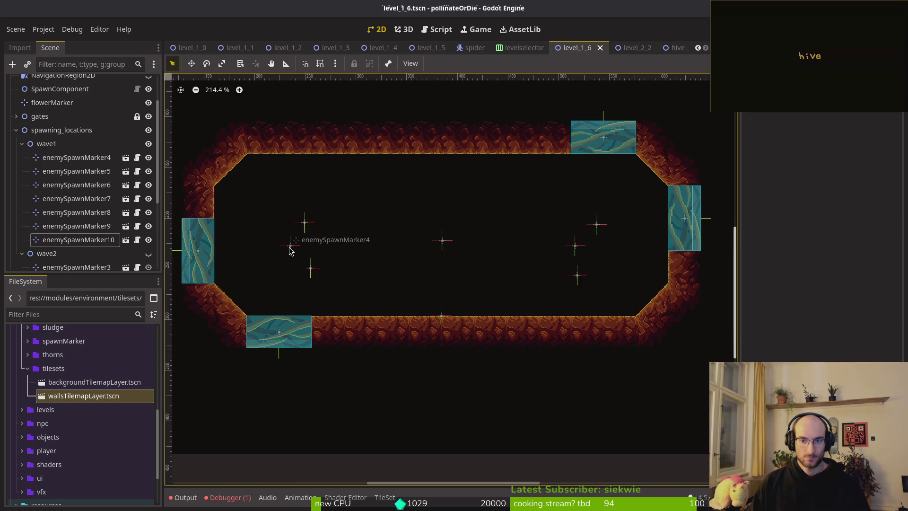
- Adjust a left-group marker, then shift the three right-side markers up and right
mouse_move(290, 251)
left_mouse_down()
mouse_move(304, 251)
mouse_move(288, 273)
left_mouse_up()
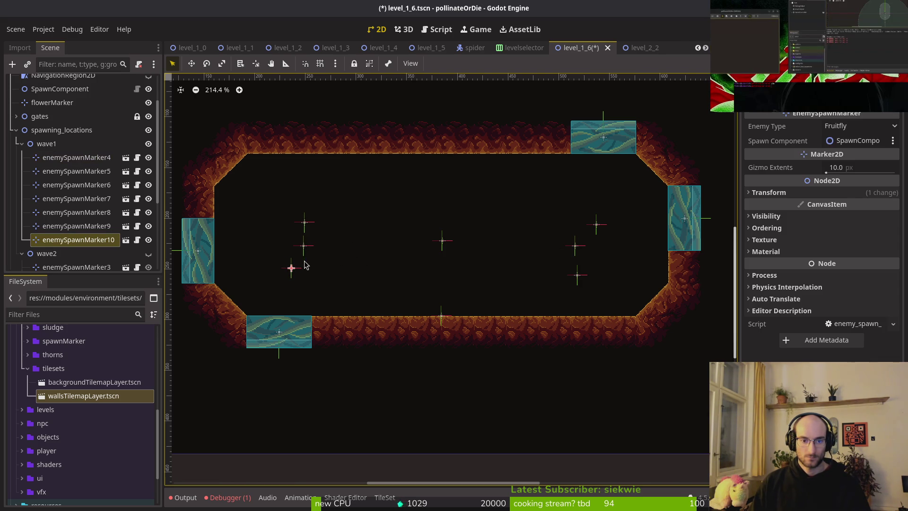
left_click_drag(289, 275, 293, 274)
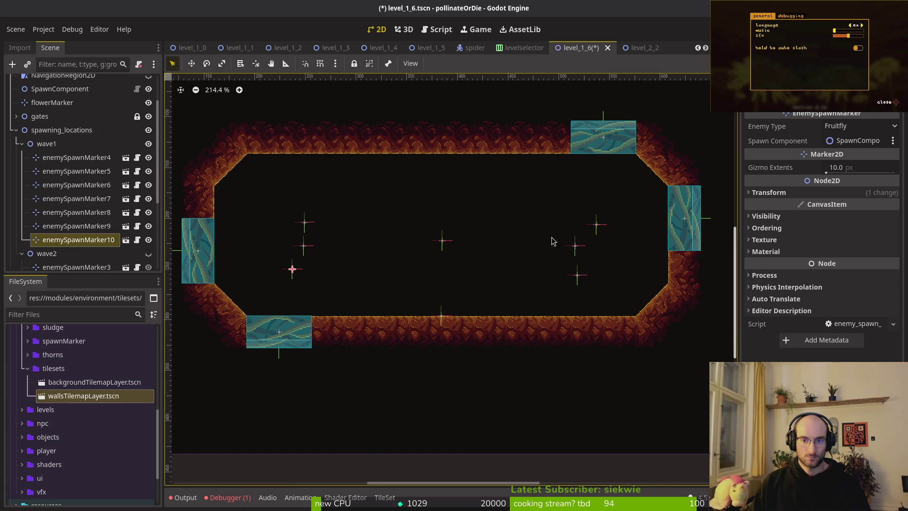
left_click(576, 246)
left_click(595, 225, "shift")
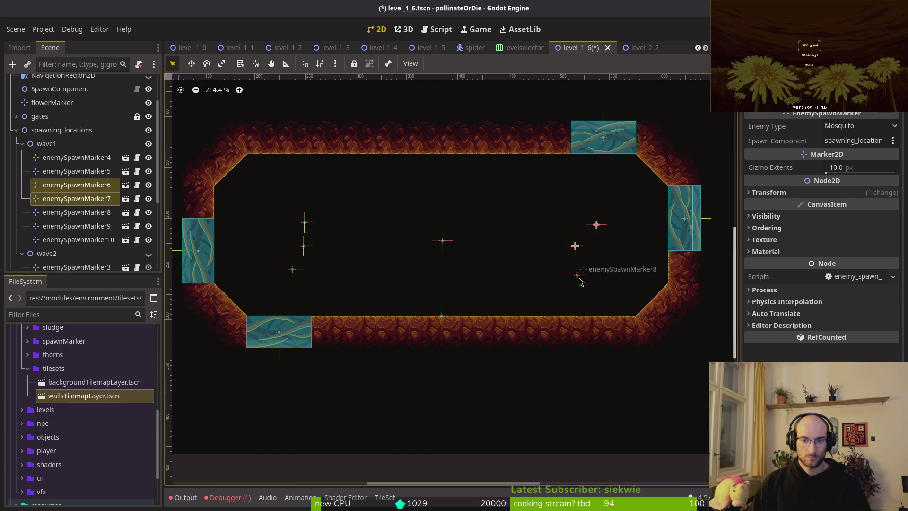
left_click(576, 276, "shift")
left_click_drag(577, 281, 584, 265)
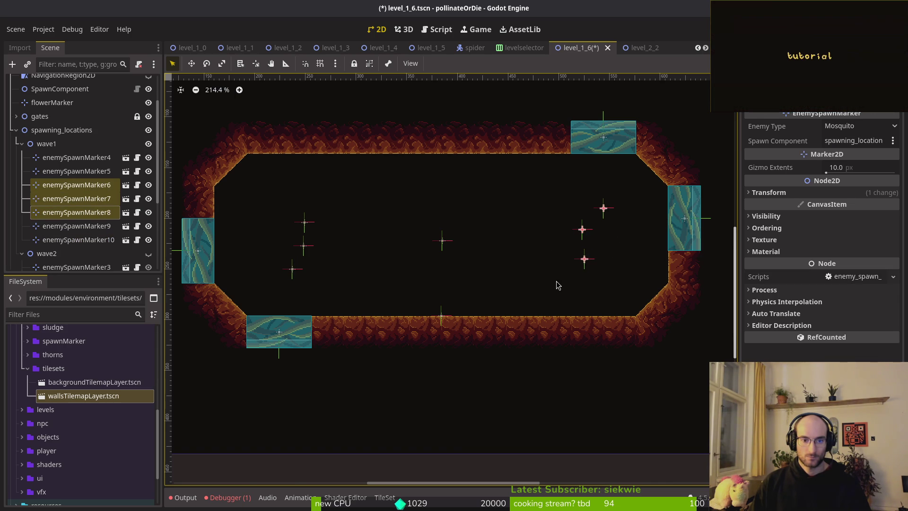
- Shift the three left markers slightly left, save, then hide and collapse wave1
left_click_drag(371, 258, 399, 242)
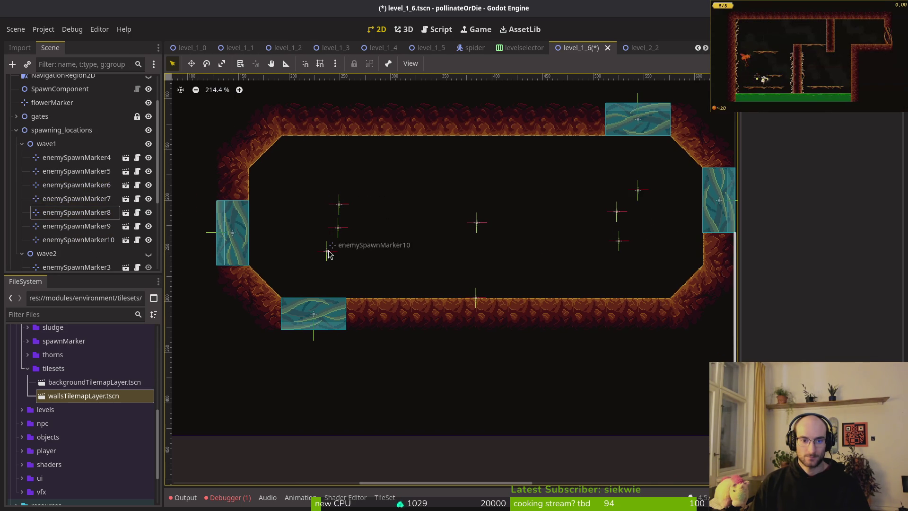
left_click(324, 253)
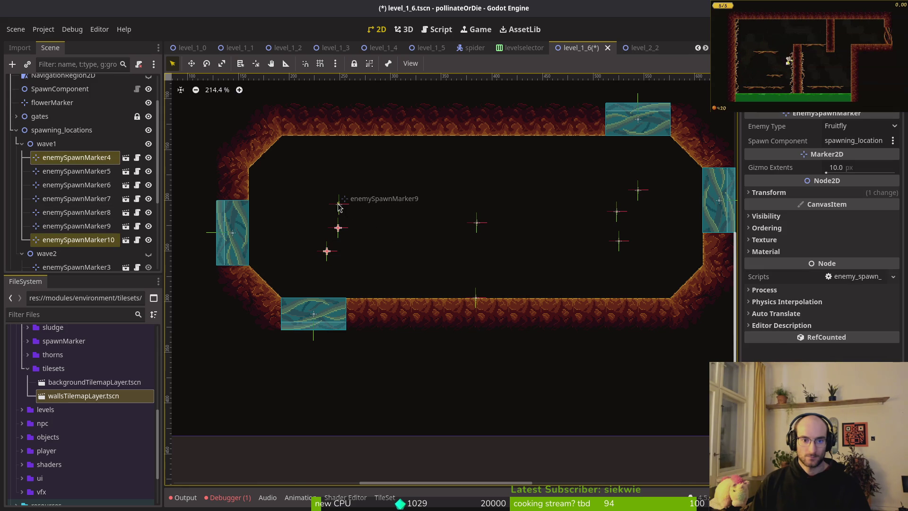
left_click(342, 206)
left_click(338, 229, "shift")
left_click_drag(338, 233, 333, 231)
key("ctrl+s")
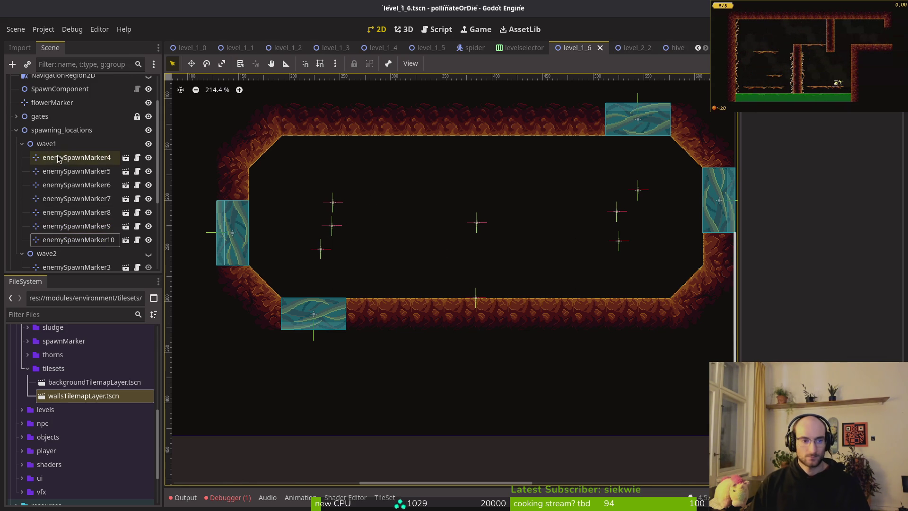
left_click(148, 144)
key("Left")
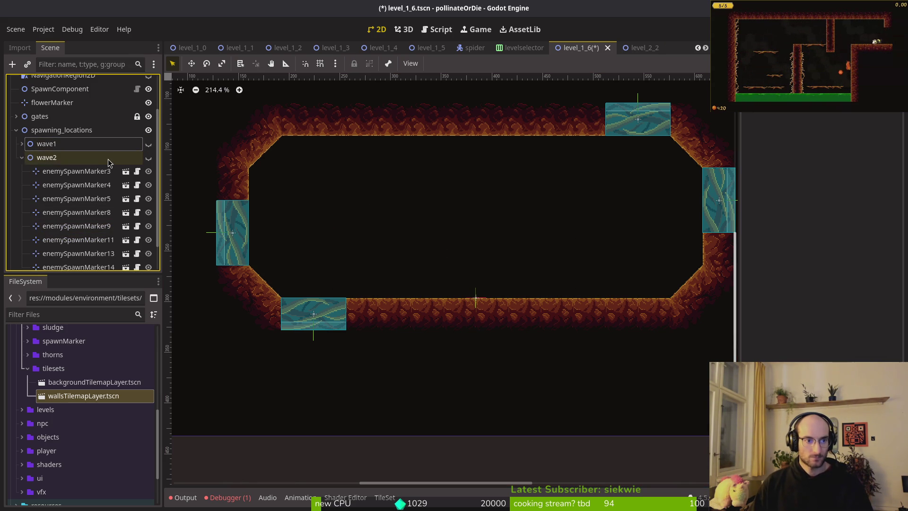
- Delete the seven other wave2 markers, keeping only enemySpawnMarker14
scroll(76, 170, "down", 1)
left_click(76, 138)
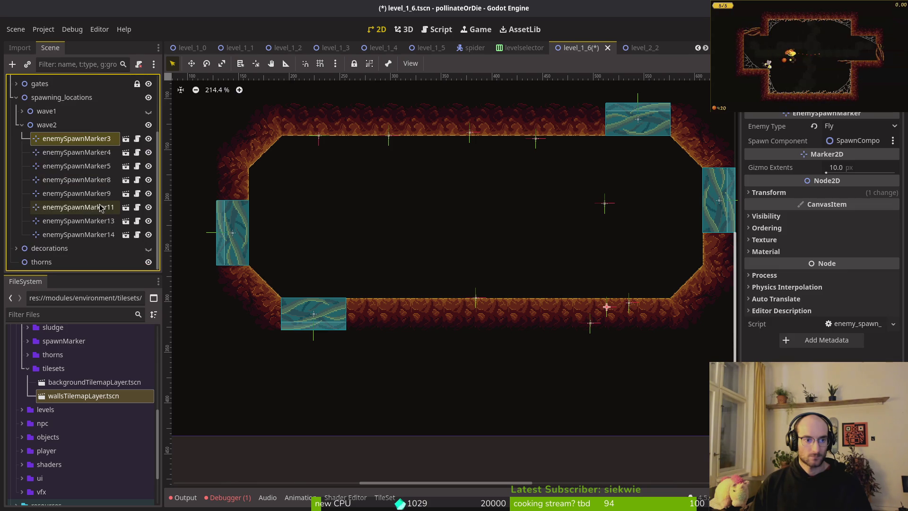
left_click(88, 234, "shift")
left_click(89, 234, "ctrl")
key("Delete")
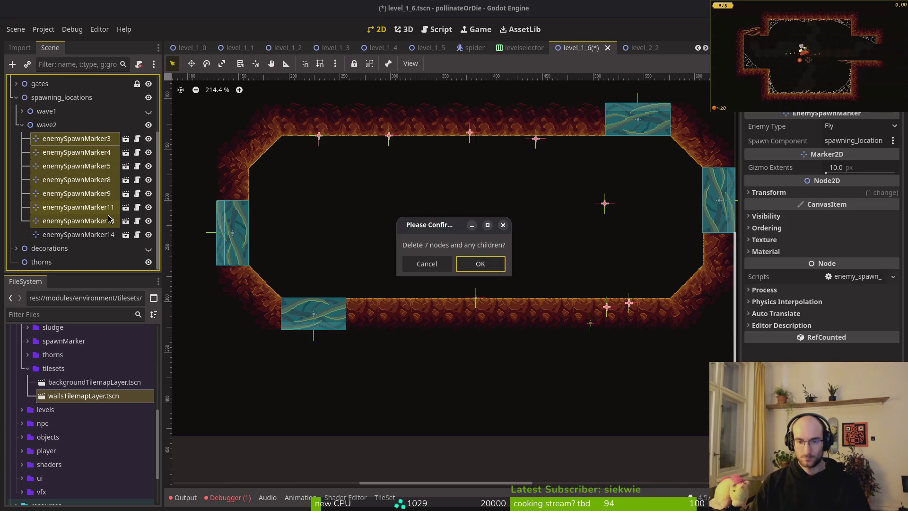
key("Return")
- Drag enemySpawnMarker14 to the middle of the room
left_click(76, 219)
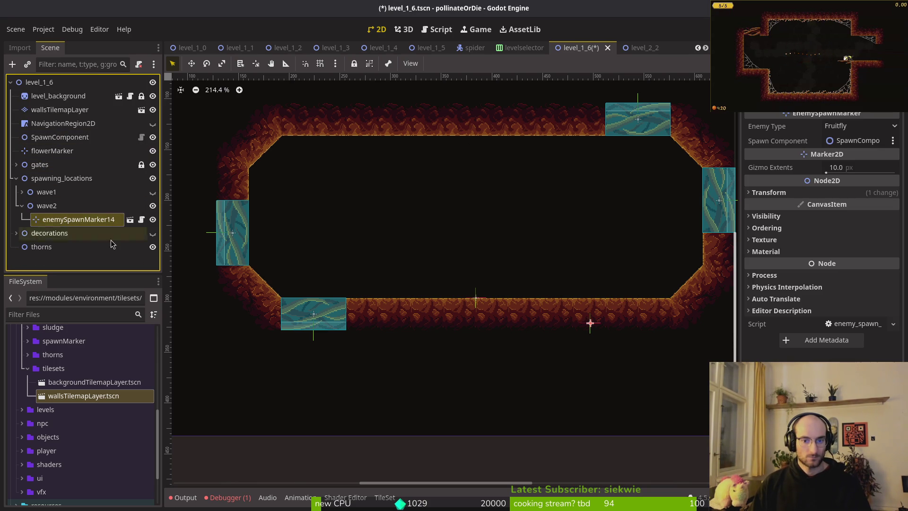
left_click(591, 321)
mouse_move(592, 326)
left_mouse_down()
mouse_move(559, 238)
mouse_move(579, 225)
left_mouse_up()
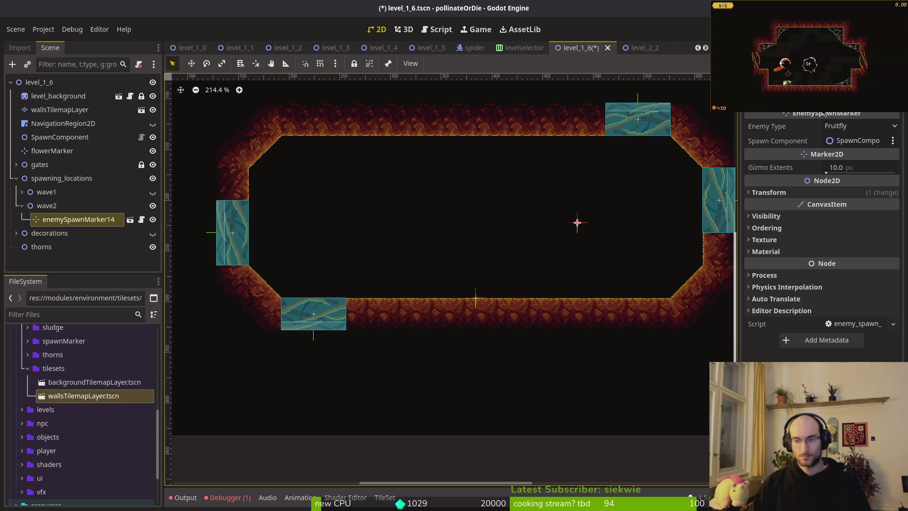
- Keep enemySpawnMarker14 as Fruitfly, nudge it, and view the reported SpawnComponent error
left_click(863, 125)
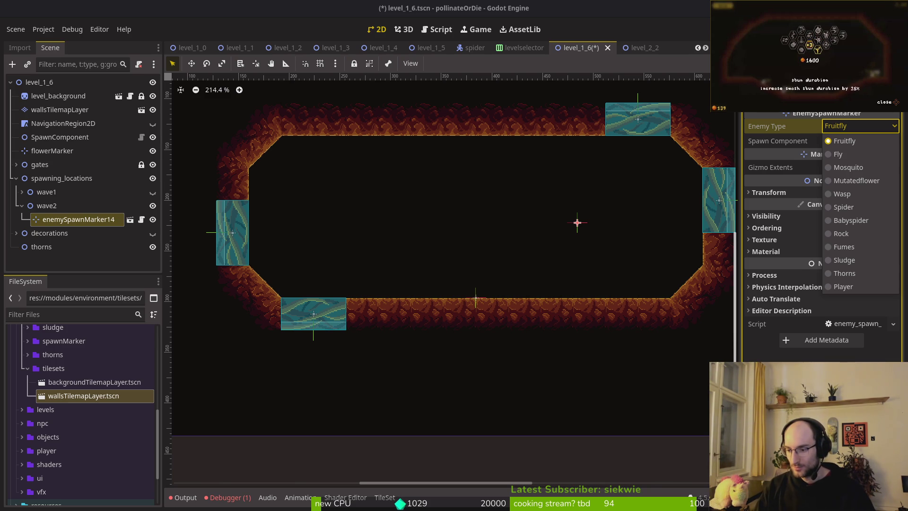
left_click(893, 101)
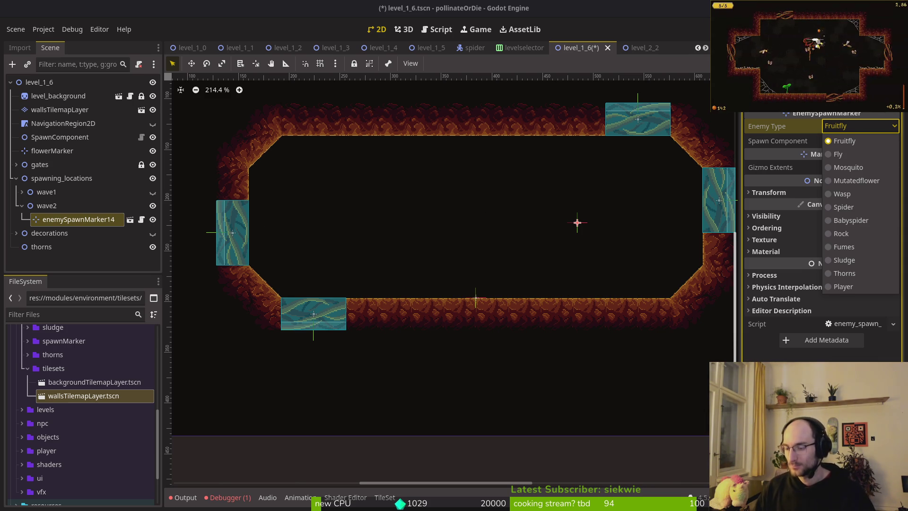
left_click(504, 296)
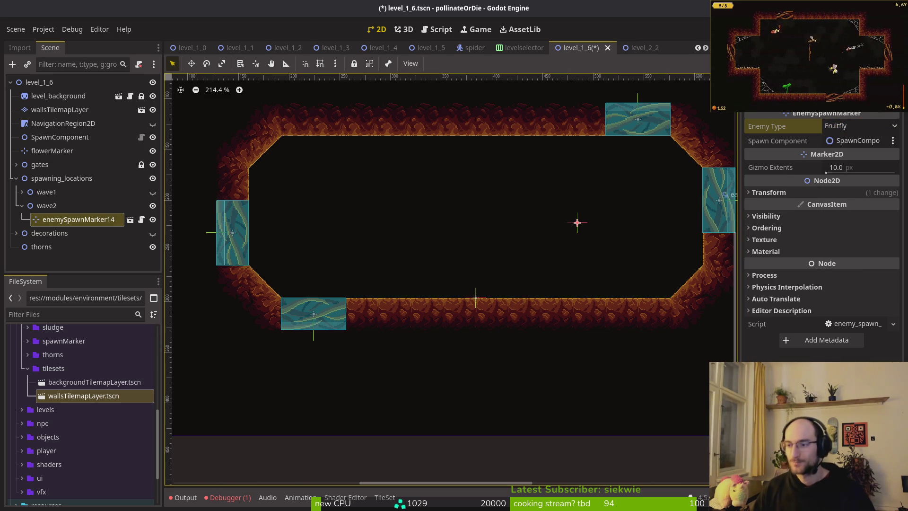
scroll(552, 247, "down", 2)
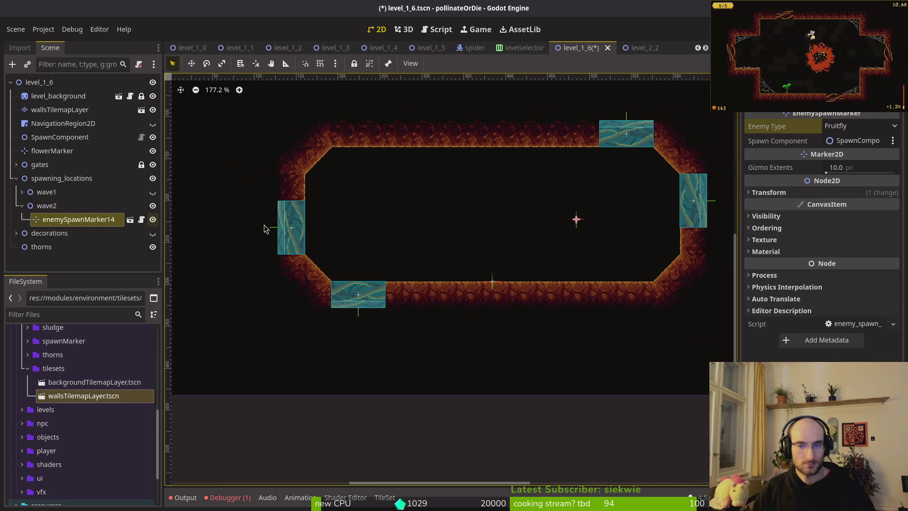
left_click_drag(580, 227, 582, 226)
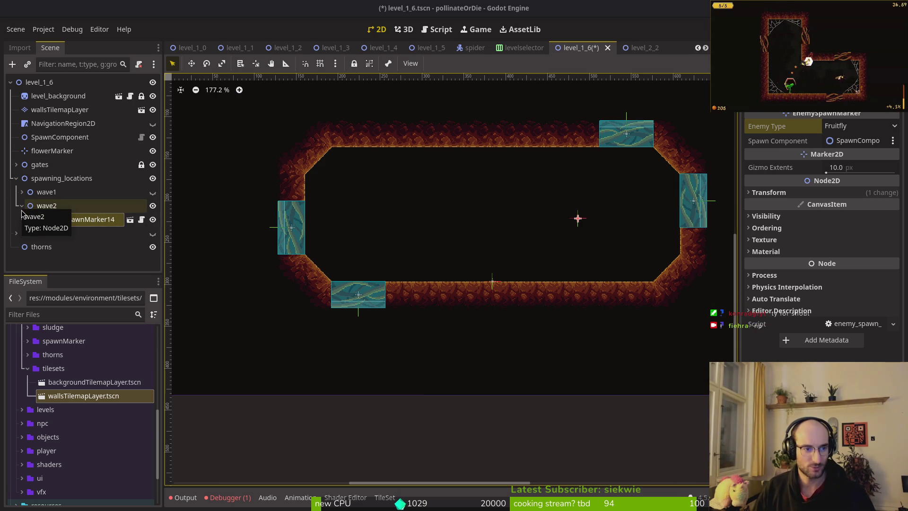
left_click(69, 220)
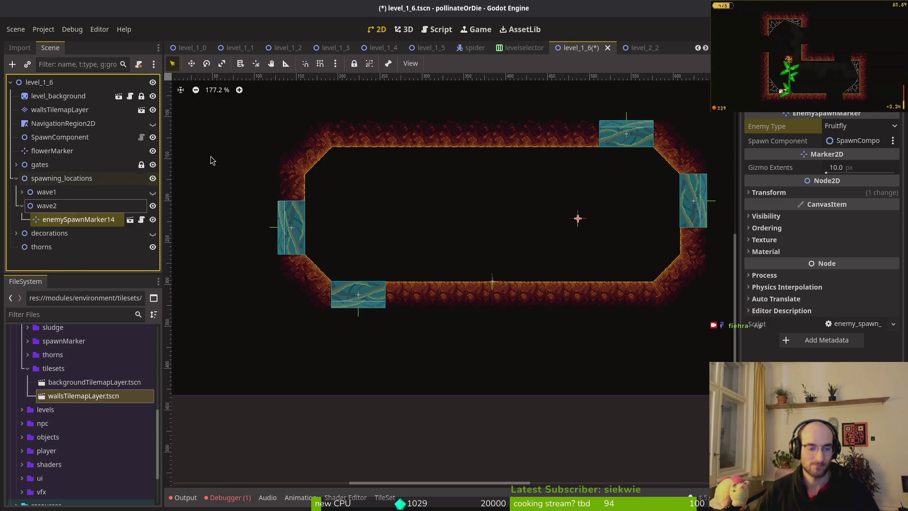
left_click(229, 497)
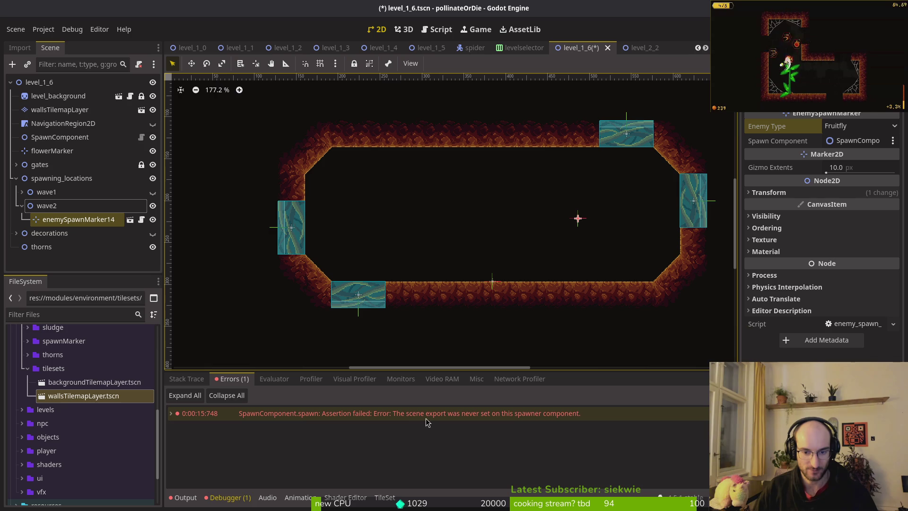
- Rotate enemySpawnMarker14 to -90° and place it against the right wall at (603, 249)
left_click(184, 497)
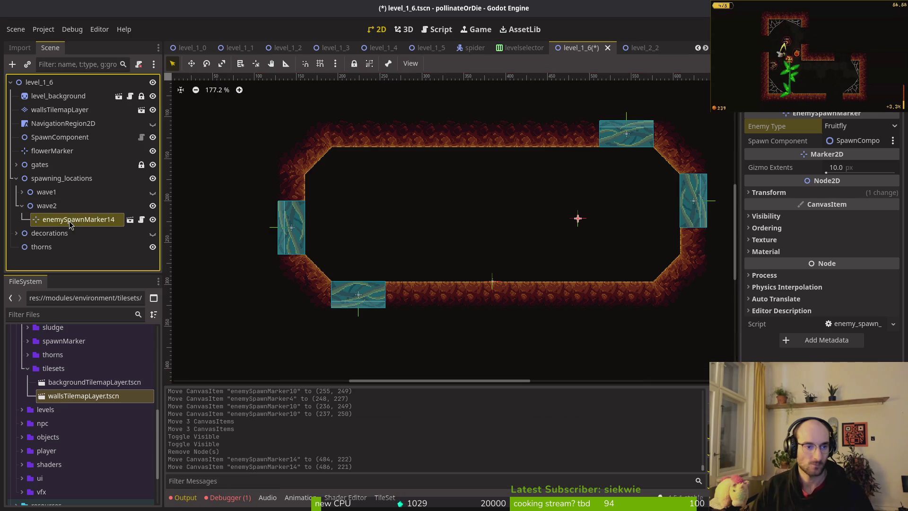
scroll(619, 237, "right", 2)
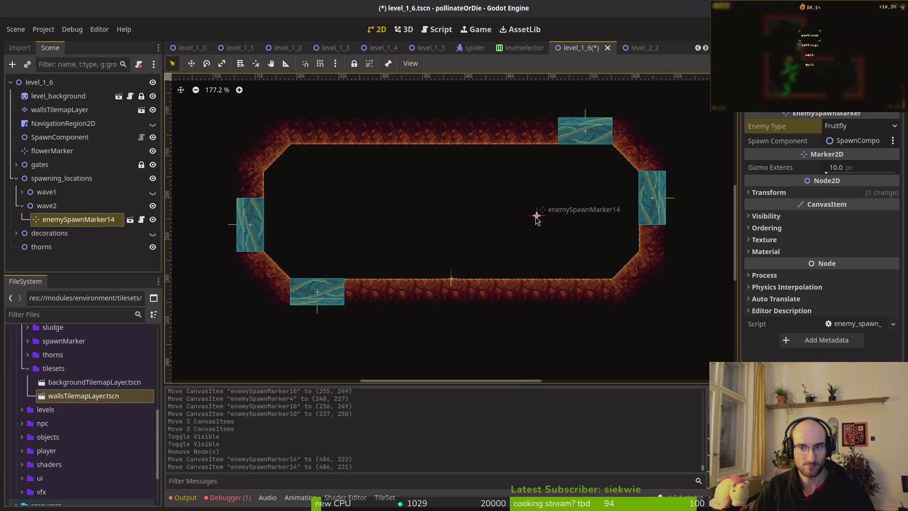
mouse_move(551, 251)
left_mouse_down()
mouse_move(589, 225)
mouse_move(594, 204)
left_mouse_up()
left_click(757, 192)
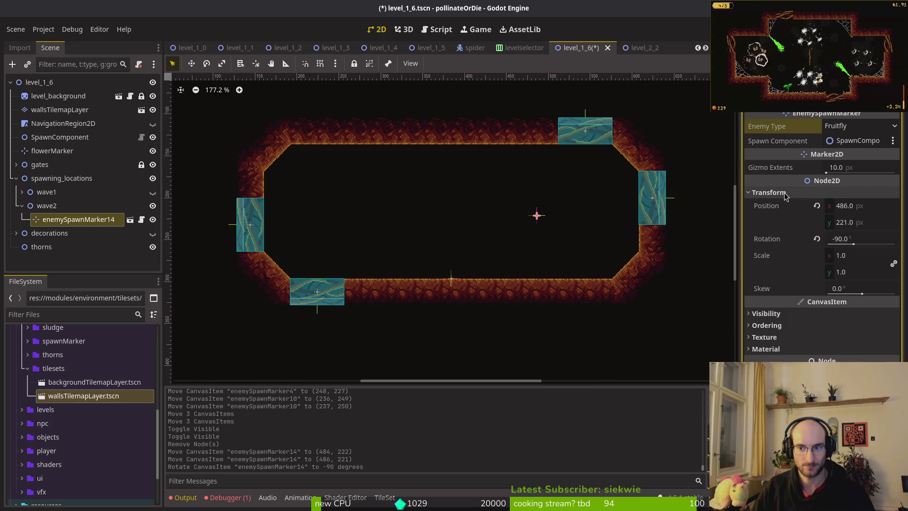
scroll(537, 214, "up", 4)
scroll(491, 215, "right", 2)
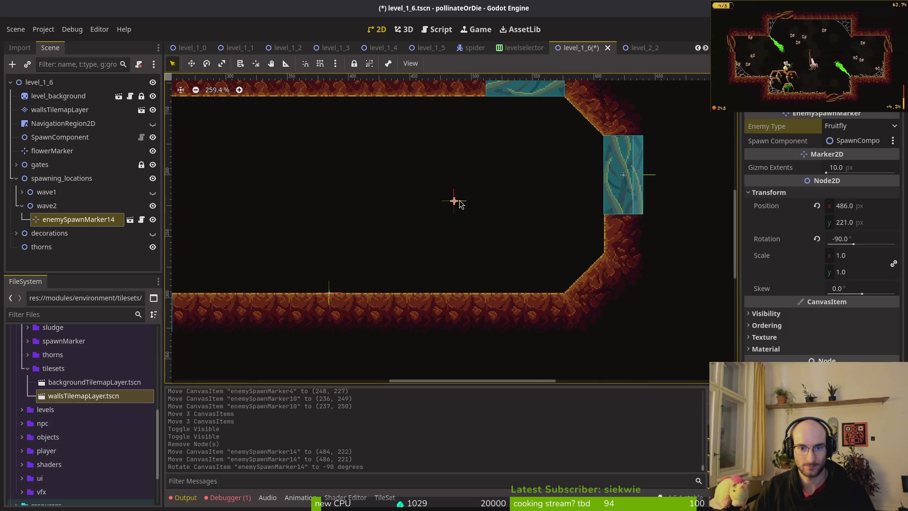
left_click_drag(457, 202, 602, 235)
scroll(603, 238, "up", 3)
scroll(602, 238, "up", 2)
key("Left")
key("Left")
key("Left")
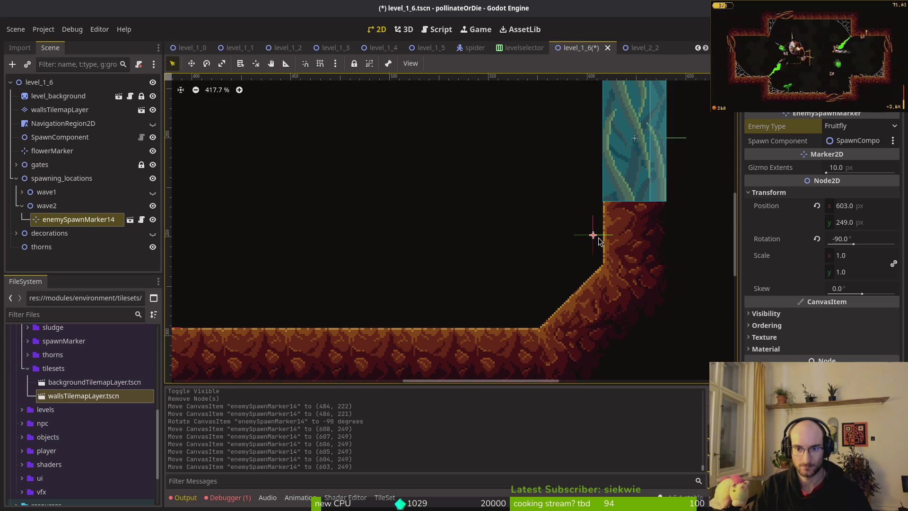
scroll(600, 240, "down", 5)
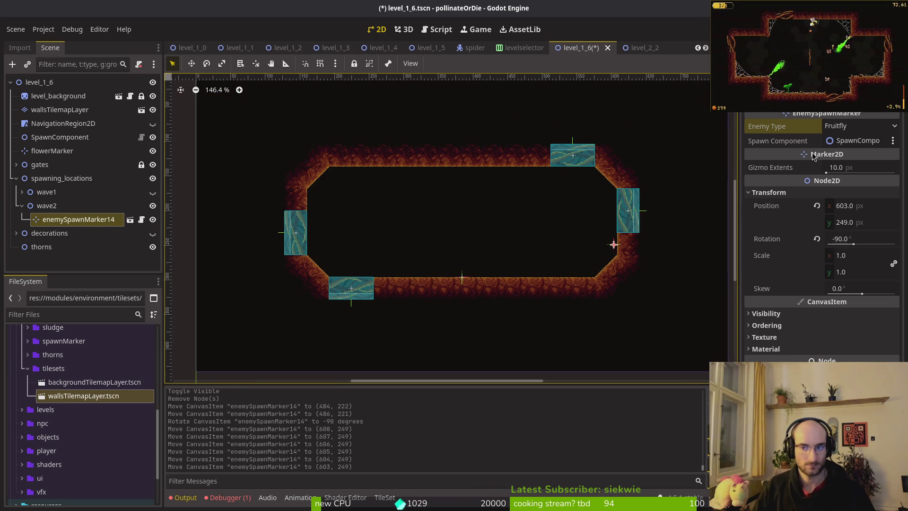
- Set its enemy type to Mutatedflower and paste a copy into wave2
left_click(863, 127)
left_click(856, 180)
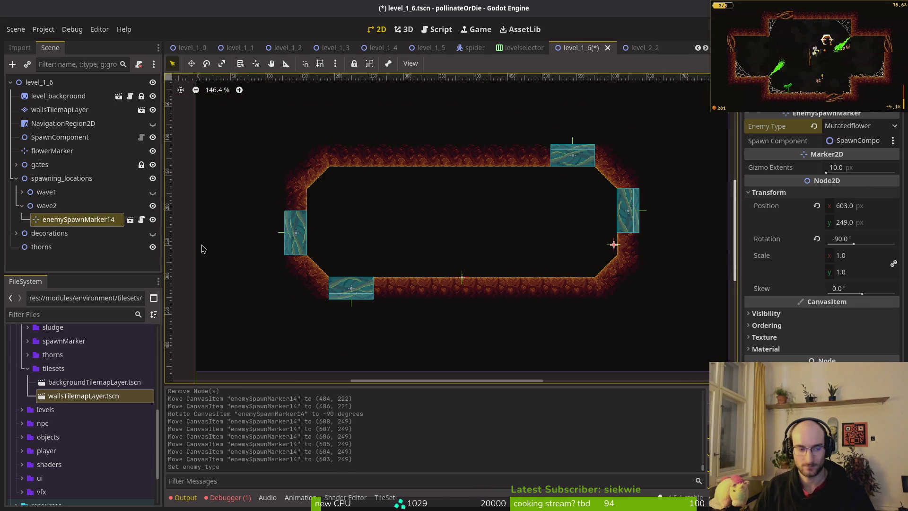
left_click(46, 205)
key("ctrl+v")
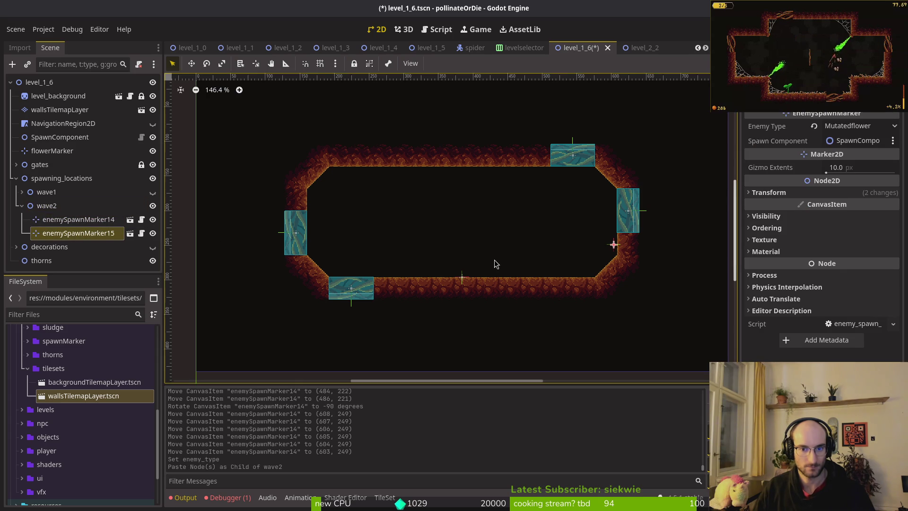
- Place enemySpawnMarker15 on the left wall at (165, 184) facing 90°, and save
scroll(615, 245, "up", 2)
left_click_drag(614, 242, 316, 195)
scroll(563, 243, "left", 5)
left_click_drag(563, 243, 682, 225)
scroll(662, 203, "up", 2)
mouse_move(691, 187)
left_mouse_down()
mouse_move(662, 203)
mouse_move(608, 200)
mouse_move(425, 156)
mouse_move(433, 179)
mouse_move(426, 177)
left_mouse_up()
scroll(608, 201, "up", 4)
key("Right")
key("Right")
key("Right")
key("Right")
key("Escape")
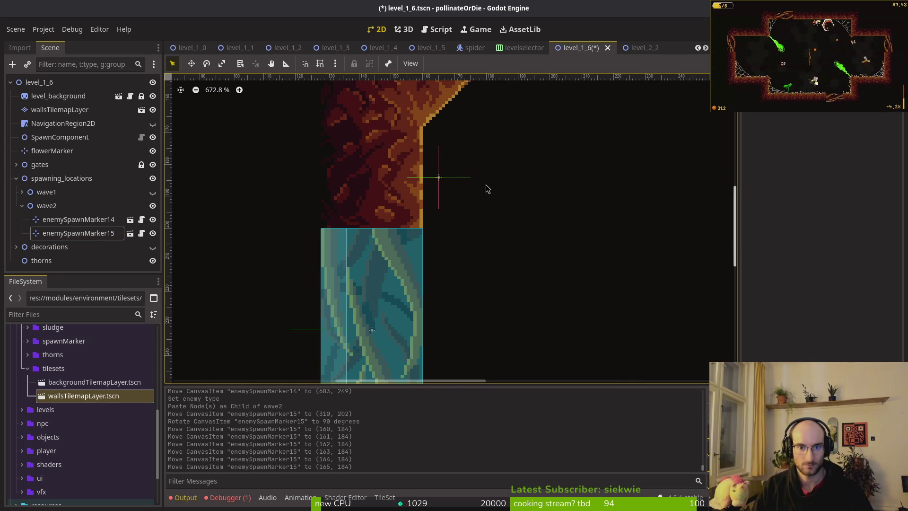
key("ctrl+s")
- Paste enemySpawnMarker16 into wave2, move it mid-room, and make it spawn Fruitfly
scroll(428, 123, "down", 4)
scroll(486, 255, "down", 5)
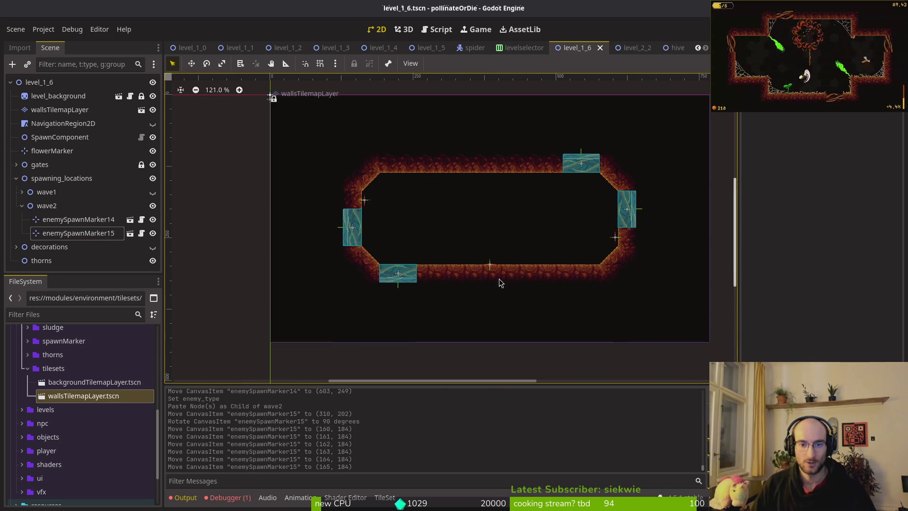
left_click(75, 219)
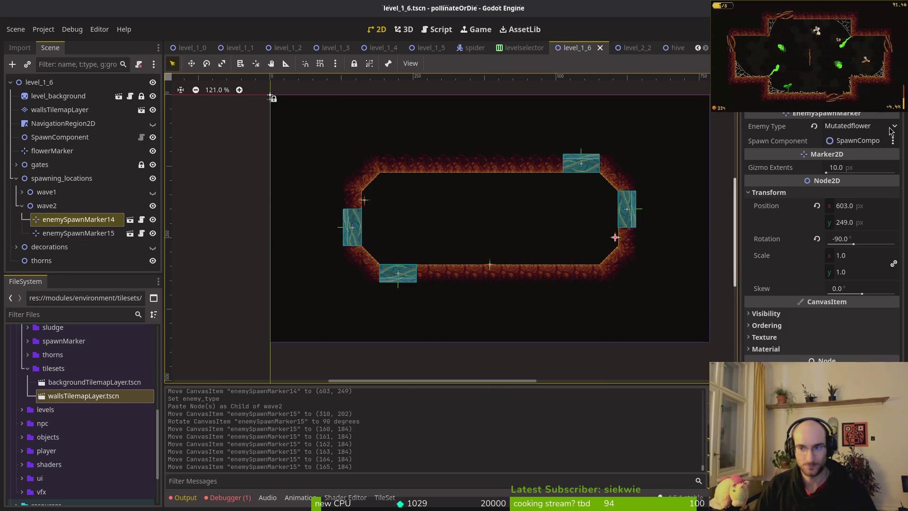
key("ctrl+v")
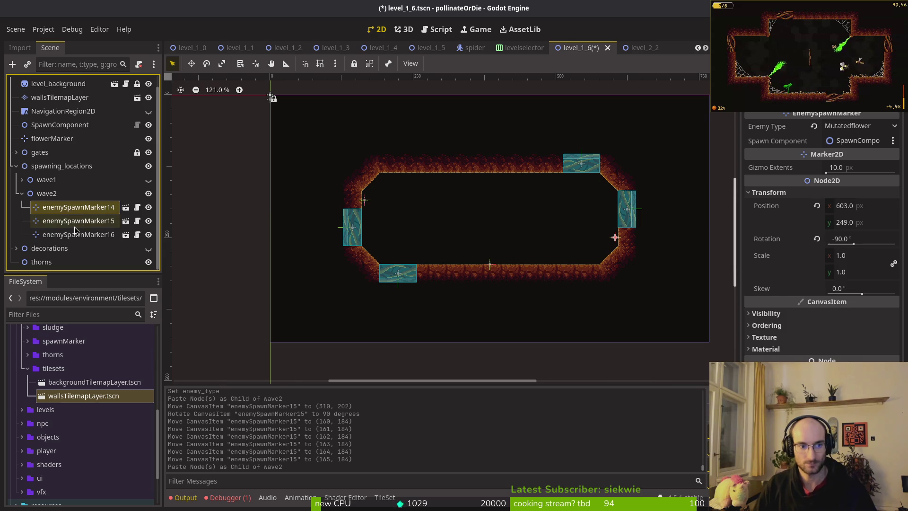
left_click(84, 210)
left_click(78, 235)
mouse_move(614, 238)
left_mouse_down()
mouse_move(474, 228)
mouse_move(494, 216)
left_mouse_up()
scroll(499, 205, "up", 5)
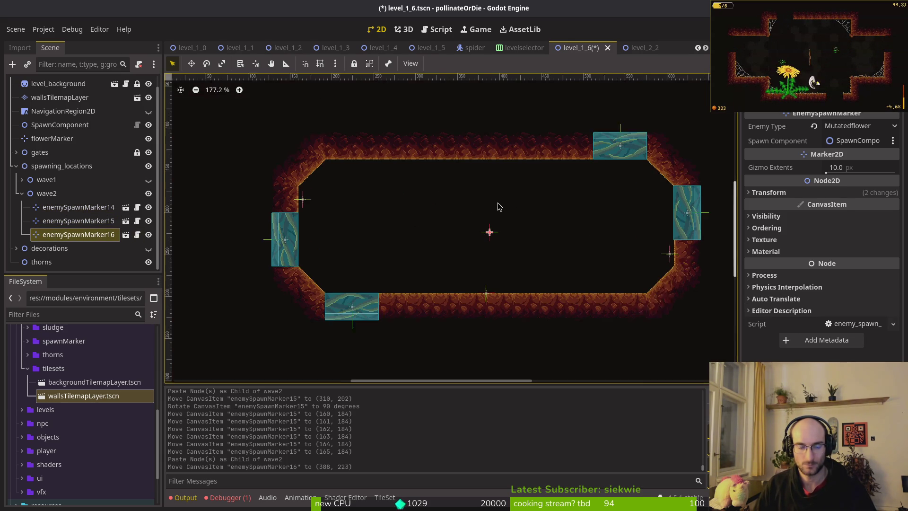
scroll(539, 218, "down", 1)
left_click(858, 126)
left_click(846, 140)
- Paste three more Fruitfly markers into wave2 and spread them around the room's middle
left_click(56, 194)
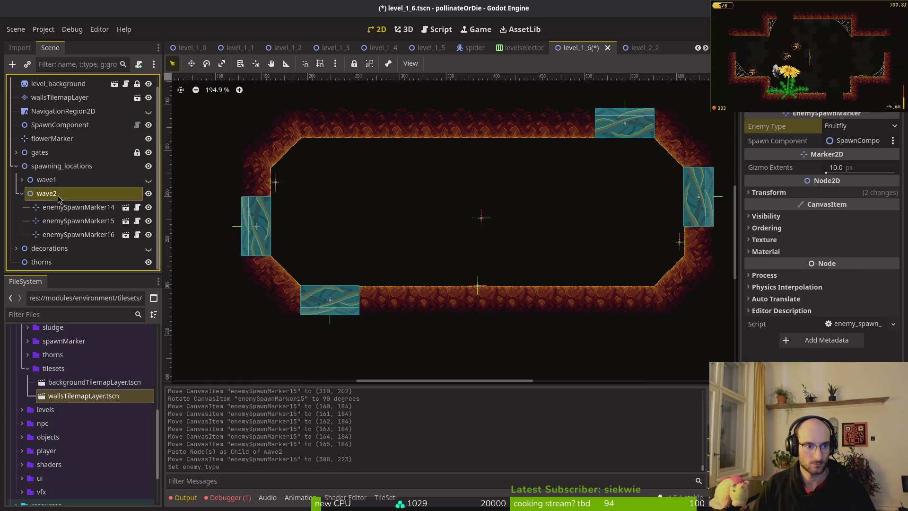
key("ctrl+v")
left_click(58, 194)
key("ctrl+v")
left_click(61, 193)
key("ctrl+v")
scroll(491, 219, "up", 1)
left_click_drag(480, 218, 514, 191)
mouse_move(480, 218)
left_mouse_down()
mouse_move(447, 186)
mouse_move(435, 237)
mouse_move(526, 242)
mouse_move(515, 242)
left_mouse_up()
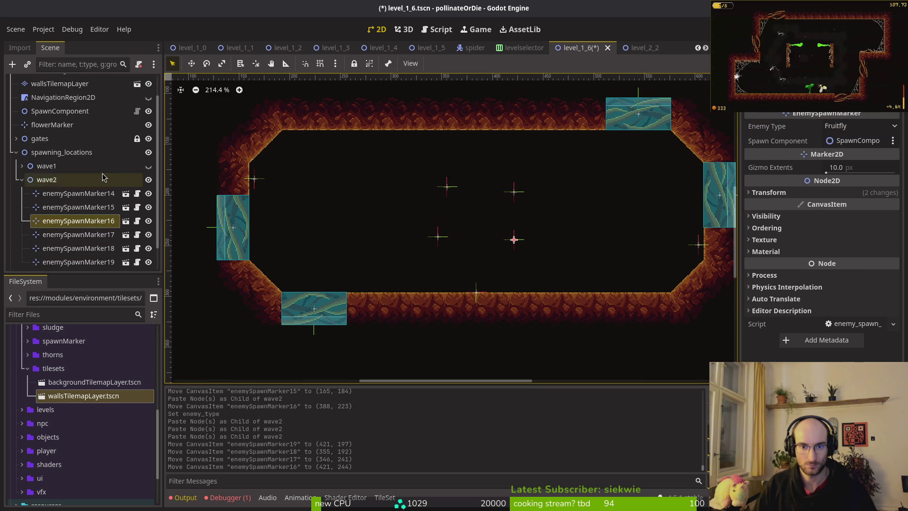
- Paste one more Fruitfly marker, enemySpawnMarker20, into wave2 and save the scene
left_click(71, 180)
key("ctrl+v")
scroll(499, 227, "down", 10)
left_click(509, 231)
key("ctrl+s")
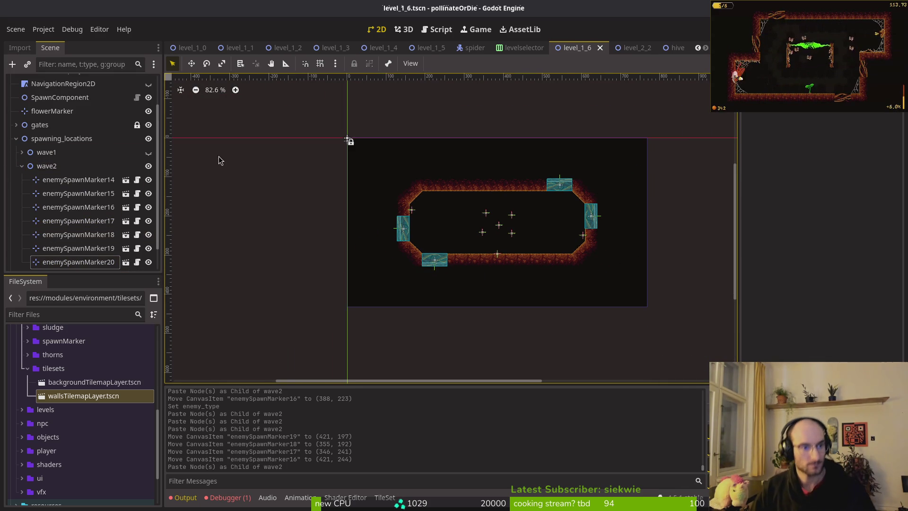
- Make wave1's spawn markers visible, collapse the wave2 and spawning_locations groups, and save
left_click(150, 153)
left_click(21, 166)
key("ctrl+s")
left_click(17, 178)
key("ctrl+s")
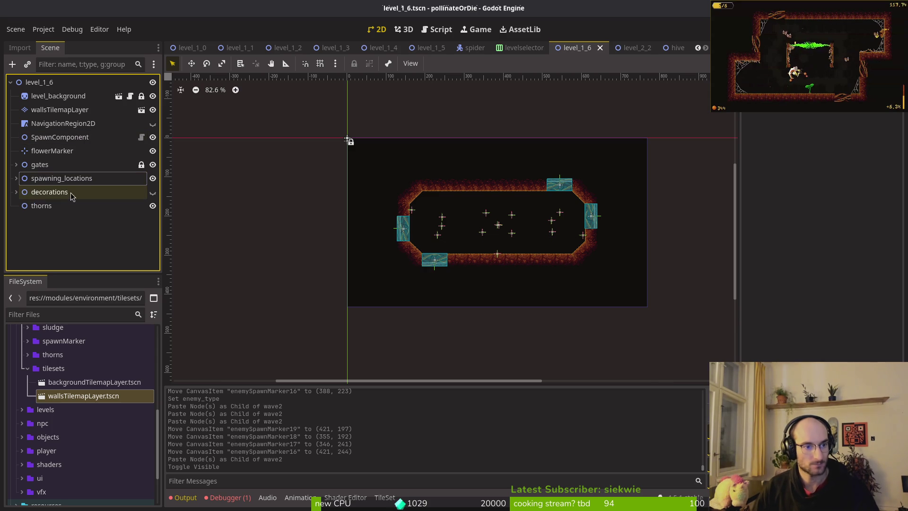
- Expand the decorations group and delete the five web decorations
left_click(17, 192)
left_click(16, 192)
left_click(16, 192)
left_click(14, 192)
left_click(45, 194)
left_click(71, 248, "shift")
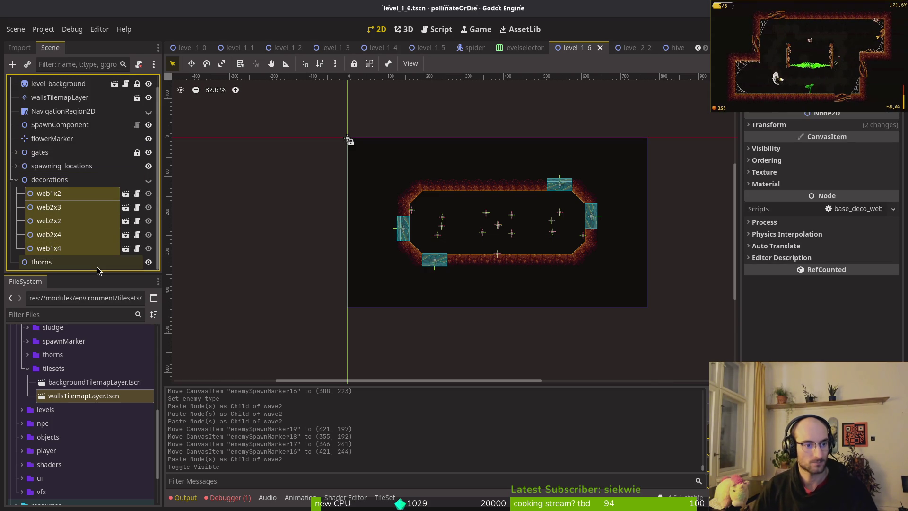
key("Delete")
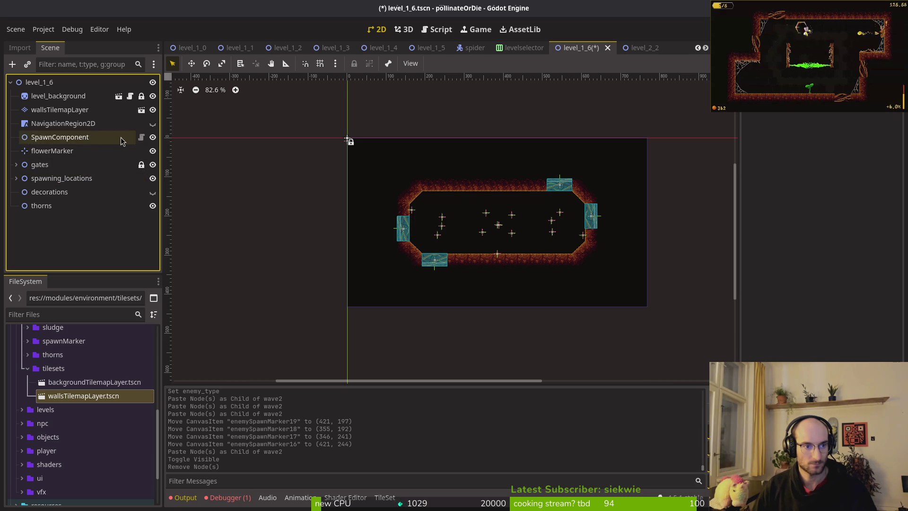
- Make NavigationRegion2D visible, save, and select it to edit its polygon
left_click(152, 124)
key("ctrl+s")
scroll(520, 206, "up", 5)
left_click(514, 209)
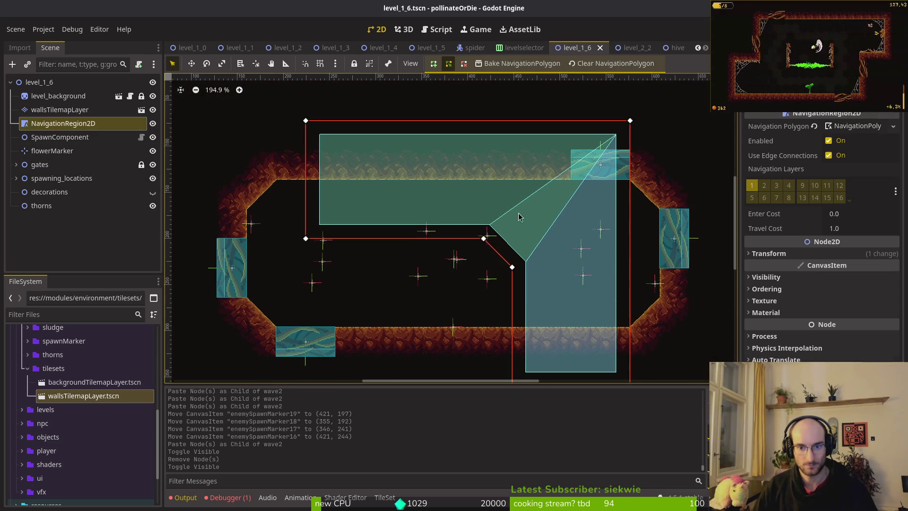
- Drag the left vertices onto the left wall and lower-left diagonal, adding a point along the floor
left_click_drag(324, 95, 265, 185)
mouse_move(327, 217)
left_mouse_down()
mouse_move(277, 246)
mouse_move(266, 278)
mouse_move(296, 301)
left_mouse_up()
left_click_drag(503, 213, 506, 294)
left_click_drag(531, 241, 601, 302)
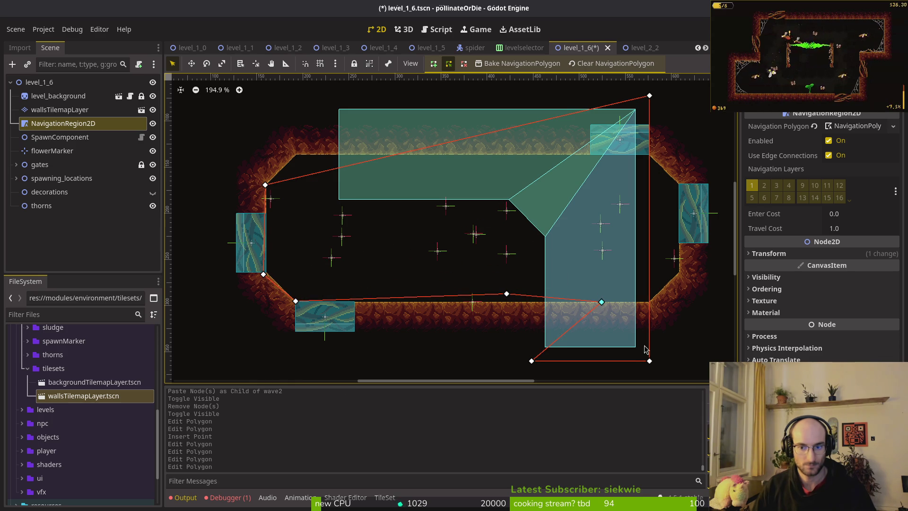
- Move the right-side vertices onto the right wall, lower-right wall and upper-right diagonal
left_click_drag(649, 361, 678, 161)
mouse_move(532, 360)
left_mouse_down()
mouse_move(676, 212)
mouse_move(681, 184)
left_mouse_up()
left_click(606, 308)
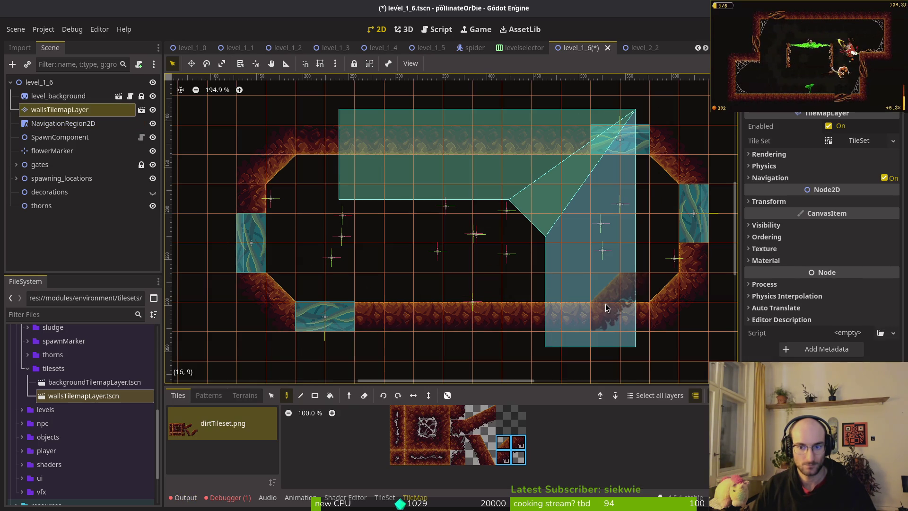
key("ctrl+z")
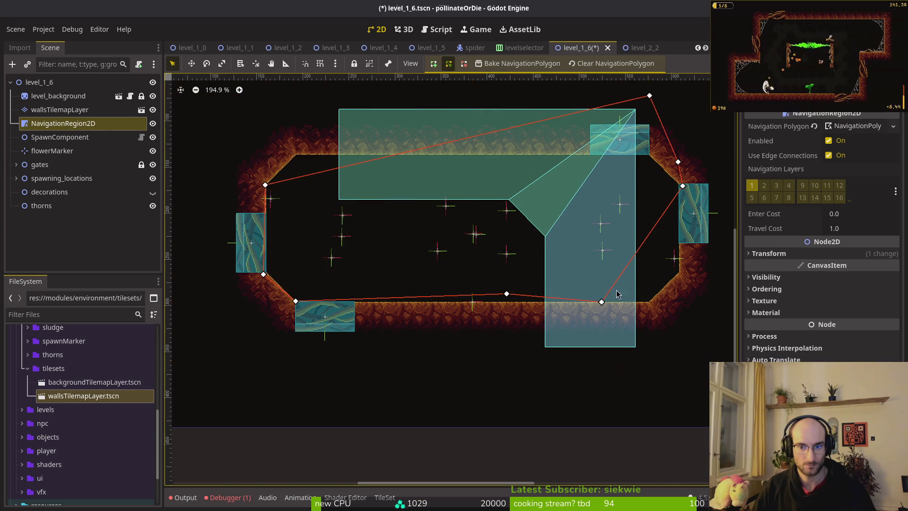
left_click_drag(606, 308, 679, 281)
left_click_drag(509, 297, 651, 312)
left_click_drag(681, 165, 646, 156)
key("ctrl+z")
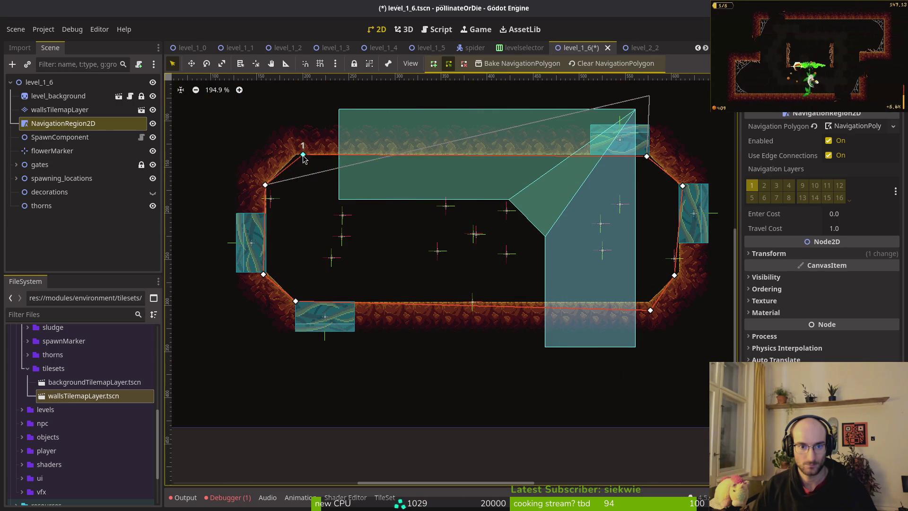
- Snap the top-right and lower-right vertices precisely onto their wall corners
scroll(615, 189, "up", 8)
scroll(488, 223, "up", 3)
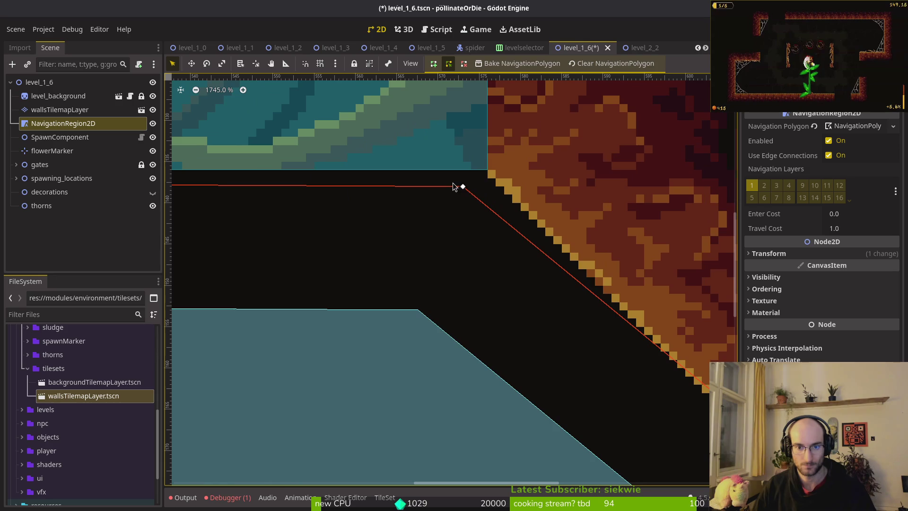
mouse_move(462, 184)
left_mouse_down()
mouse_move(487, 178)
mouse_move(487, 170)
left_mouse_up()
scroll(489, 178, "down", 3)
scroll(489, 177, "right", 4)
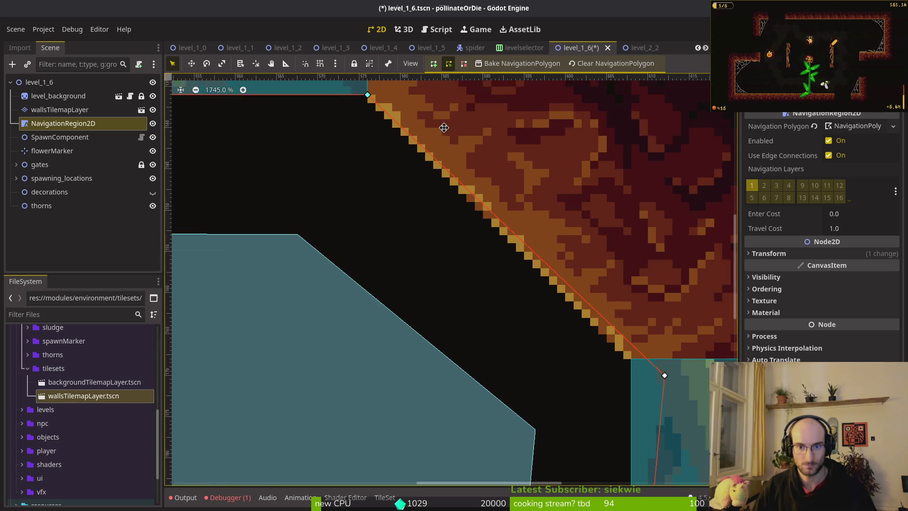
left_click_drag(650, 368, 614, 351)
scroll(617, 352, "down", 2)
scroll(629, 403, "down", 10)
scroll(604, 213, "right", 2)
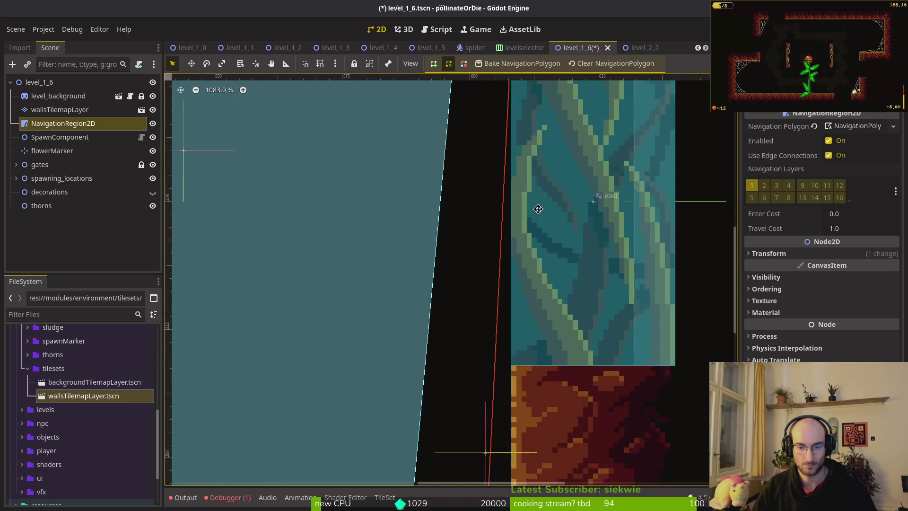
scroll(513, 197, "up", 1)
- Align vertices 4 and 5 and the remaining corner vertex with the wall tiles, then save
left_click_drag(475, 202, 507, 191)
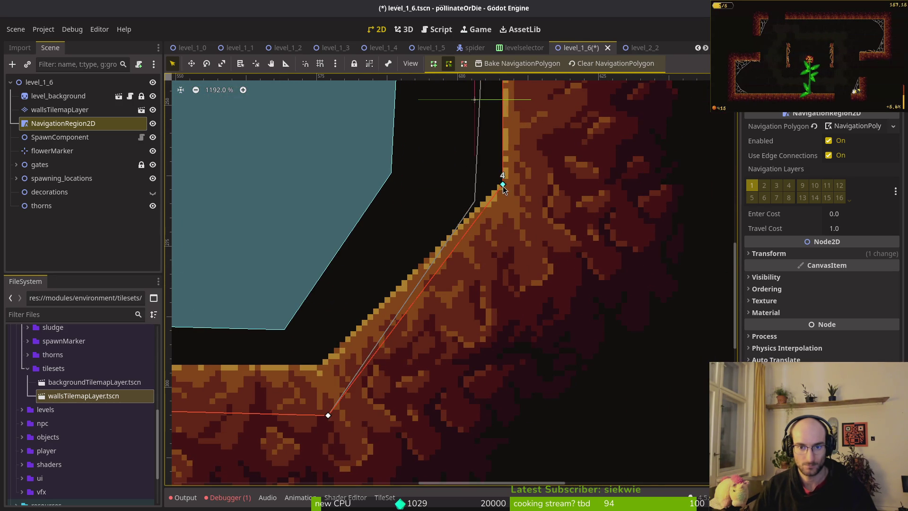
scroll(649, 320, "down", 2)
scroll(650, 320, "left", 5)
mouse_move(595, 294)
left_mouse_down()
mouse_move(584, 238)
mouse_move(593, 246)
left_mouse_up()
scroll(364, 253, "left", 10)
scroll(364, 253, "left", 15)
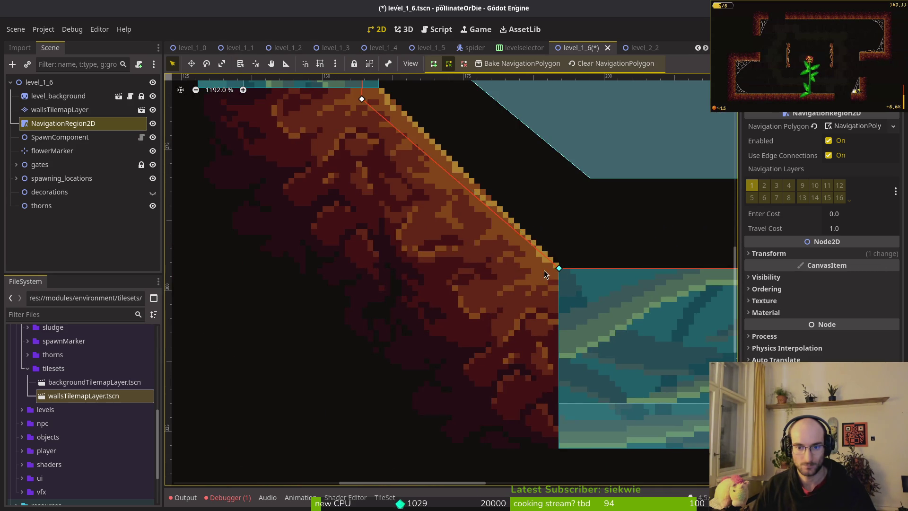
scroll(454, 231, "up", 3)
scroll(454, 230, "left", 2)
left_click_drag(441, 224, 459, 214)
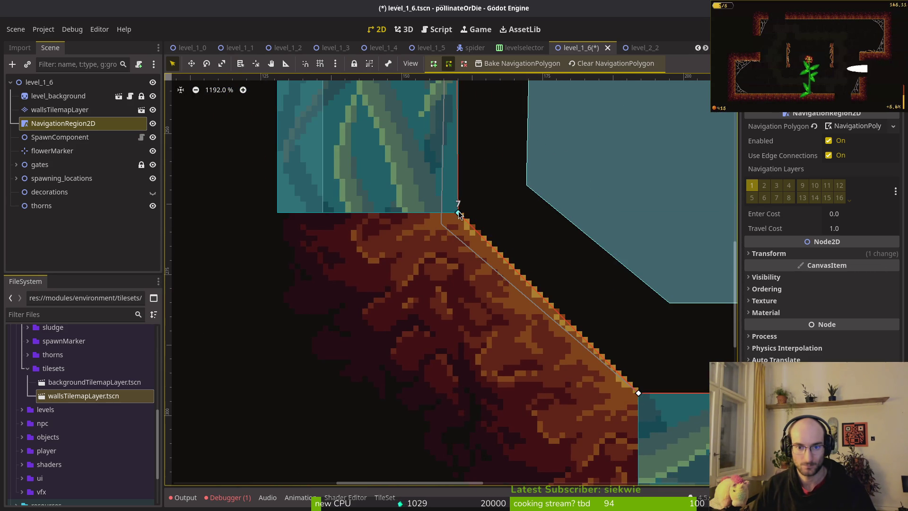
scroll(461, 213, "up", 10)
scroll(461, 213, "right", 1)
scroll(463, 210, "up", 4)
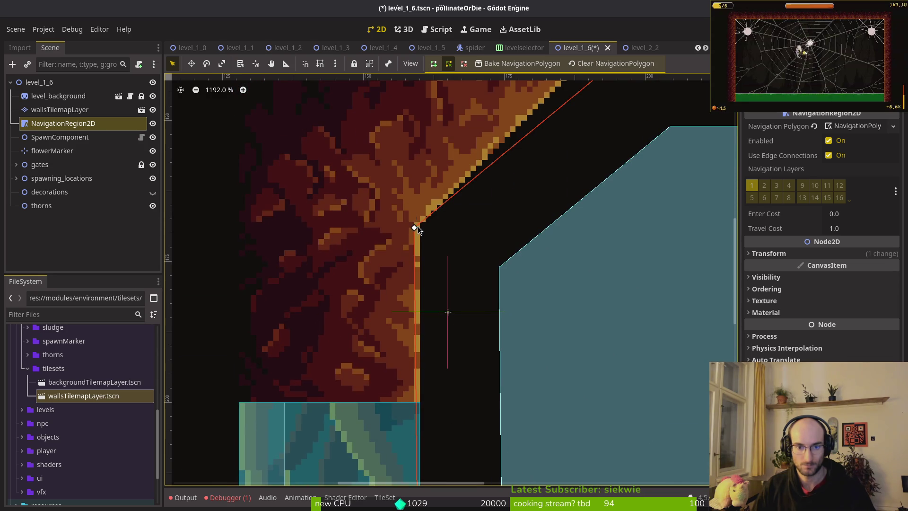
scroll(421, 223, "up", 6)
scroll(422, 223, "right", 4)
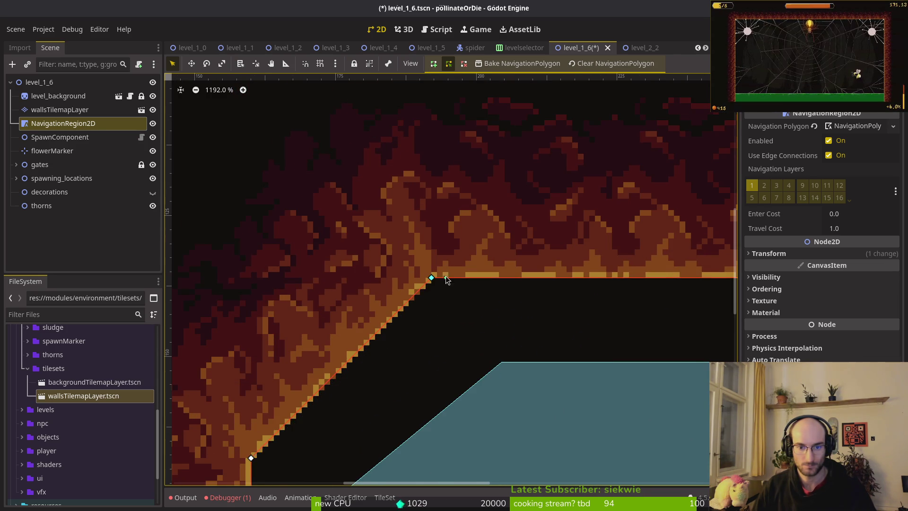
scroll(445, 278, "down", 7)
scroll(497, 292, "down", 2)
key("ctrl+s")
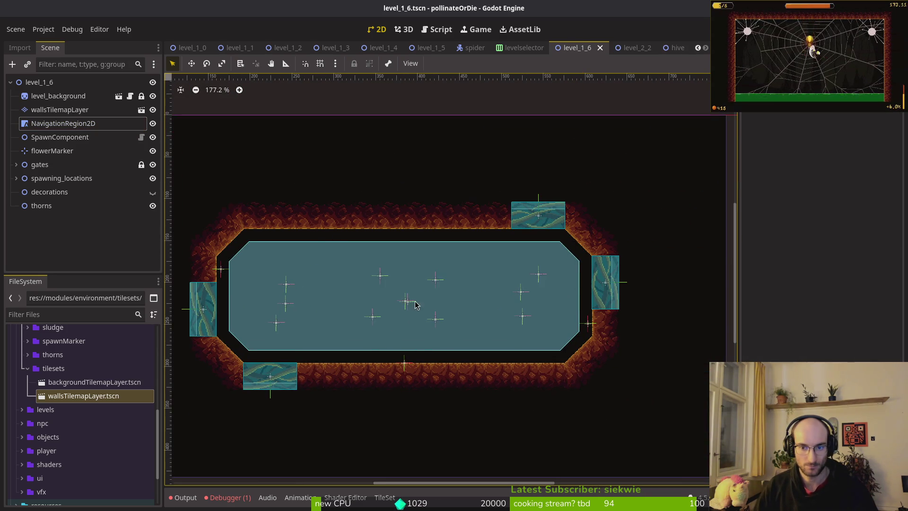
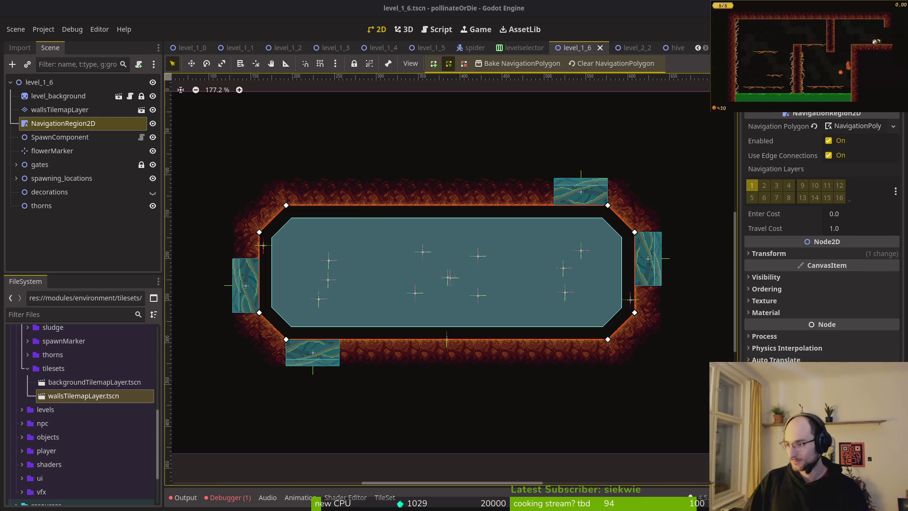
- Switch to the Brave browser and load gitlab.com in a new tab
key("alt+Tab")
key("ctrl+t")
type("git")
key("Return")
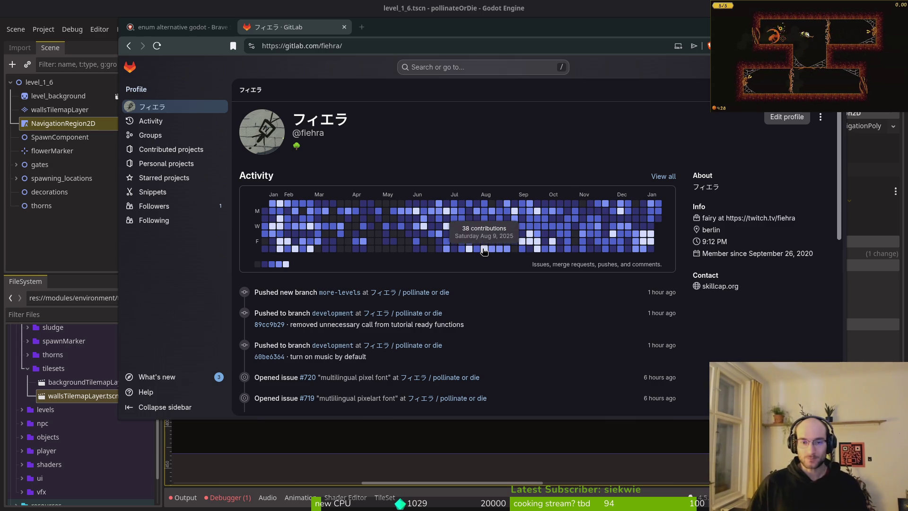
- Create the 'sludge not spawning bubbles in tutorial' issue in pollinate or die and label it bug
left_click(422, 296)
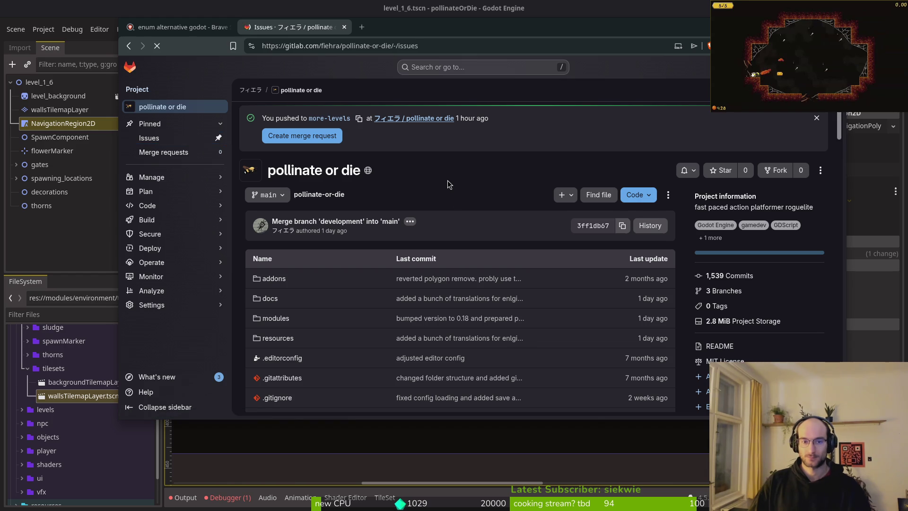
left_click(789, 113)
type("sludge not spawning bubbles in tutorial")
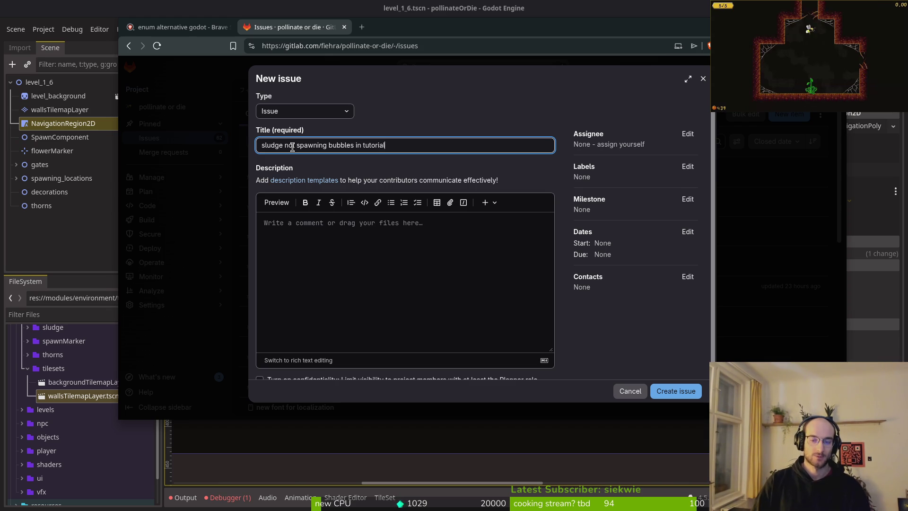
left_click(675, 393)
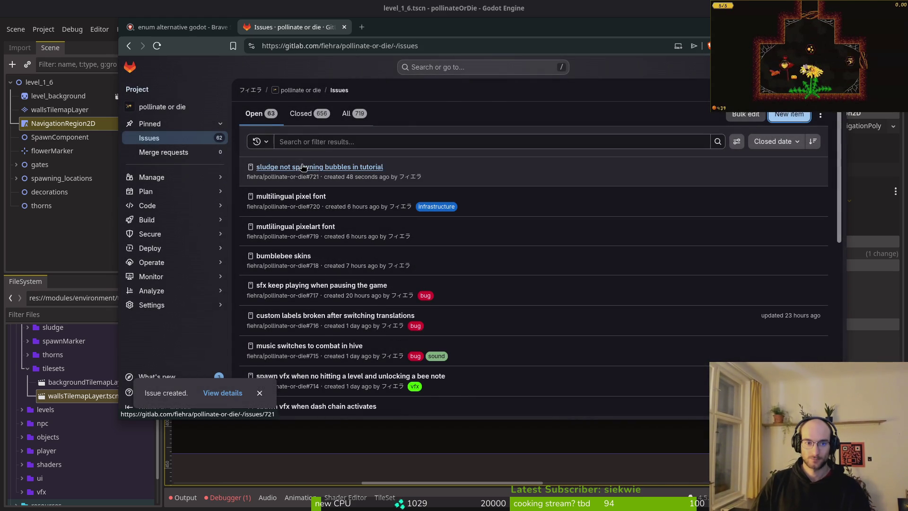
left_click(301, 167)
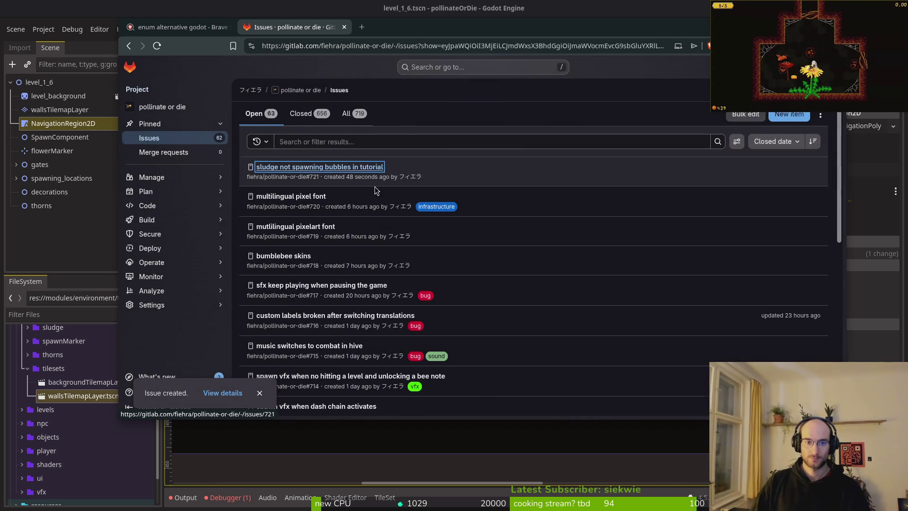
left_click(812, 251)
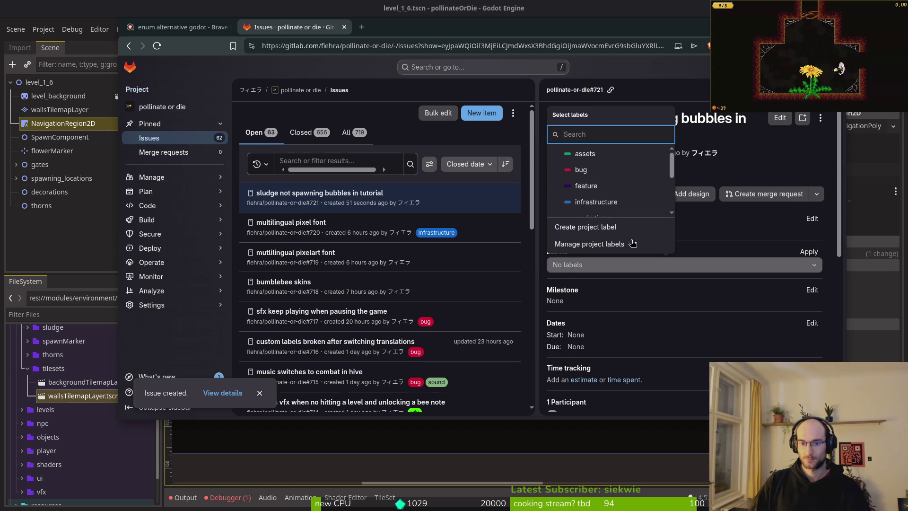
left_click(581, 169)
left_click(707, 177)
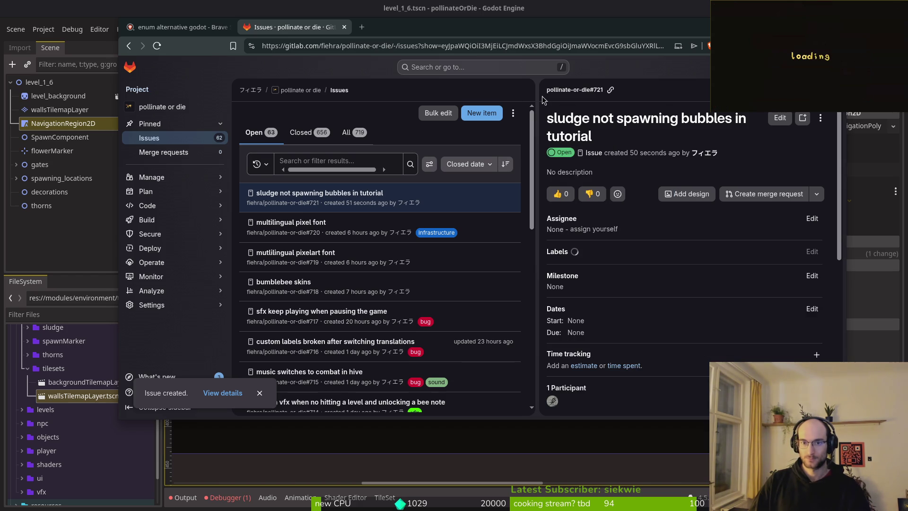
- Add the infrastructure label to issue #719 mutlilingual pixelart font
left_click(349, 262)
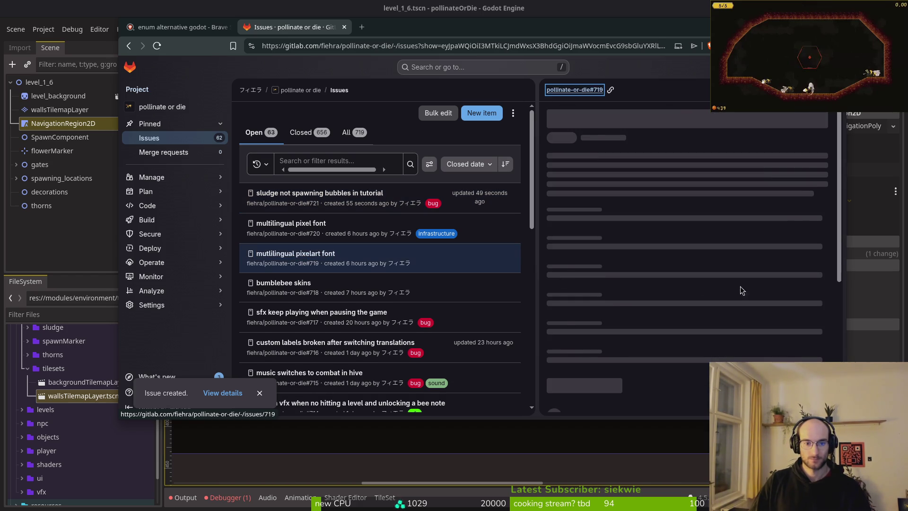
left_click(811, 233)
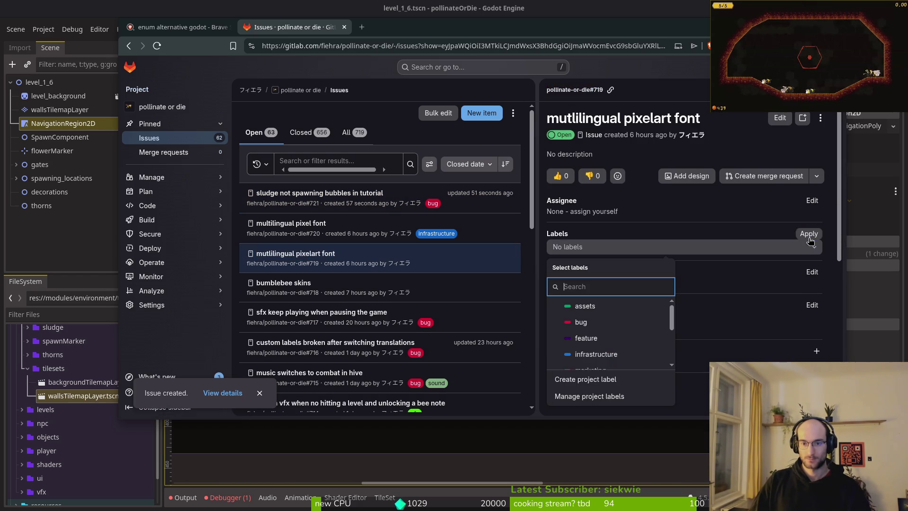
left_click(619, 359)
left_click(640, 243)
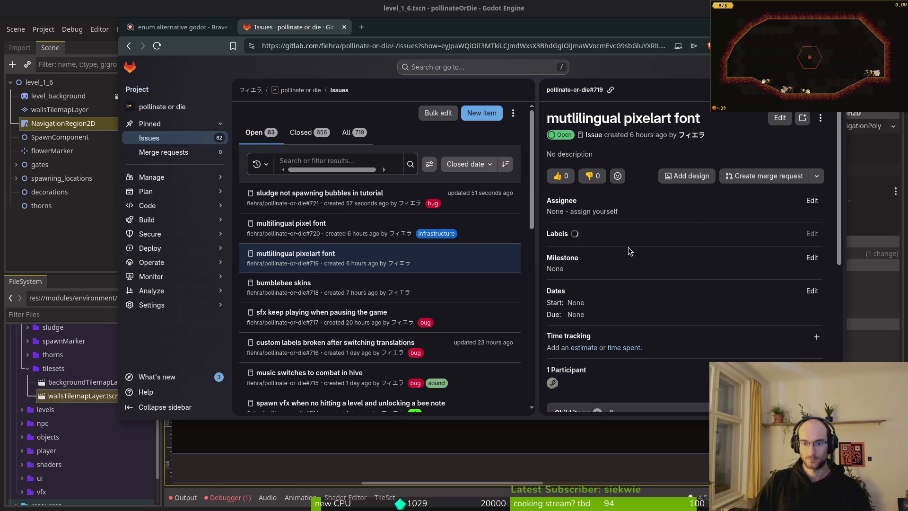
- Add the assets label to issue #718 bumblebee skins, then close the tab and return to Godot
left_click(296, 287)
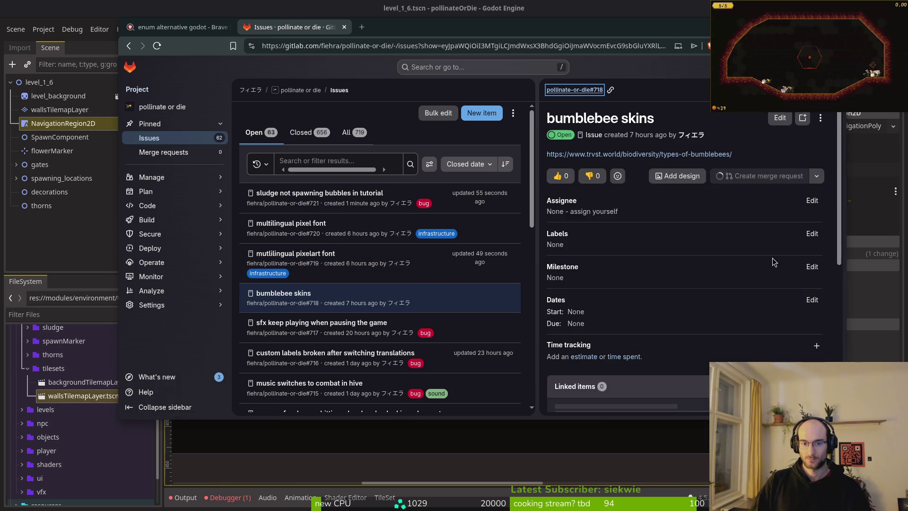
left_click(811, 233)
left_click(603, 306)
scroll(609, 326, "down", 3)
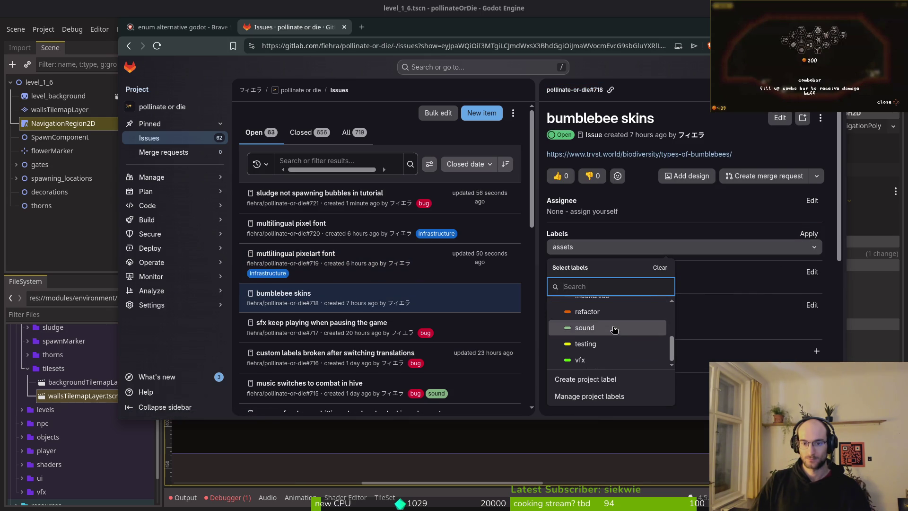
scroll(614, 331, "up", 3)
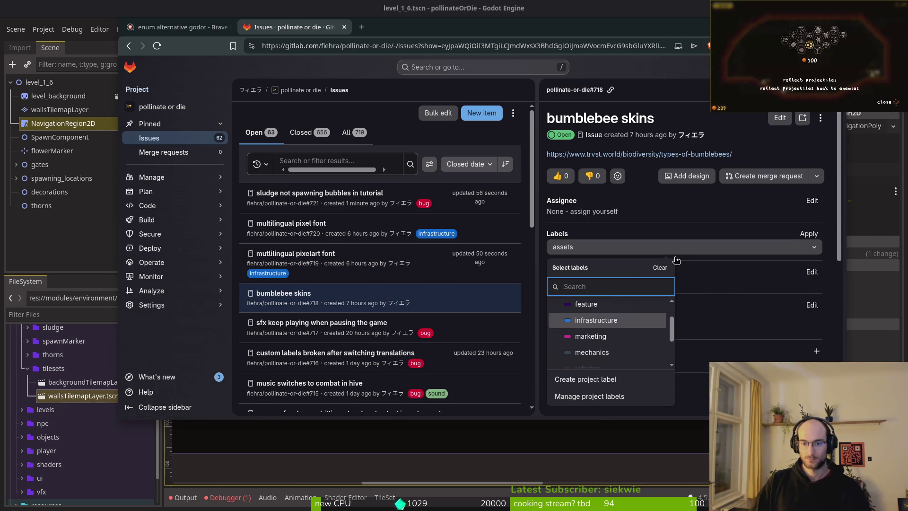
key("Escape")
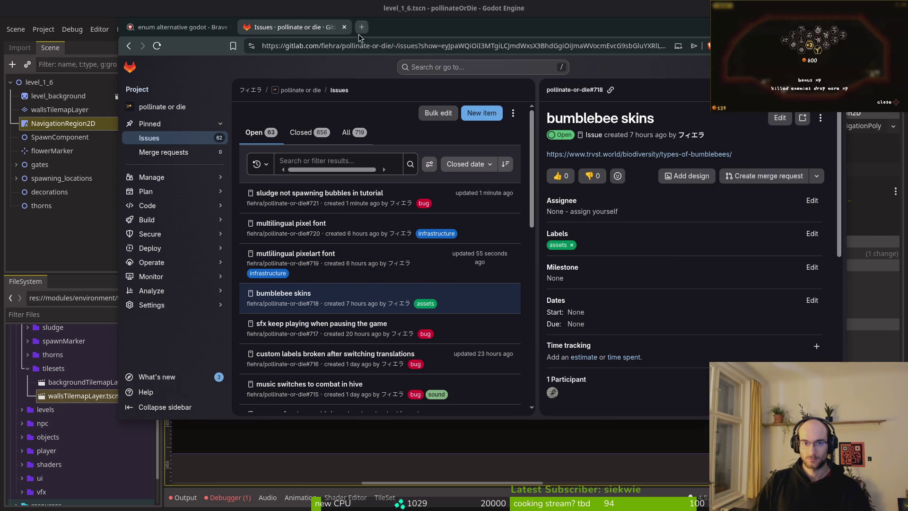
left_click(344, 27)
key("alt+Tab")
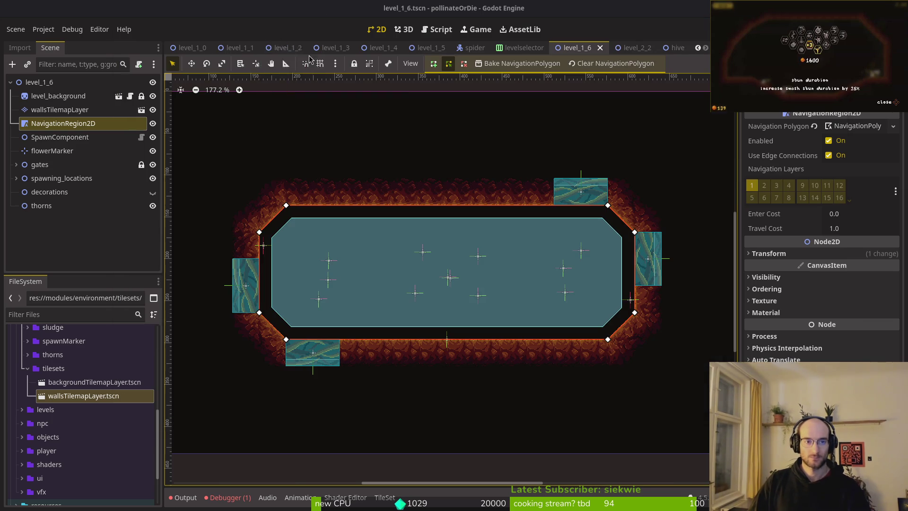
key("alt+Tab")
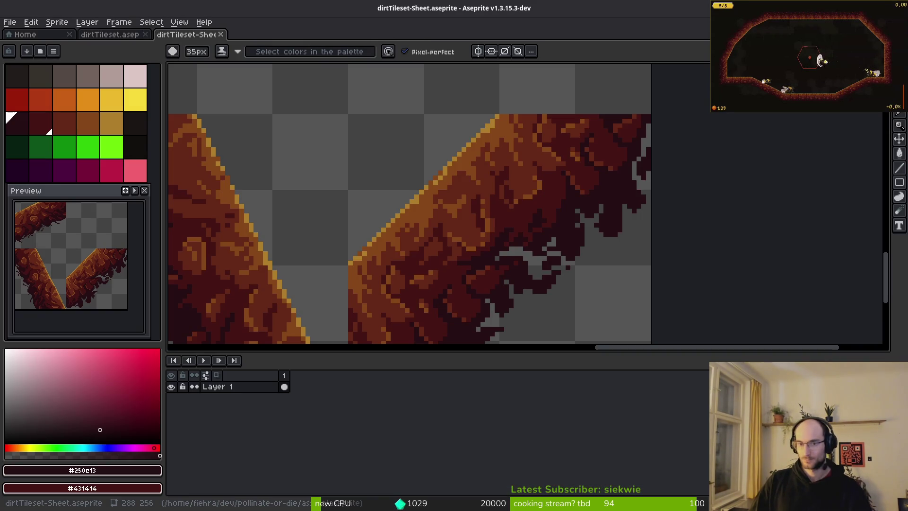
key("alt+Tab")
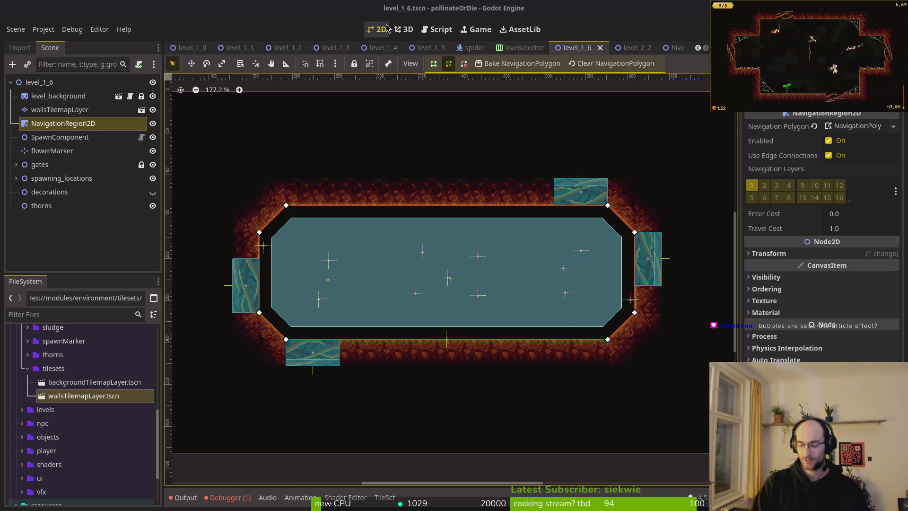
- Quick-open the slime_bubble_vfx.tscn scene
key("shift+alt+o")
type("slimb")
key("Down")
key("Return")
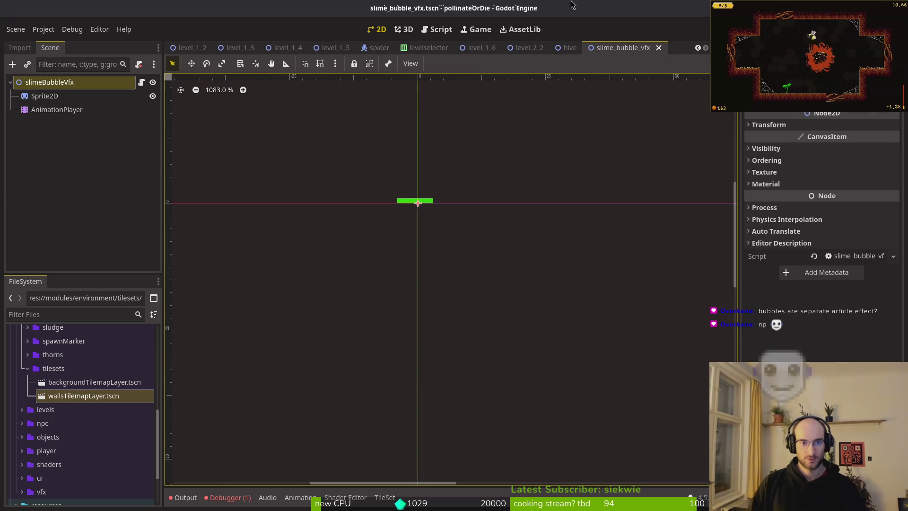
- Play the bubble1 animation on the AnimationPlayer node
left_click(70, 96)
left_click(57, 109)
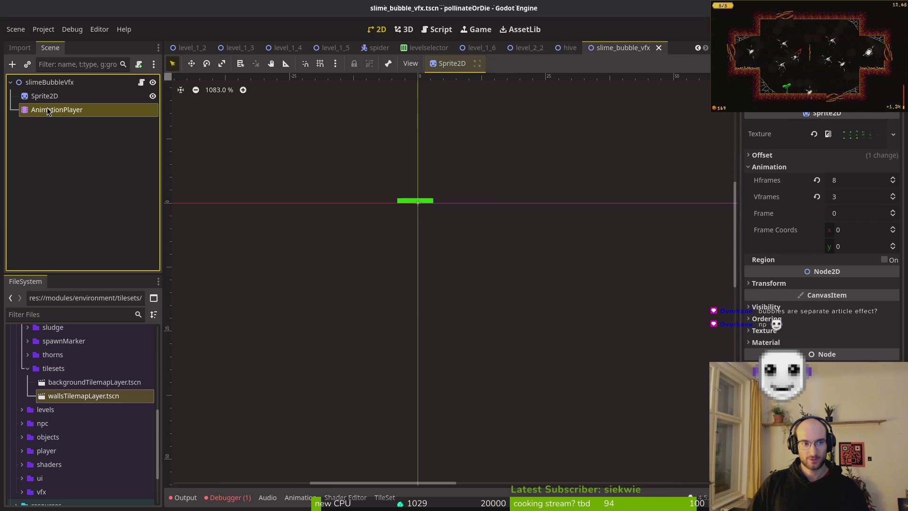
left_click(338, 387)
left_click(378, 418)
key("d")
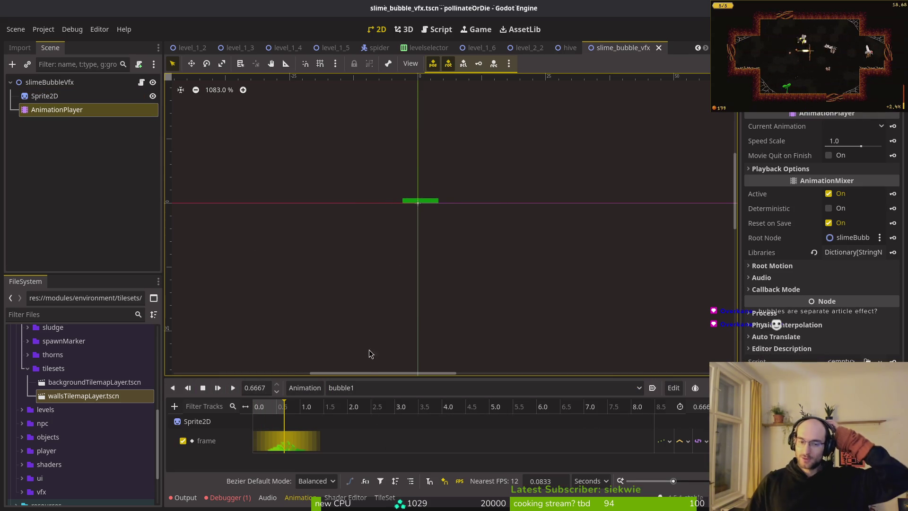
- Check the debugger errors, close slime_bubble_vfx.tscn and switch to Neovim
left_click(251, 501)
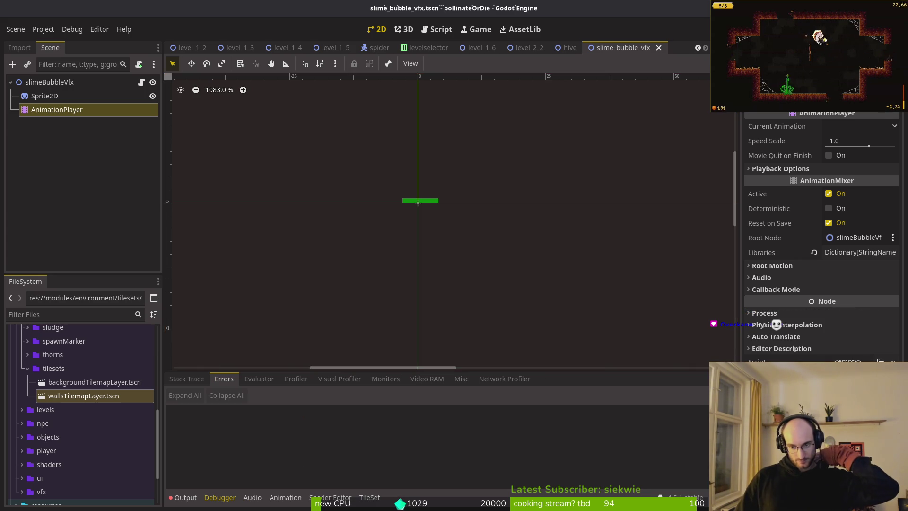
left_click(659, 48)
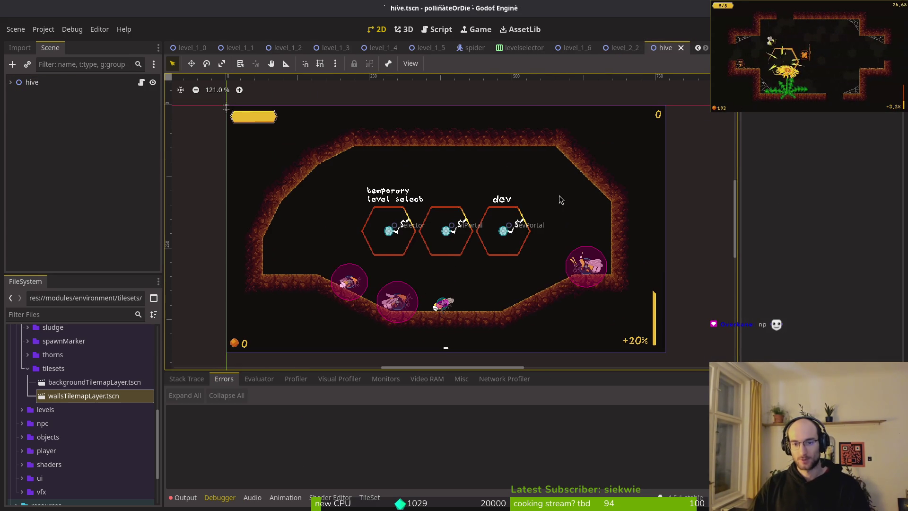
key("alt+Tab")
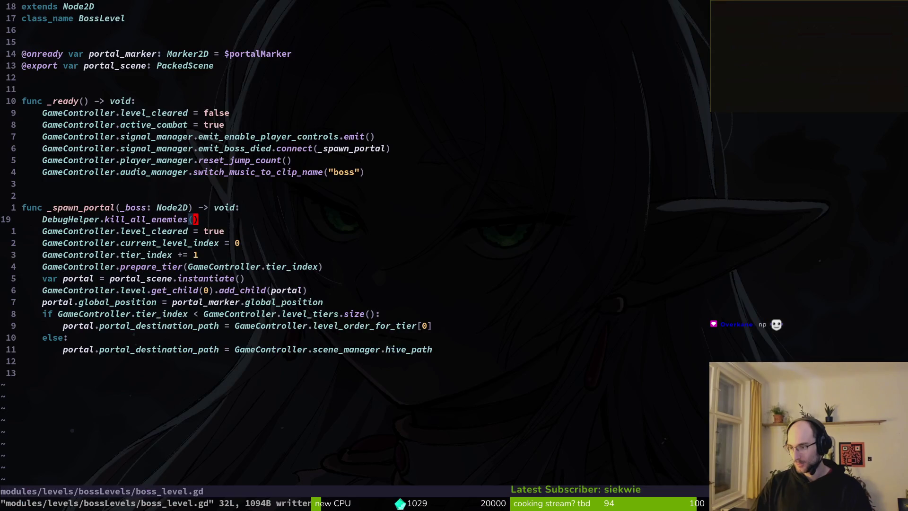
- Open sludge.gd with the Neovim fuzzy file finder
key("space")
key("f")
key("f")
type("dlu")
key("BackSpace")
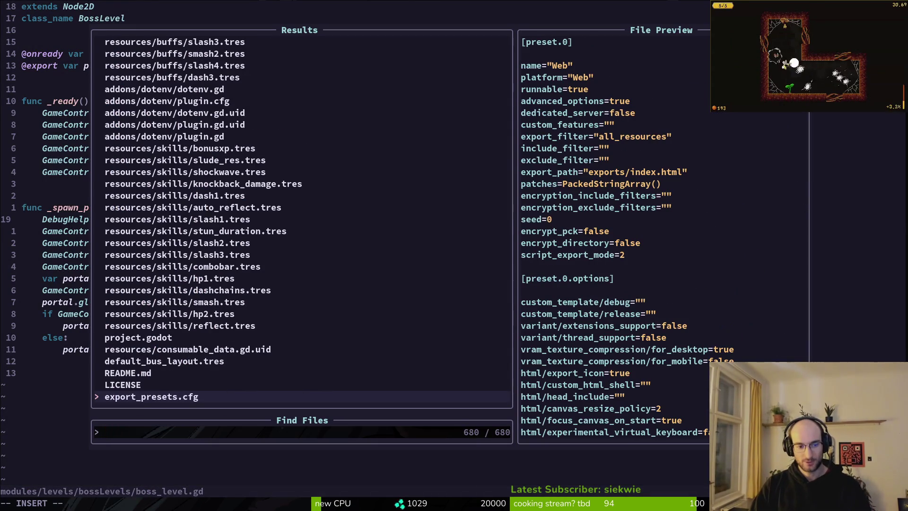
type("slud")
key("Return")
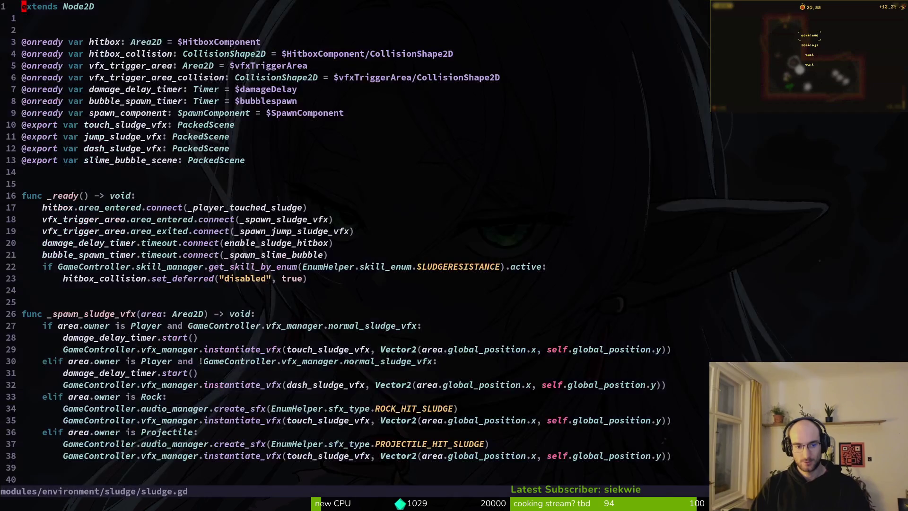
- Select the _spawn_slime_bubble function and yank the spawn helper functions at file end
scroll(234, 377, "down", 7)
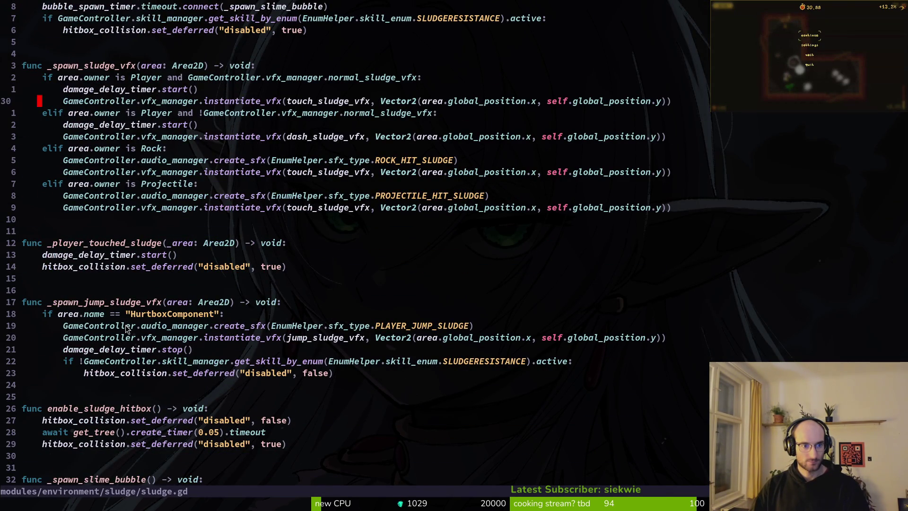
scroll(121, 315, "down", 4)
mouse_move(49, 338)
left_mouse_down()
mouse_move(310, 373)
mouse_move(50, 339)
mouse_move(221, 452)
left_mouse_up()
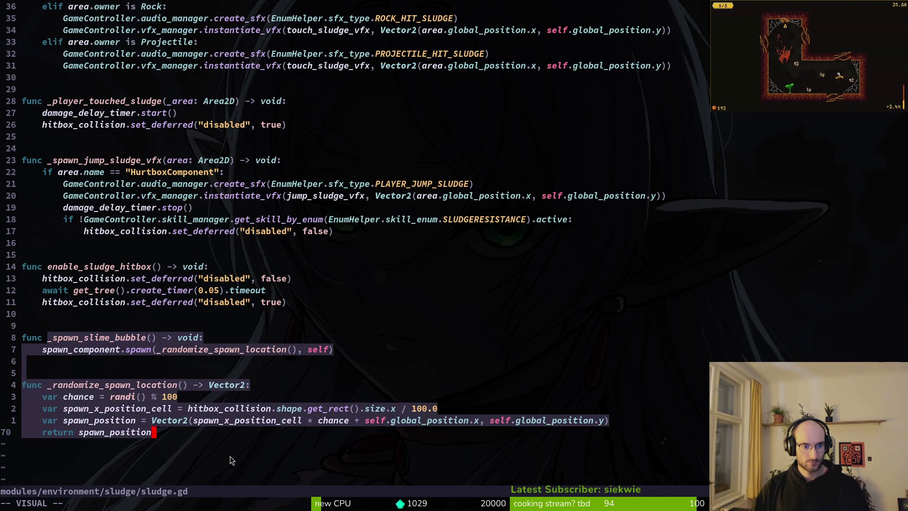
key("Escape")
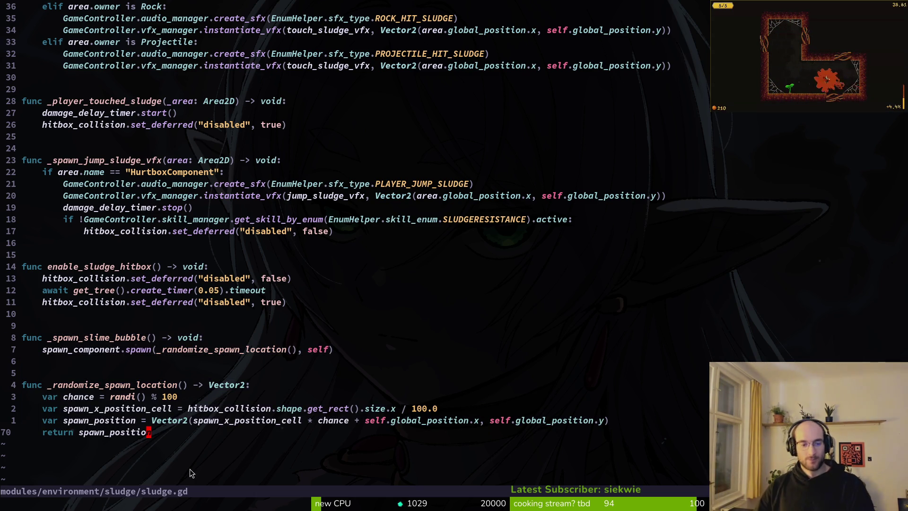
key("y")
key("a")
key("p")
- Visually select both spawn functions from _spawn_slime_bubble through the return spawn_position line
scroll(225, 265, "up", 11)
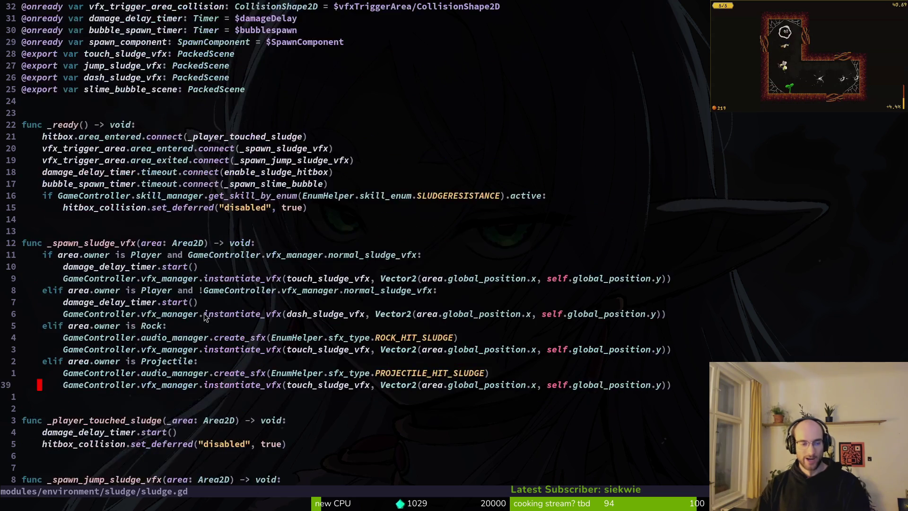
scroll(208, 279, "down", 14)
key("V")
key("}")
key("}")
key("Escape")
key("V")
key("j")
key("j")
key("j")
key("G")
key("Escape")
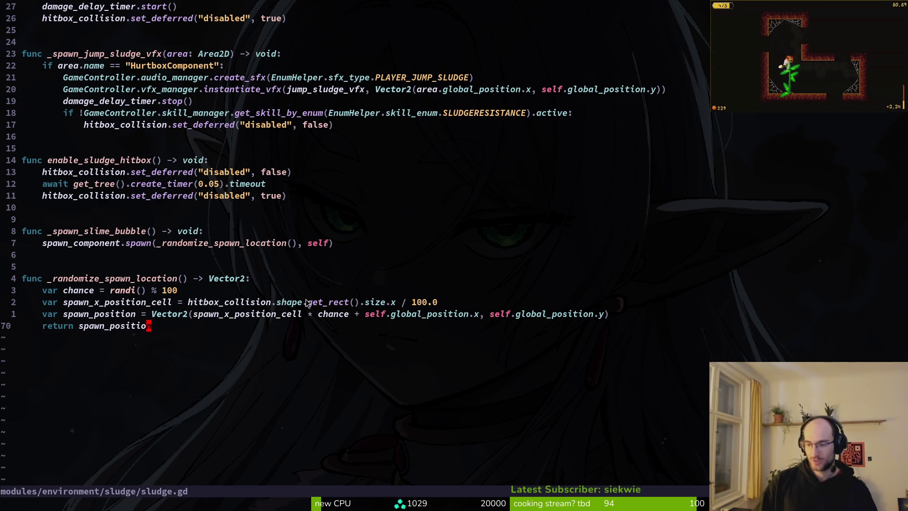
scroll(429, 214, "up", 14)
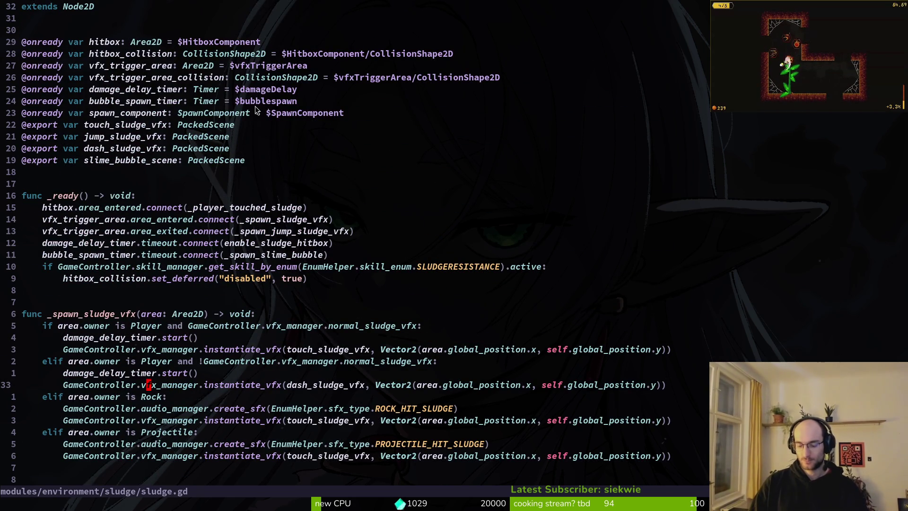
- Save sludge.gd, quit Neovim with :wq, and run tig status
type(":wq")
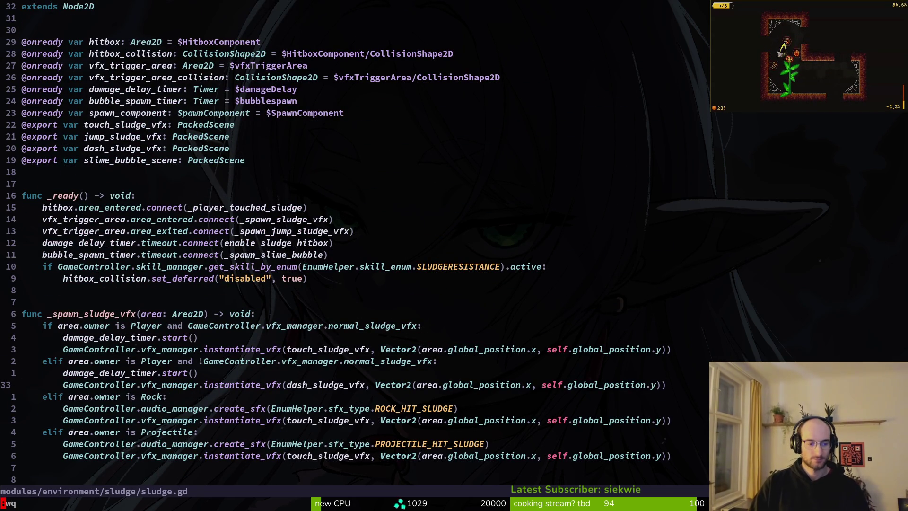
key("Return")
type("tig status")
key("Return")
- Review and stage the levelselector.gd changes
key("j")
key("j")
key("j")
key("Return")
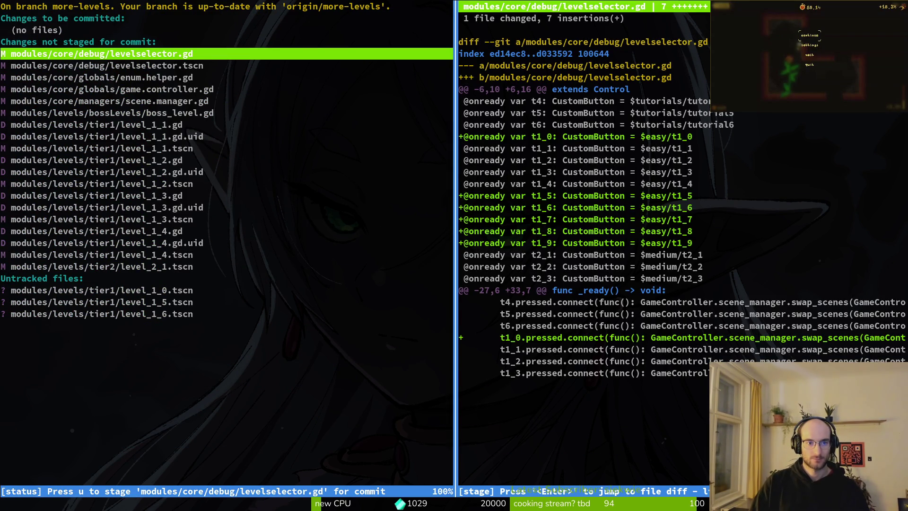
key("u")
key("q")
key("k")
key("Return")
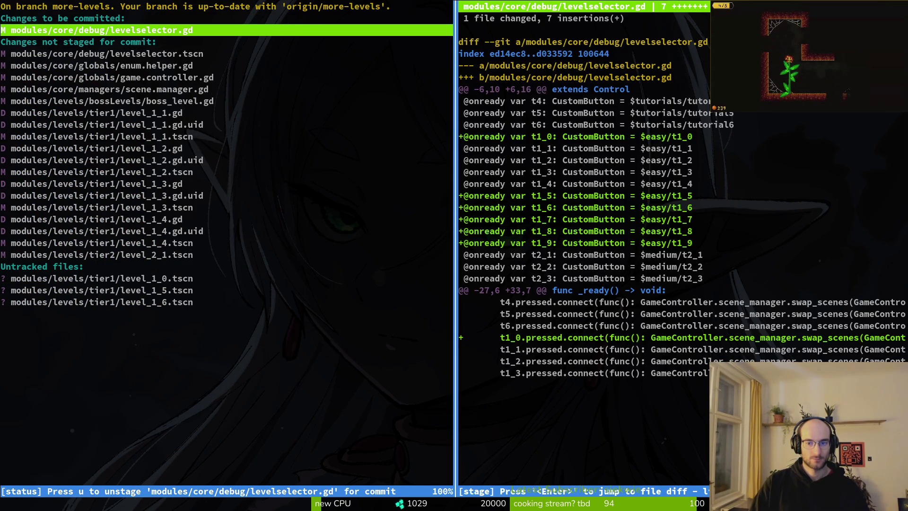
- Stage levelselector.tscn and enum.helper.gd
key("q")
key("j")
key("Return")
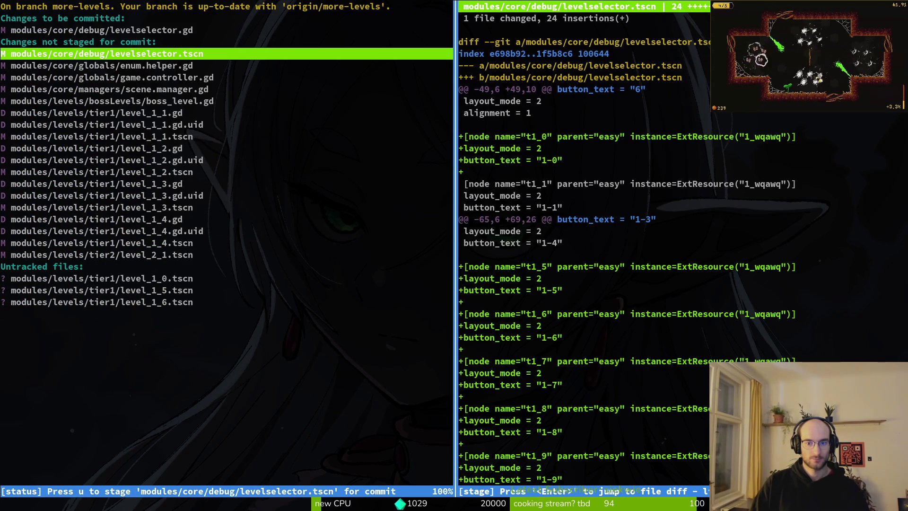
key("u")
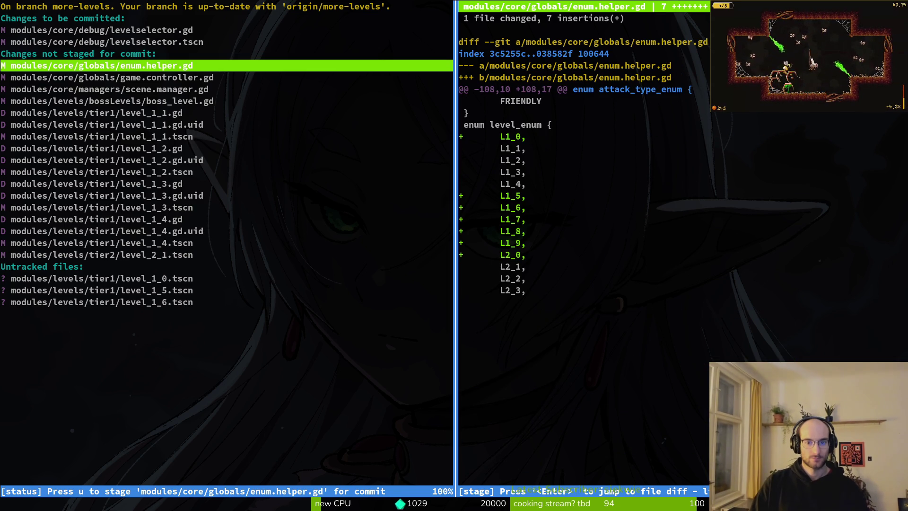
key("u")
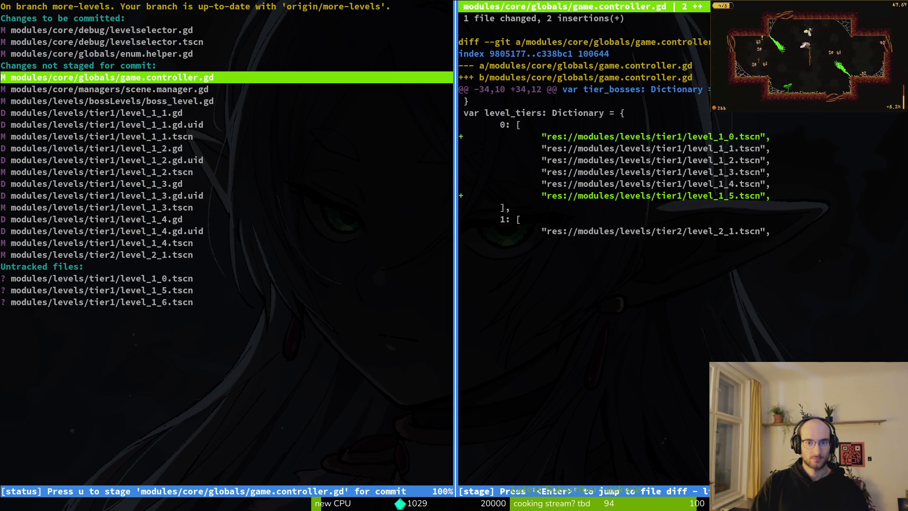
- Compare the game.controller.gd level_tiers diff against the scene.manager.gd level paths
key("j")
key("k")
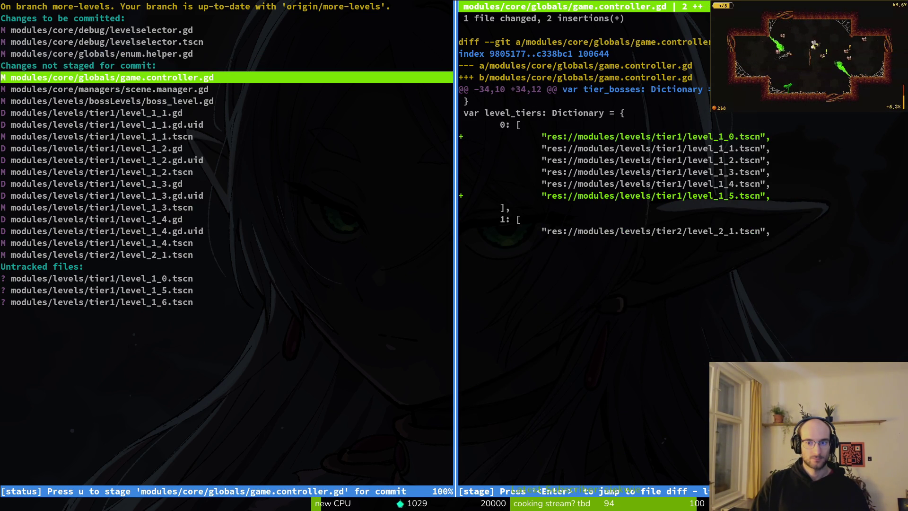
key("j")
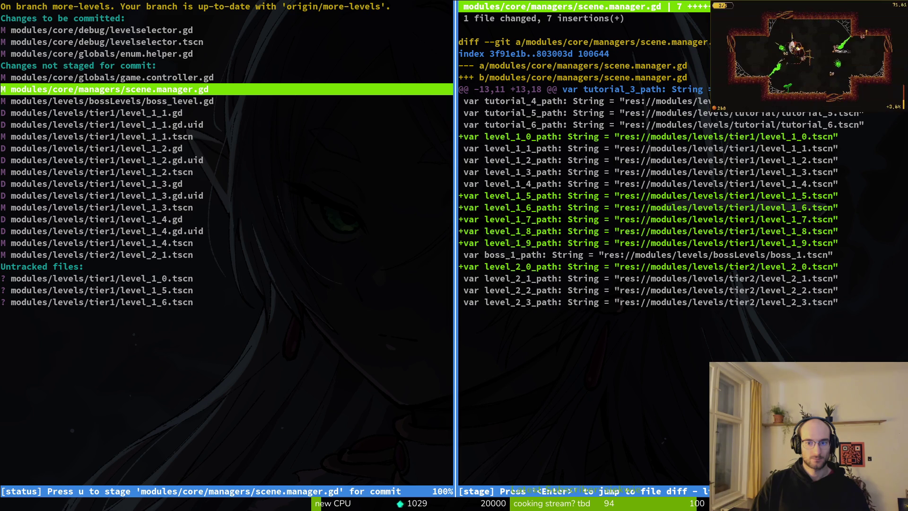
key("k")
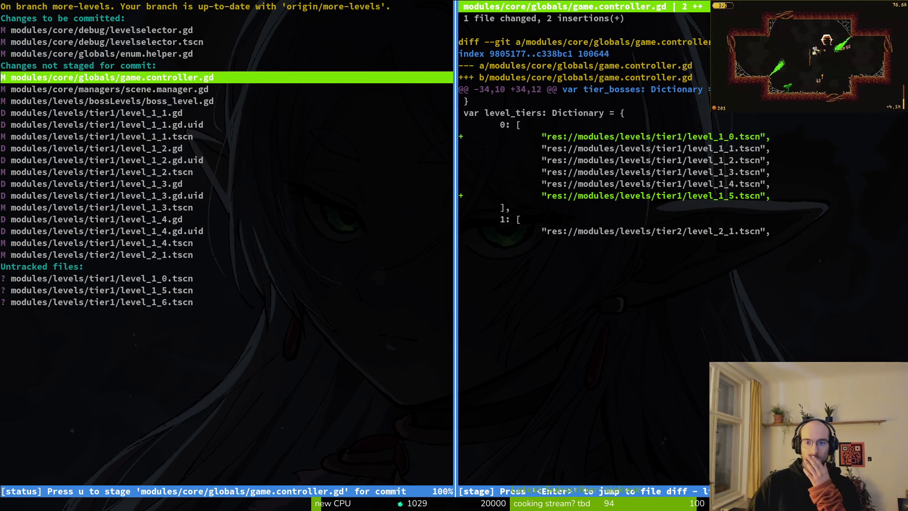
key("k")
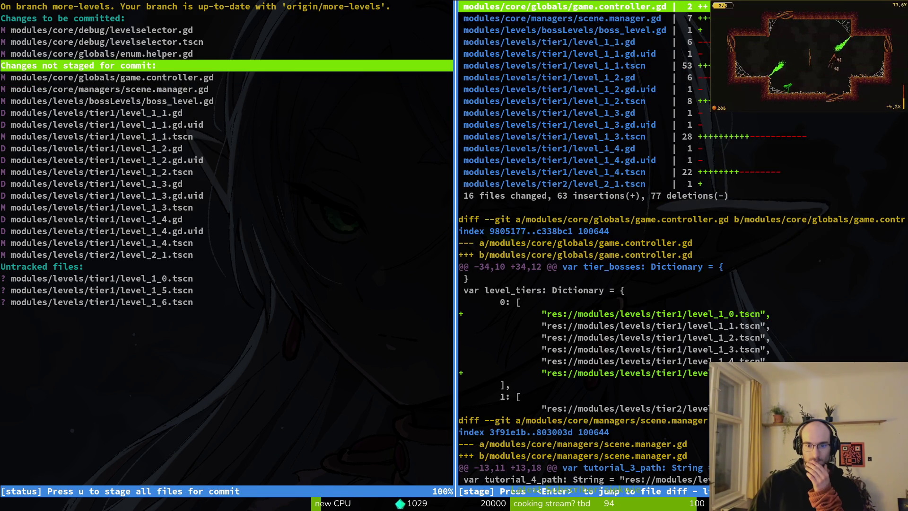
key("j")
key("k")
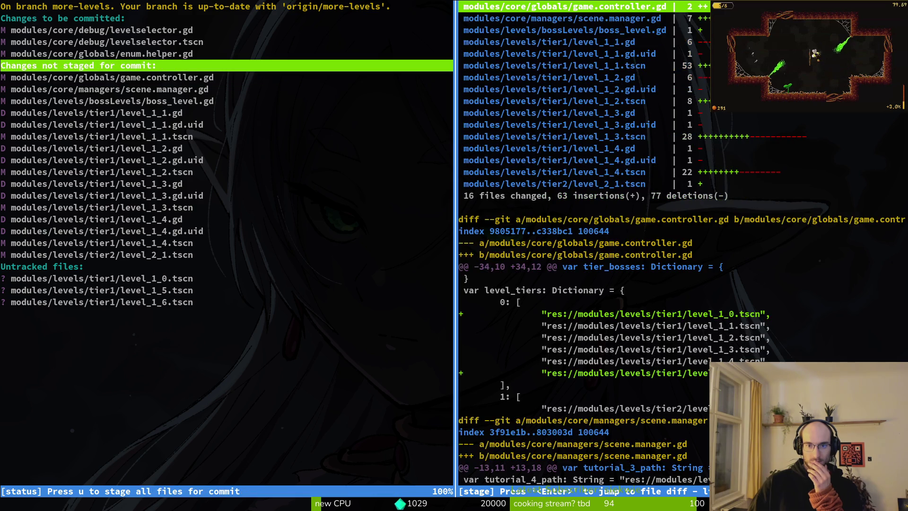
key("j")
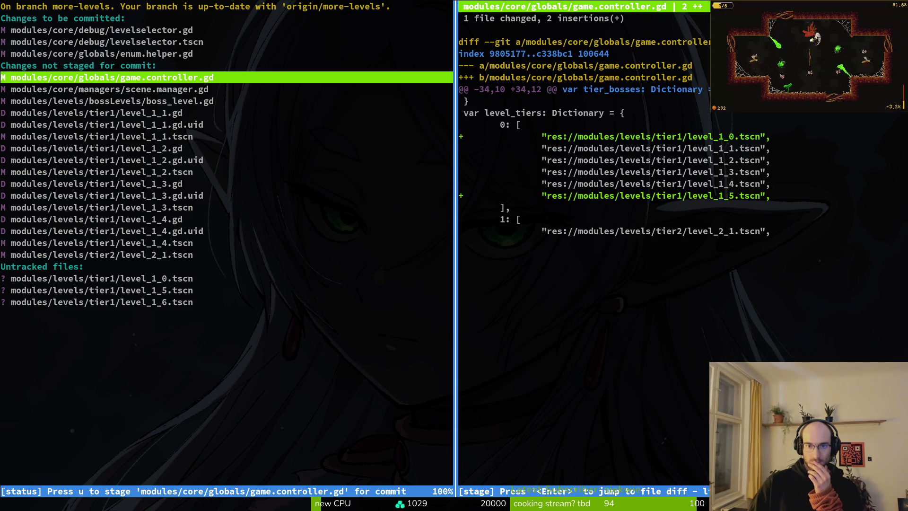
key("j")
key("k")
key("j")
key("k")
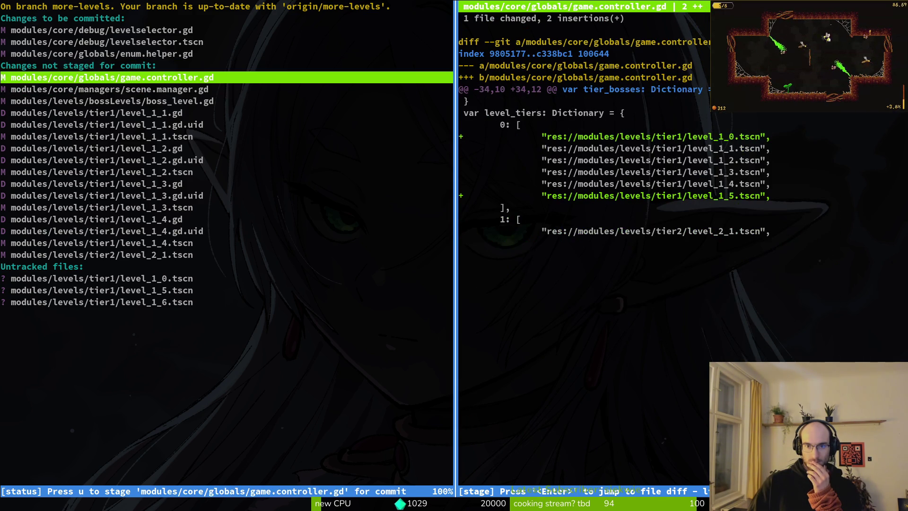
key("j")
key("k")
key("j")
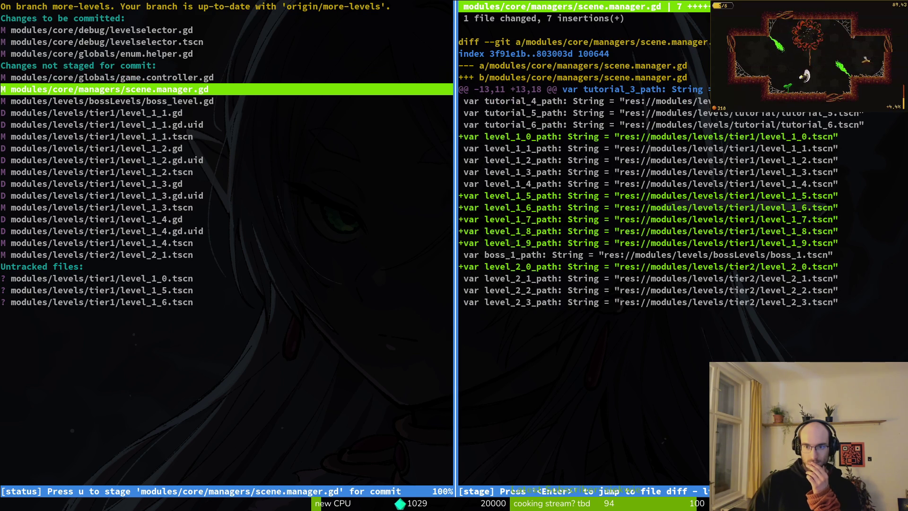
key("k")
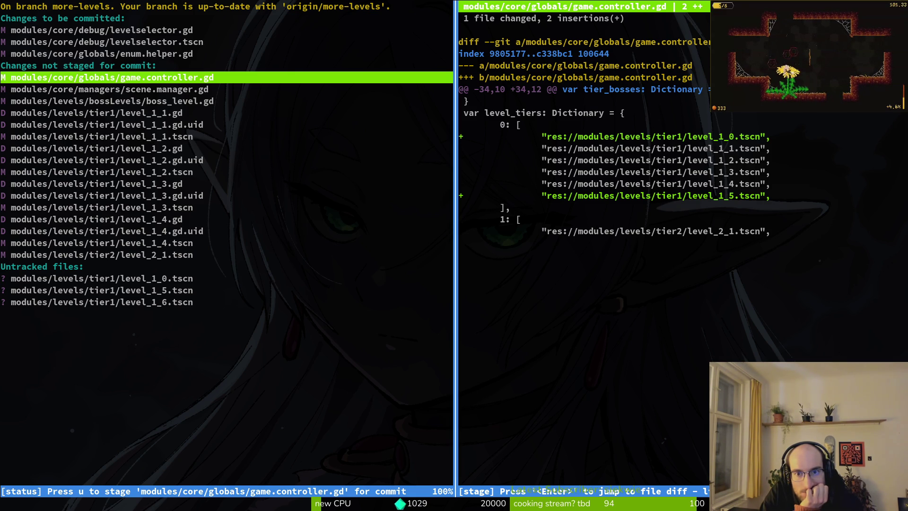
- Review the scene.manager.gd, boss_level.gd and deleted level_1_1 diffs
key("Down")
key("Up")
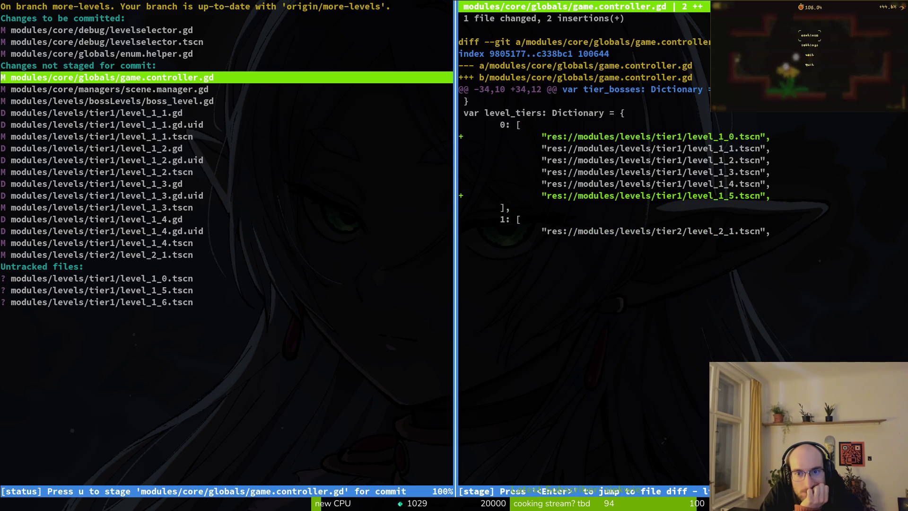
key("Down")
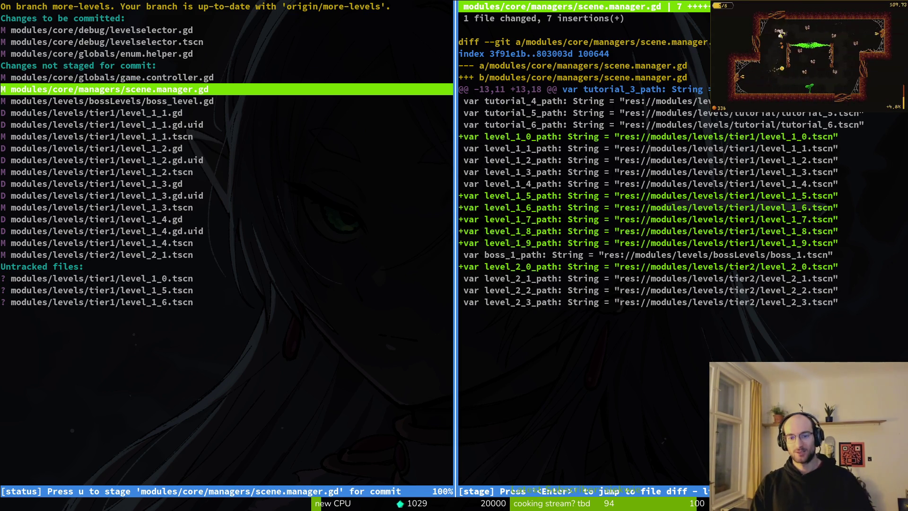
key("Up")
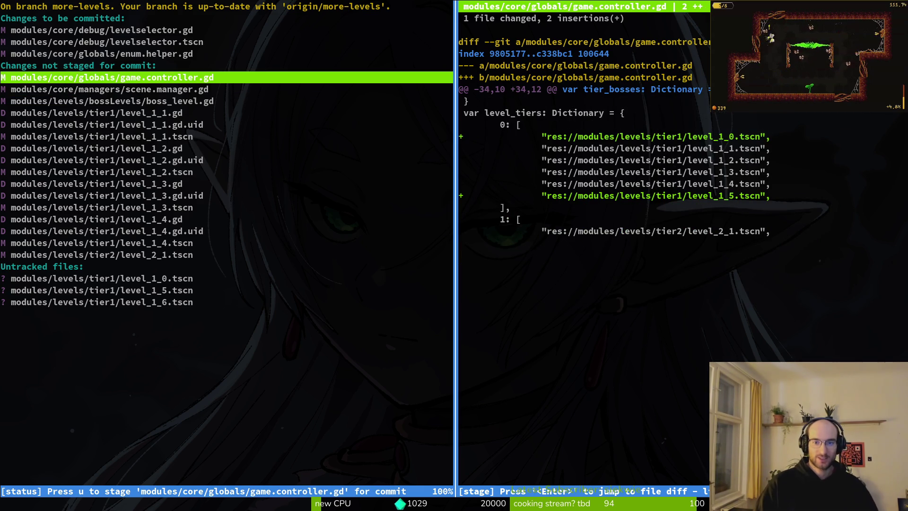
key("Down")
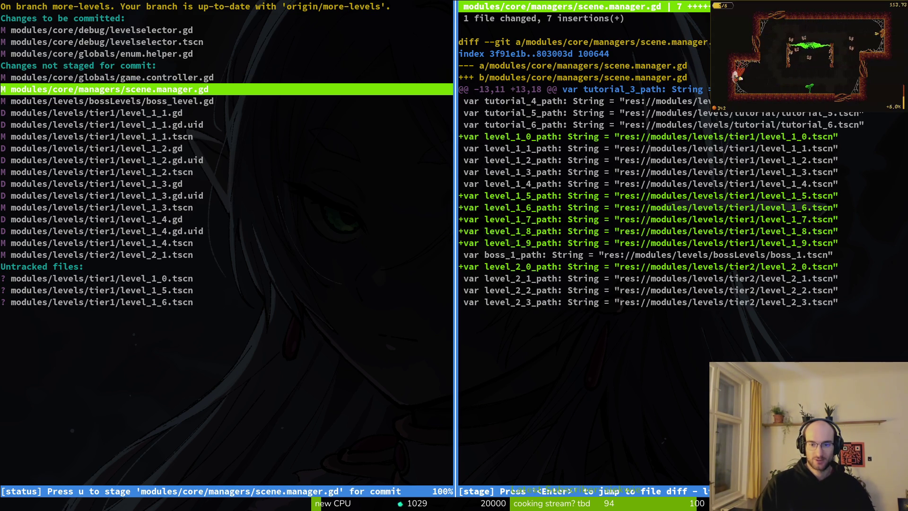
key("Down")
key("Up")
key("Down")
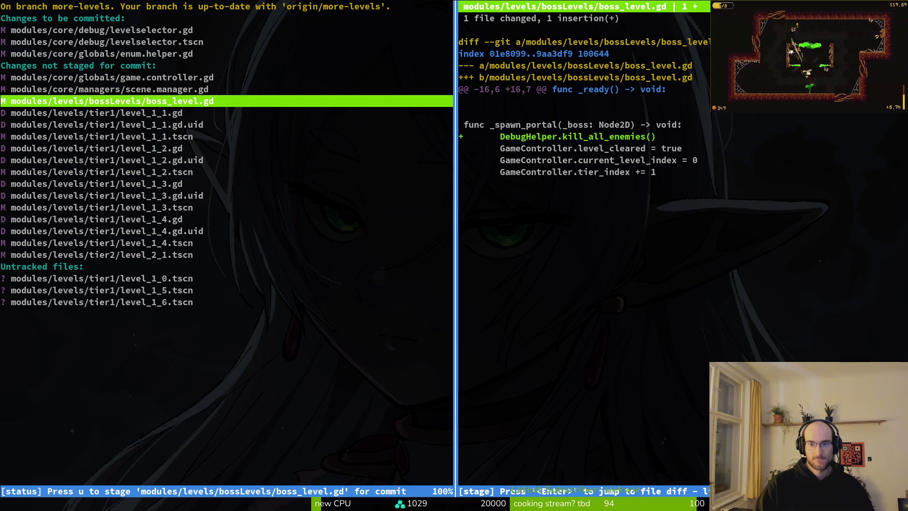
key("Down")
key("Down")
key("Down")
key("Down")
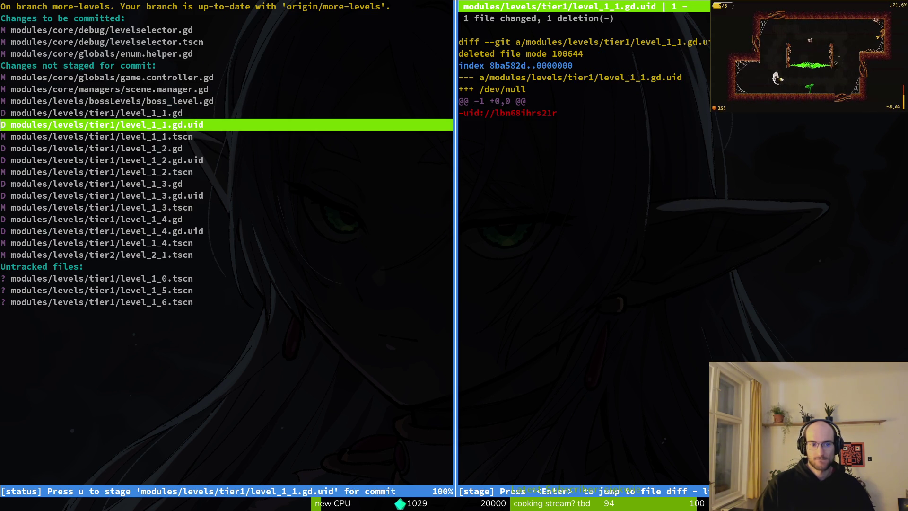
- Stage the new level scenes, tier1 files, level_1_1, scene.manager.gd and game.controller.gd, then quit
key("u")
key("u")
key("u")
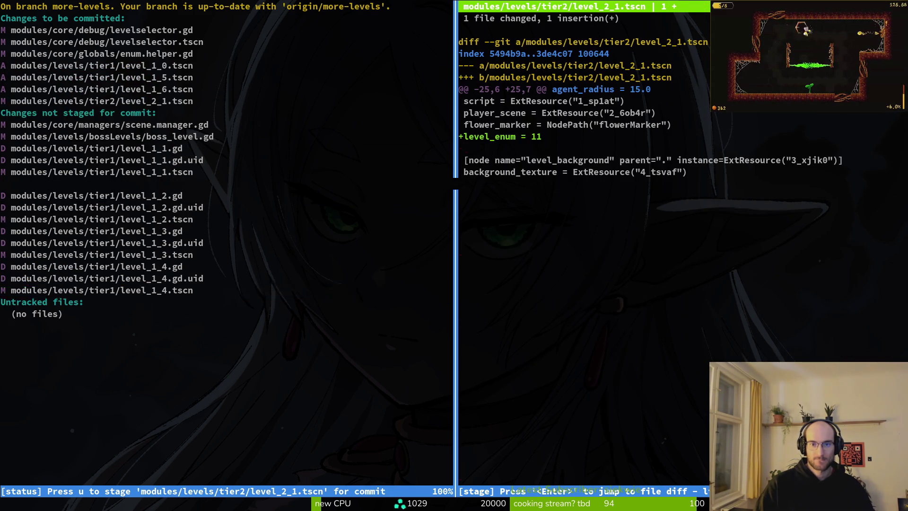
key("u")
key("u")
key("u")
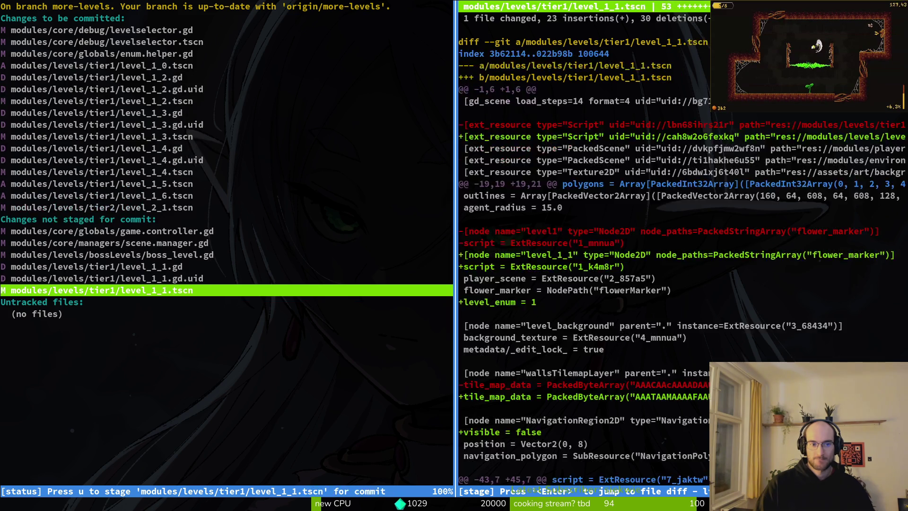
key("u")
key("u")
key("u")
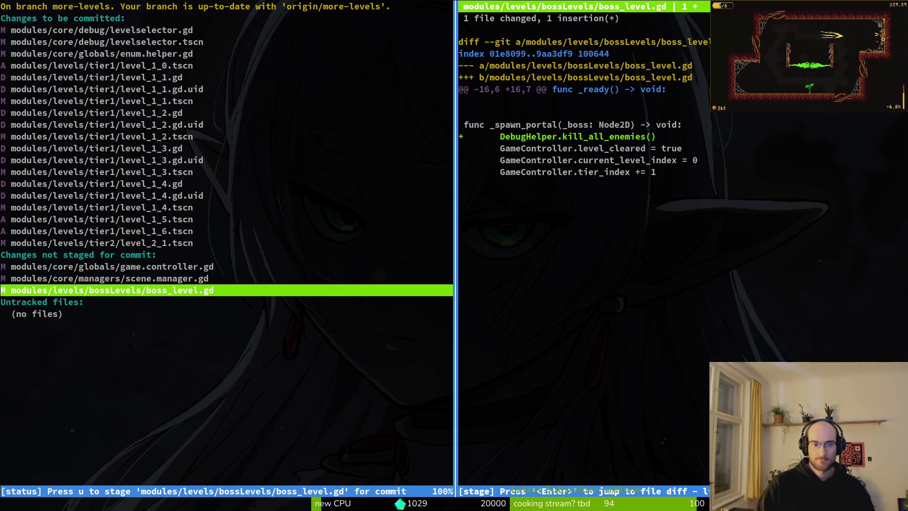
key("Up")
key("u")
key("Up")
key("Down")
type("uqgit commit")
key("BackSpace")
key("BackSpace")
key("BackSpace")
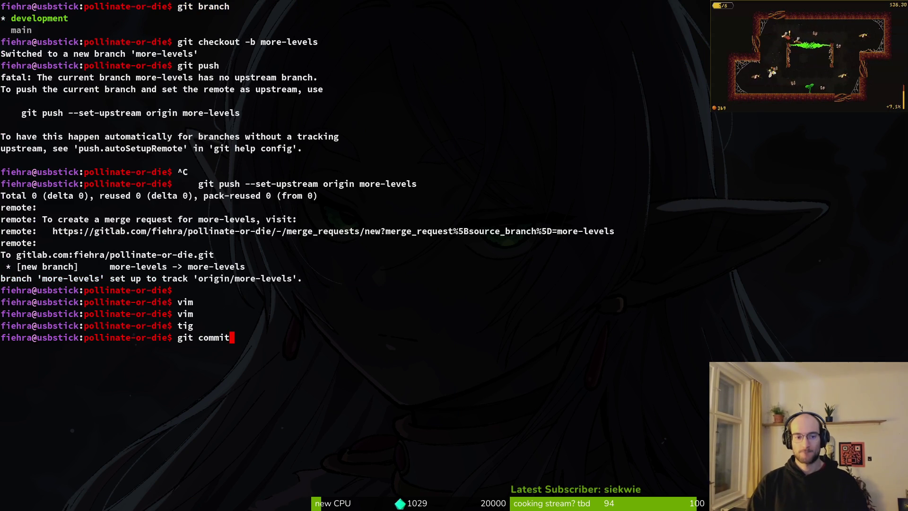
- Launch Neovim on the project folder with vim . and find the game controller file
key("BackSpace")
key("BackSpace")
type("vim .")
key("Return")
key("space")
key("f")
key("f")
type("gamectr")
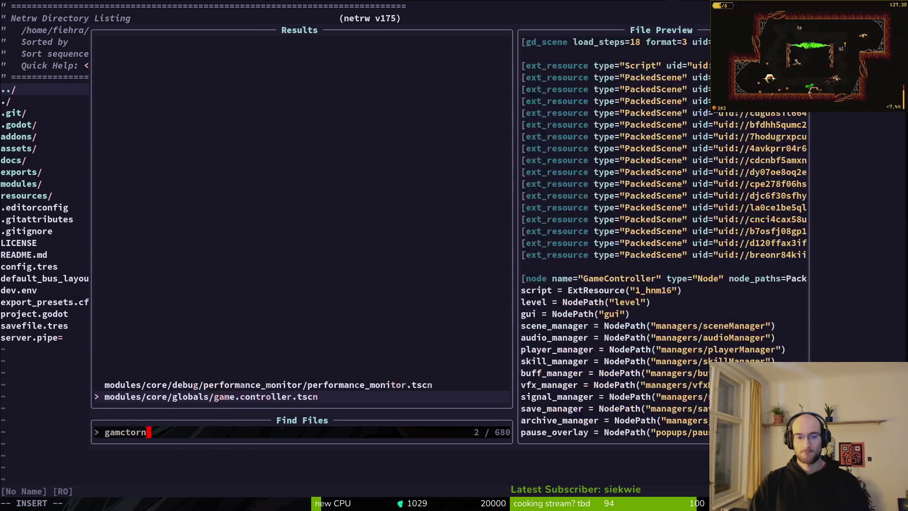
key("Return")
- Open game.controller.gd and jump down to the boss_1 path entry
key("space")
key("f")
key("f")
type("gamectrgd")
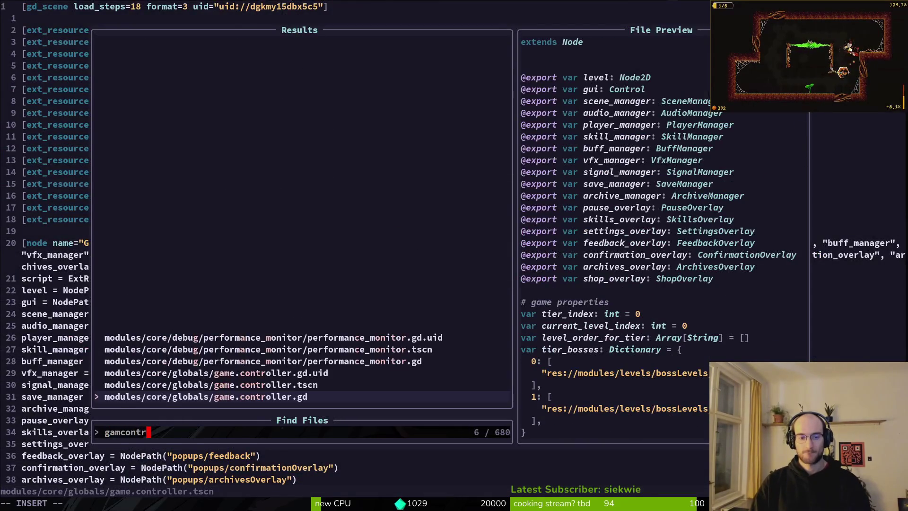
key("Return")
key("2")
key("8")
key("j")
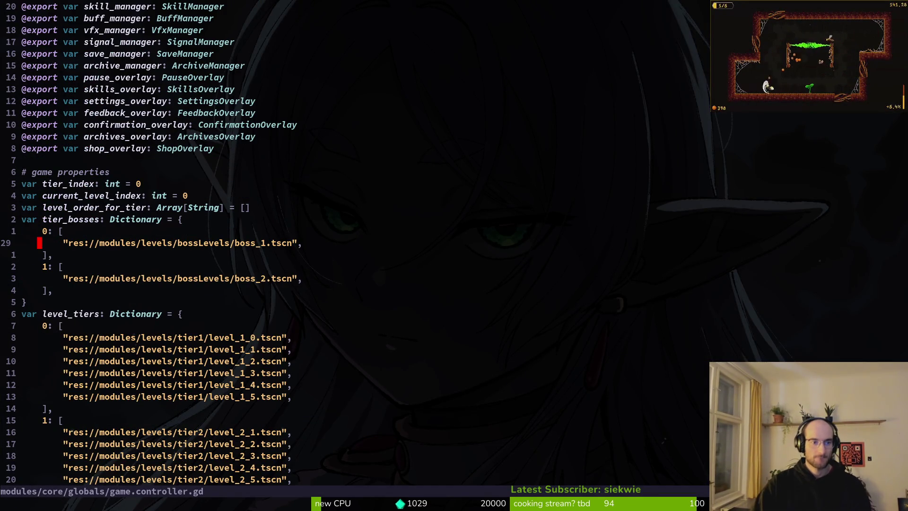
- Open scene.manager.gd and place the cursor on the tutorial_1_path variable
key("space")
key("f")
key("f")
type("scene")
key("Return")
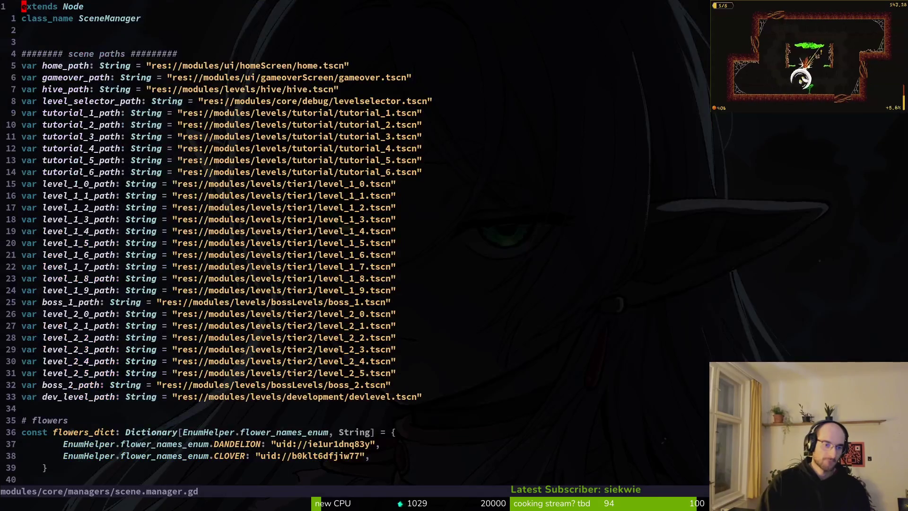
key("j")
key("j")
key("j")
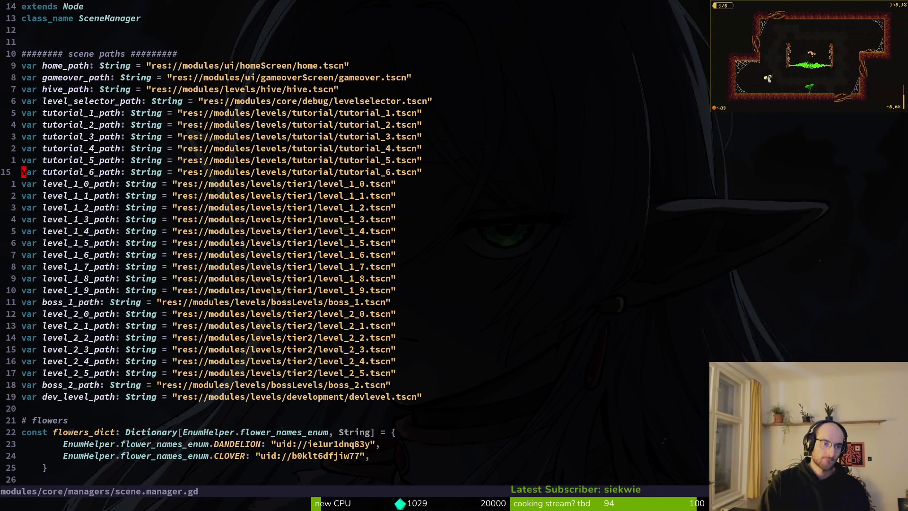
key("k")
key("k")
key("k")
key("w")
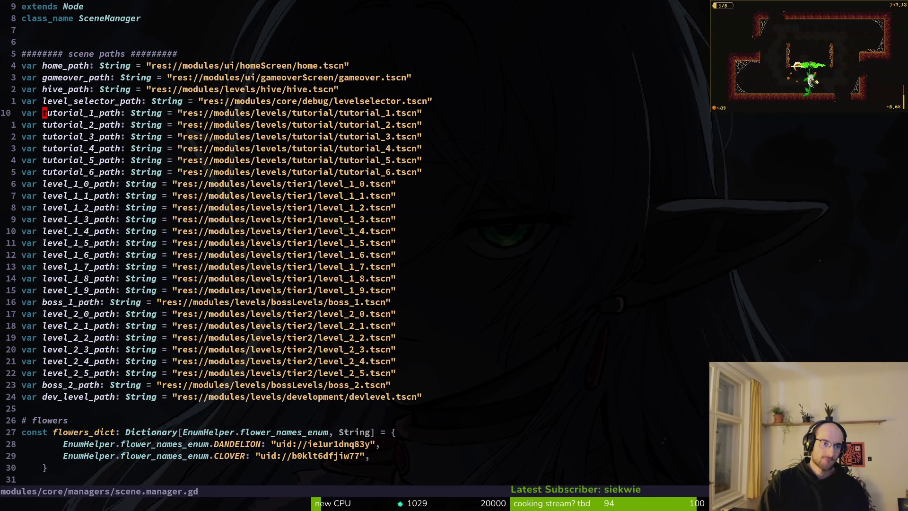
- Search the project for tutorial_1_path usages and open the one in home.gd
key("space")
key("s")
key("w")
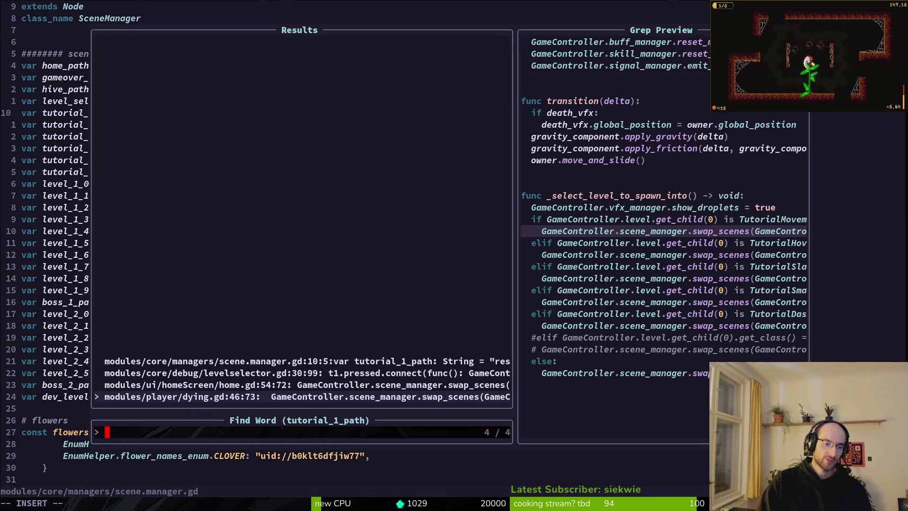
key("Up")
key("Return")
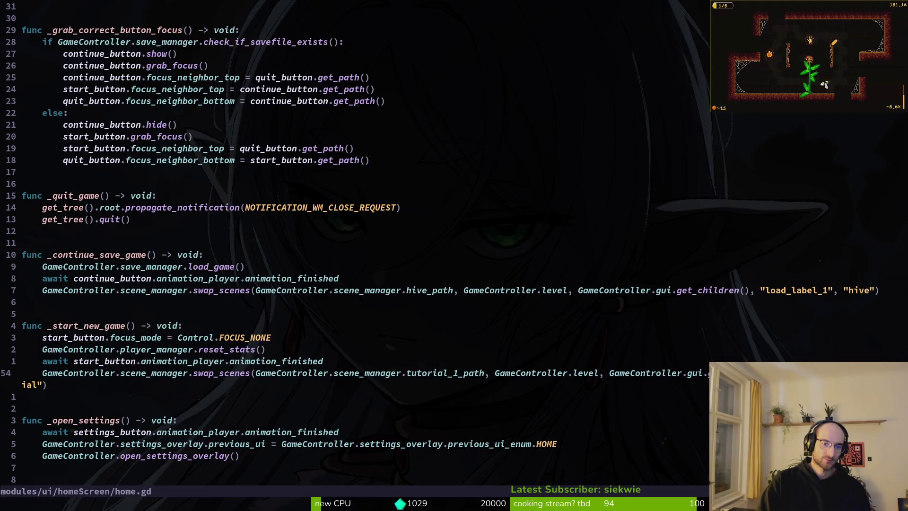
- Undo the trial level_tiers edit in home.gd, keeping tutorial_1_path, save, and return to scene.manager.gd
key("b")
key("b")
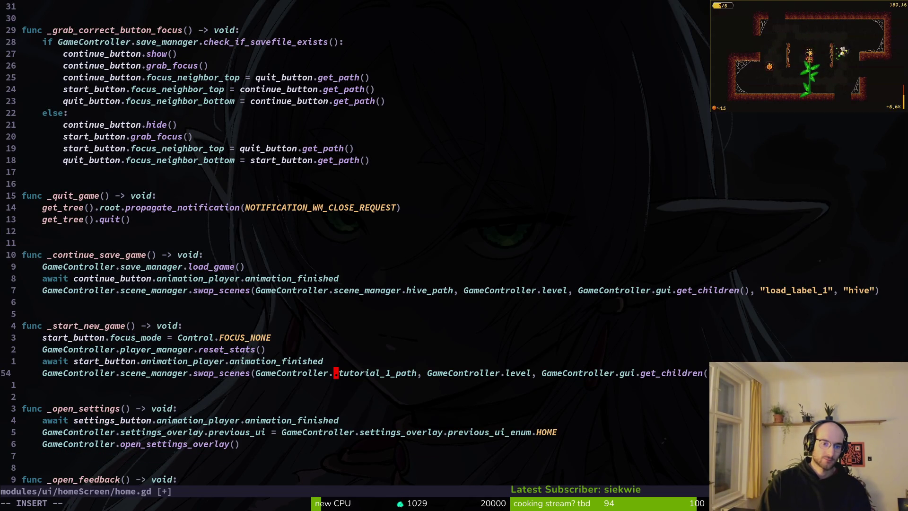
key("d")
key("w")
type("lcw")
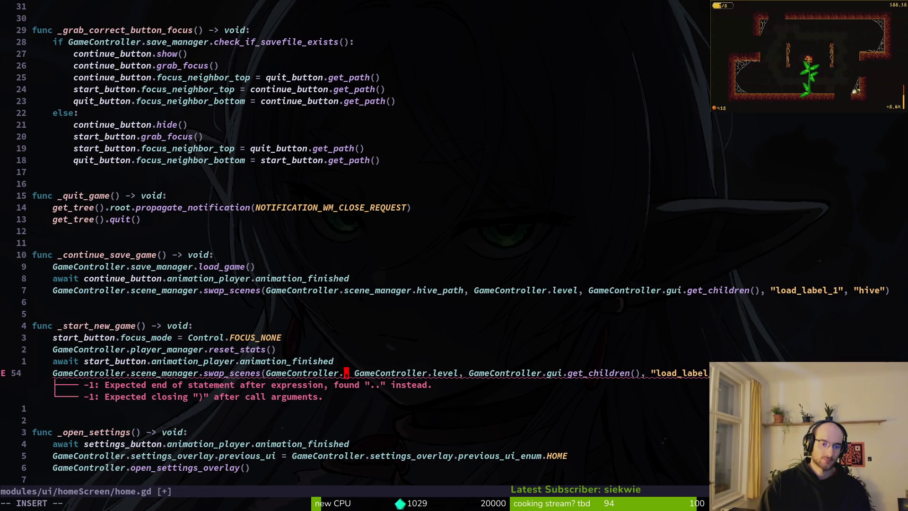
type("level_tiers")
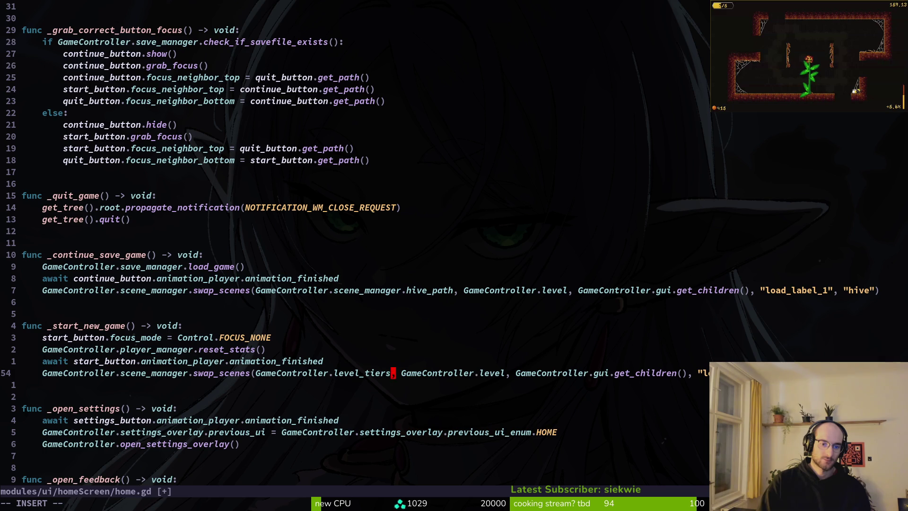
key("Escape")
key("u")
key("u")
key("u")
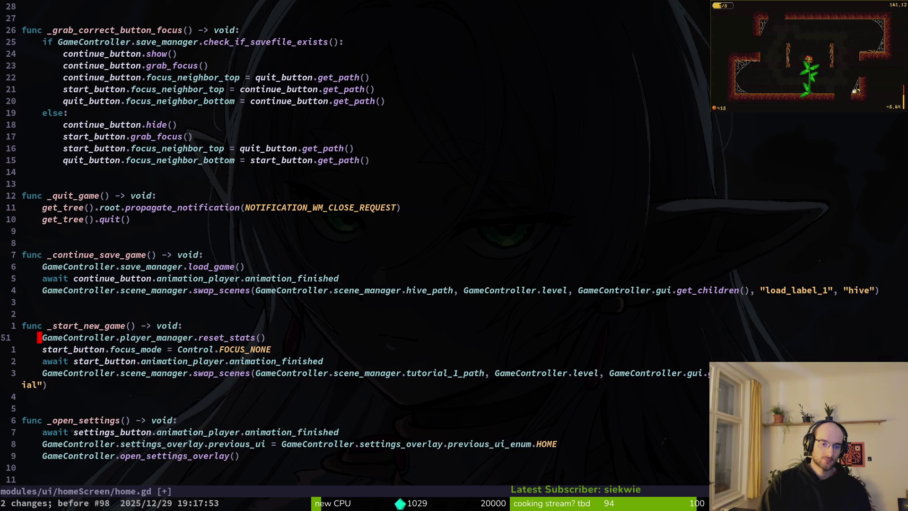
key("ctrl+r")
key("ctrl+s")
key("ctrl+o")
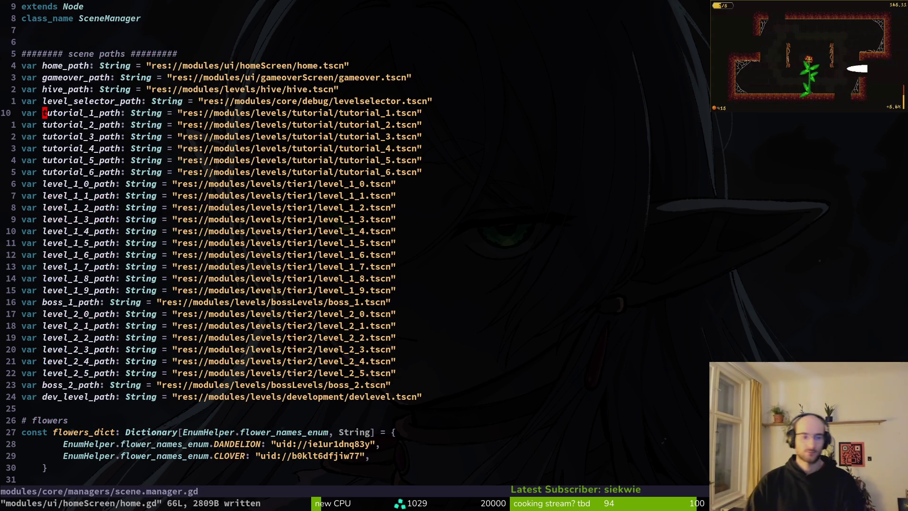
- Open game.controller.gd through the project file finder
key("space")
key("f")
key("f")
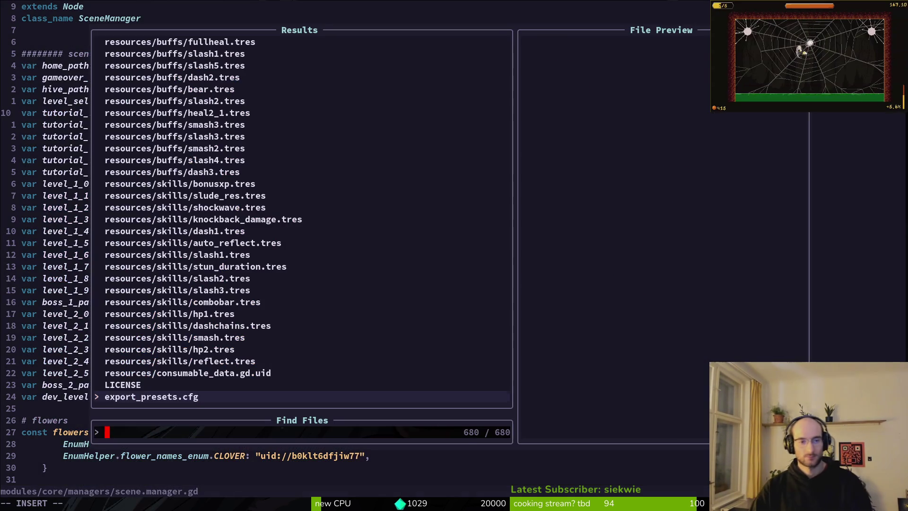
type("gamctron")
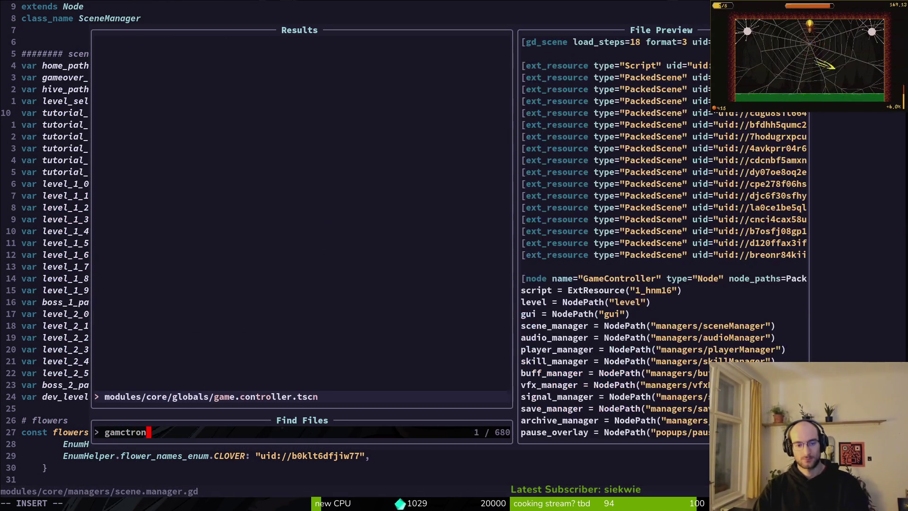
key("BackSpace")
key("BackSpace")
key("BackSpace")
key("Return")
key("space")
key("f")
key("f")
type("gamcontr")
key("Return")
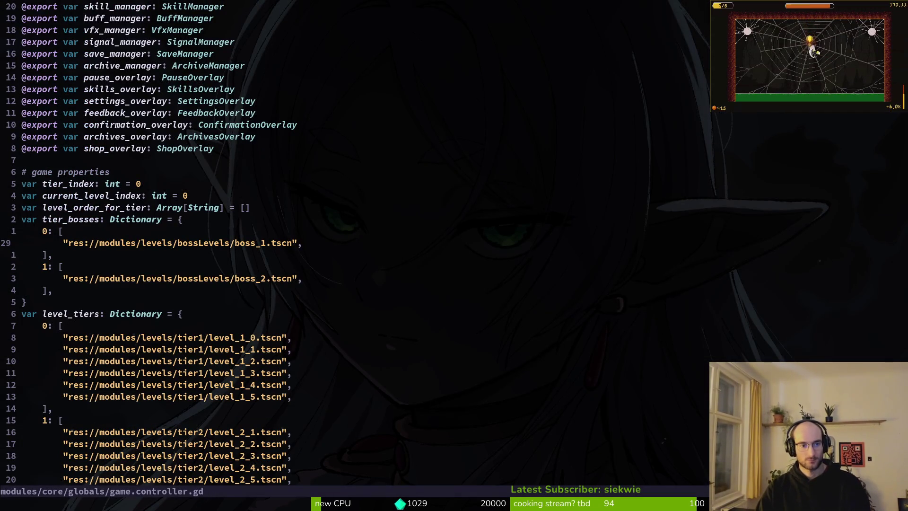
- Add a new line under tier 0 of tier_bosses starting with scene_manager
key("k")
key("l")
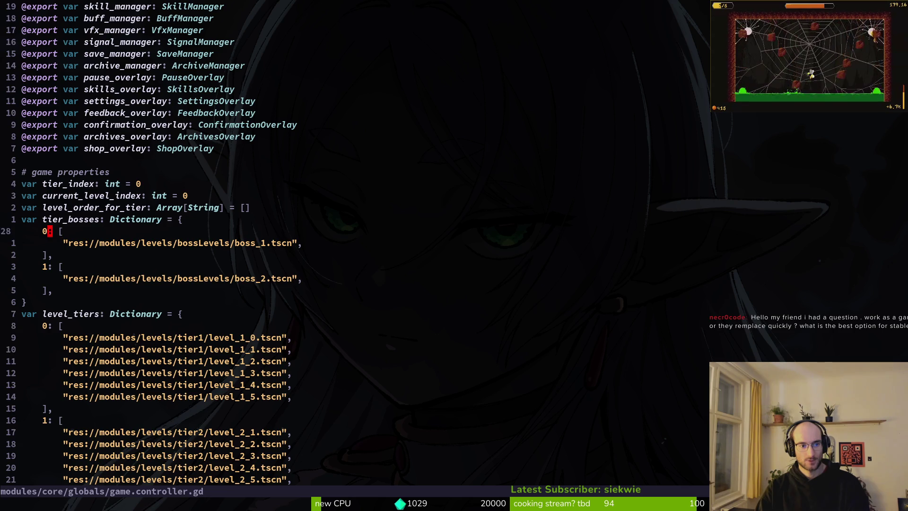
key("o")
type("Ga")
key("Tab")
key("Return")
key("BackSpace")
type("m")
key("BackSpace")
key("BackSpace")
key("BackSpace")
type("scne")
key("Tab")
key("Return")
type(".")
- Complete the entry to scene_manager.boss_1_path, delete the old boss_1.tscn line, and save
key("Escape")
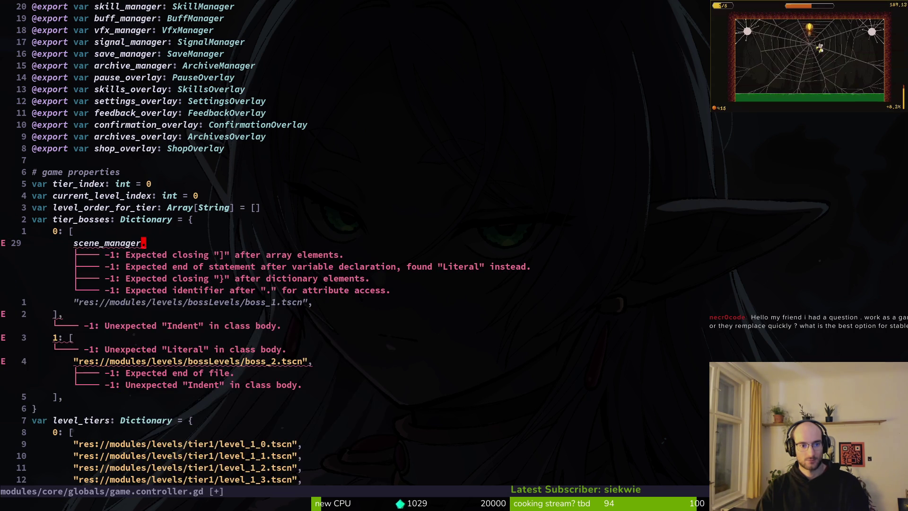
type("ager.bos")
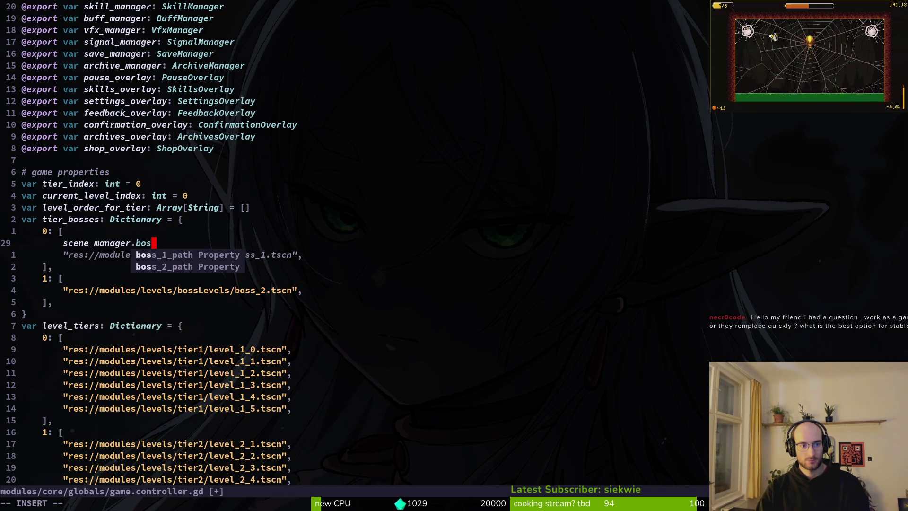
key("Tab")
key("Return")
key("Escape")
key("j")
key("d")
key("d")
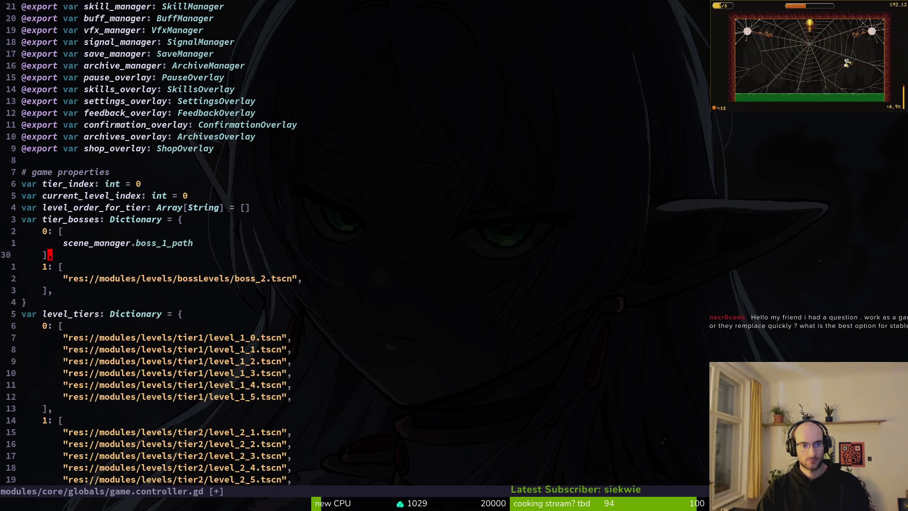
type(":write")
key("Return")
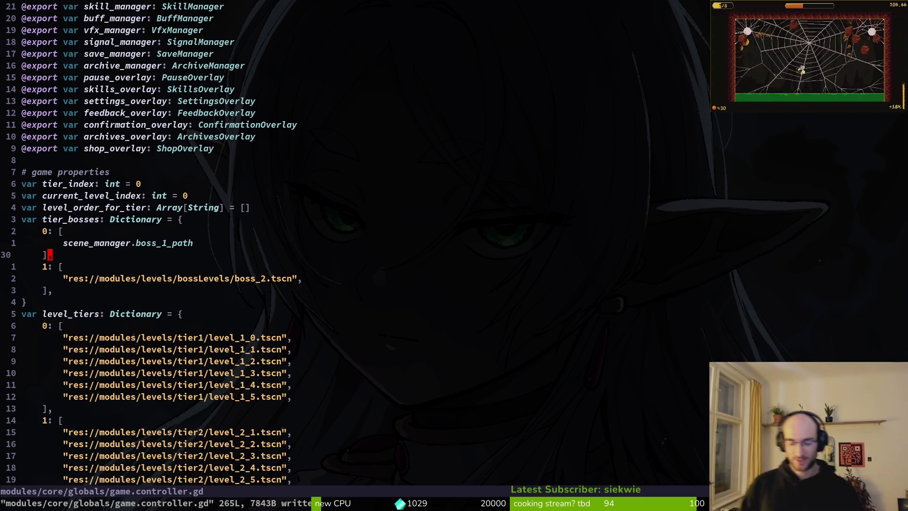
- Join the boss_1_path entry onto the tier 0 line and save
key("k")
key("i")
key("BackSpace")
key("BackSpace")
key("BackSpace")
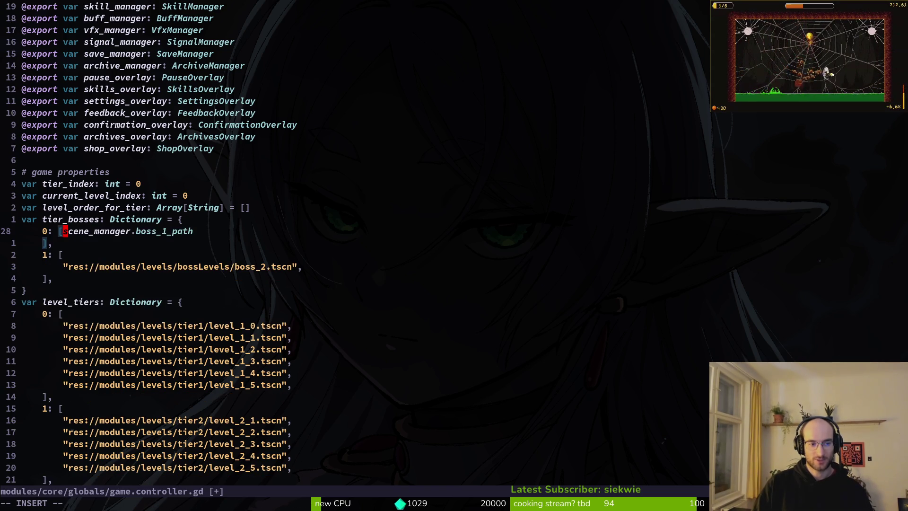
key("Escape")
type(":w")
key("Return")
- Tidy the tier 0 line by removing the stray i and pulling the closing bracket up, then save
key("A")
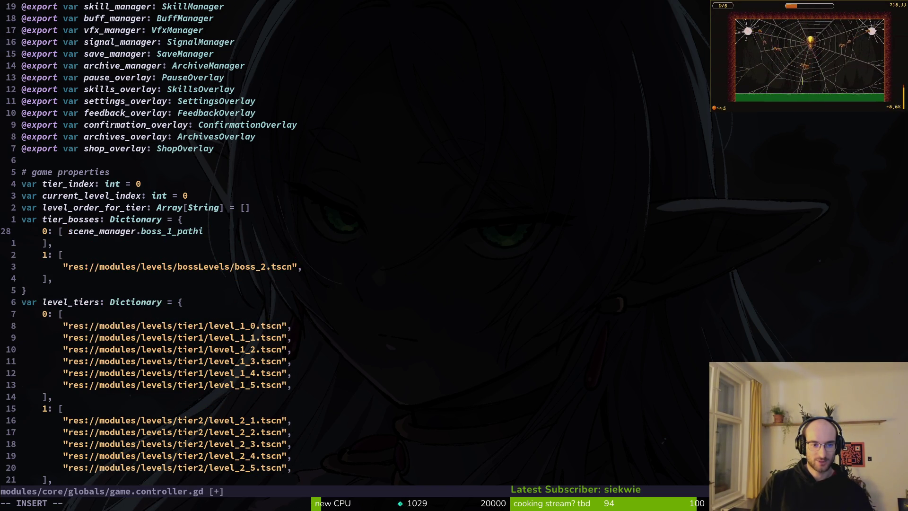
key("BackSpace")
key("Delete")
key("Delete")
key("Delete")
key("Escape")
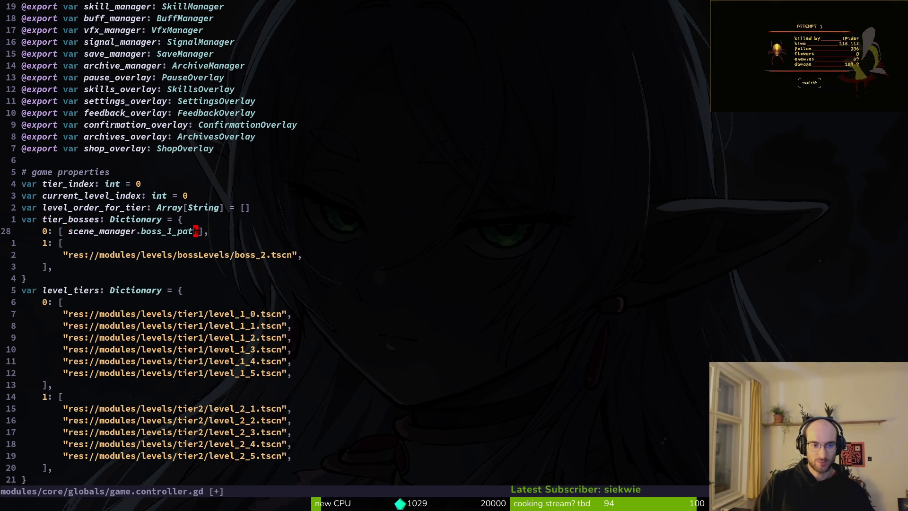
key("Return")
key("i")
key("Escape")
type(":write")
key("Return")
- Duplicate the tier 0 boss line as tier 1 pointing to scene_manager.boss_2_path
key("j")
key("k")
key("y")
key("y")
key("p")
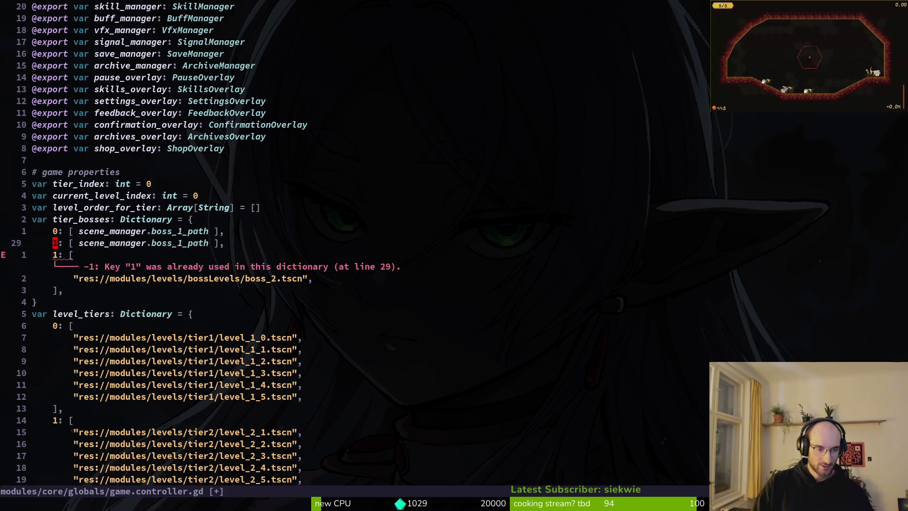
key("ctrl+a")
key("W")
key("W")
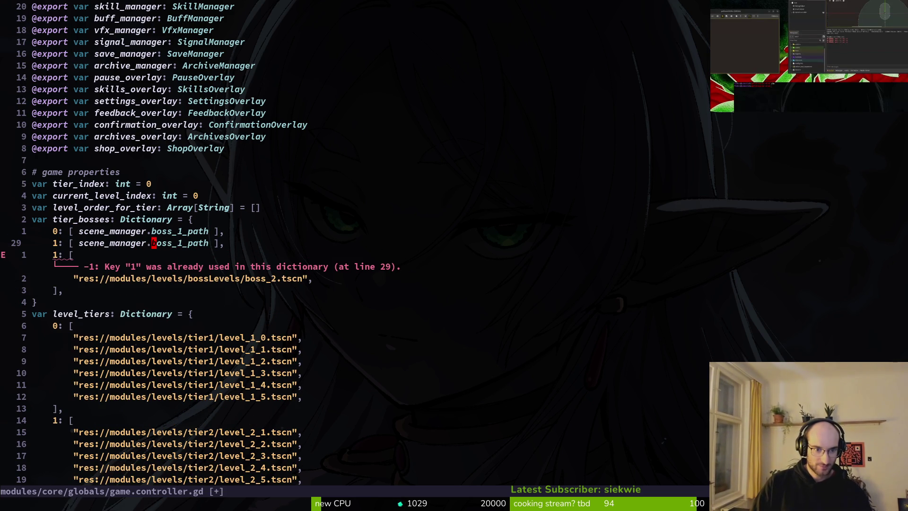
key("l")
key("l")
key("l")
key("ctrl+a")
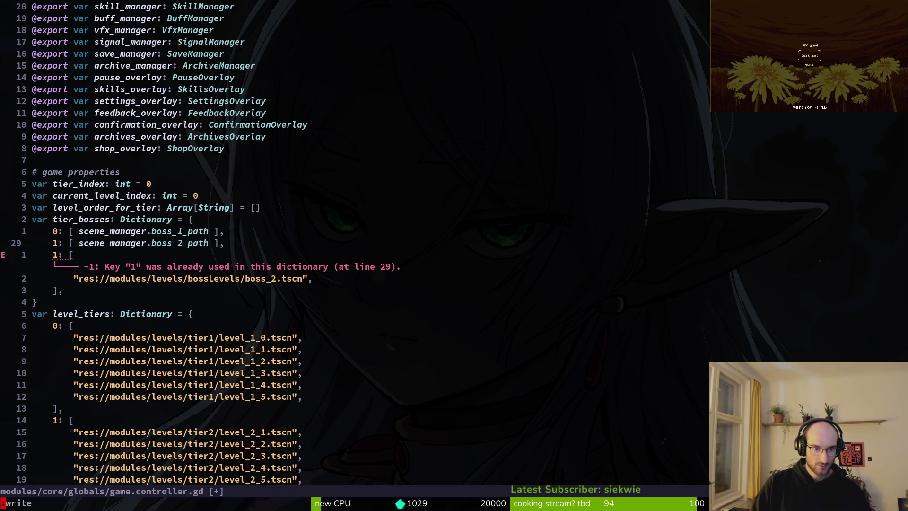
key("Return")
- Delete the old boss_2.tscn block and save game.controller.gd
key("j")
key("V")
key("j")
key("j")
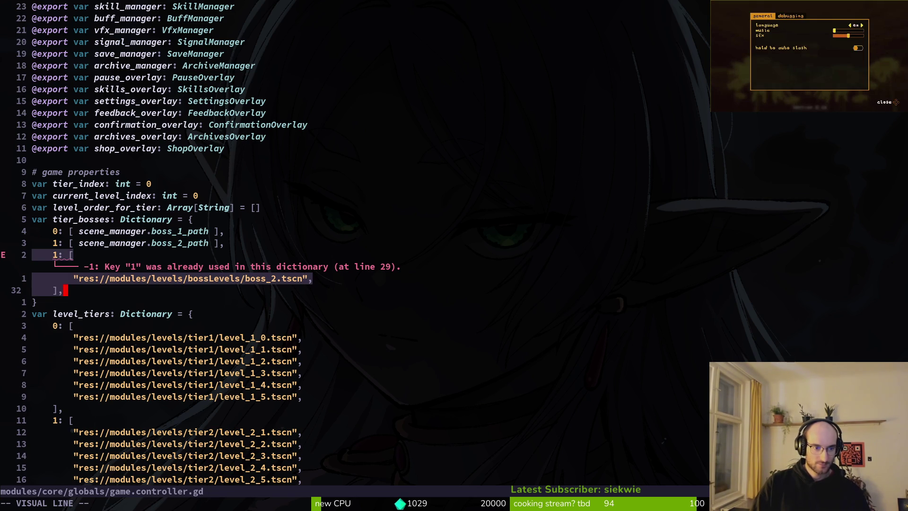
type("d:write")
key("Return")
key("j")
key("j")
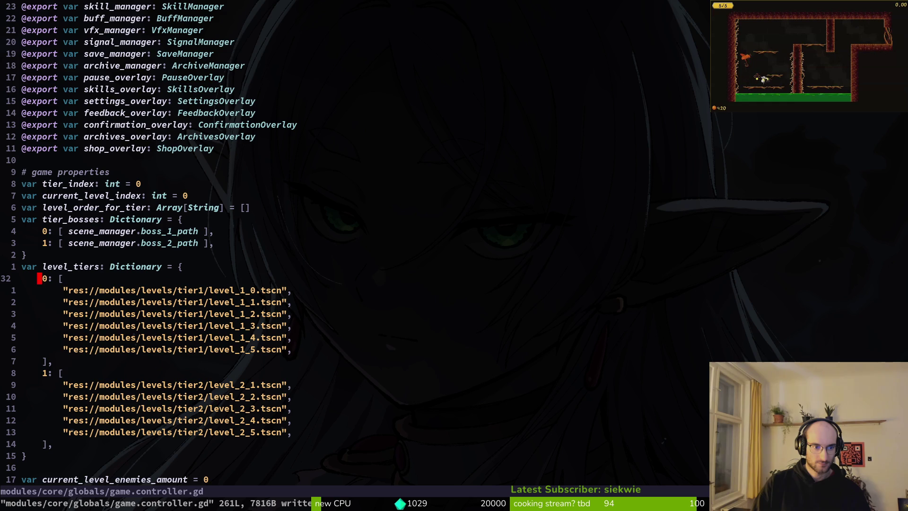
- Copy the two tier_bosses entries into level_tiers and make tier 0 point to level_1_0_path
key("k")
key("k")
key("k")
key("k")
key("j")
key("j")
key("j")
key("j")
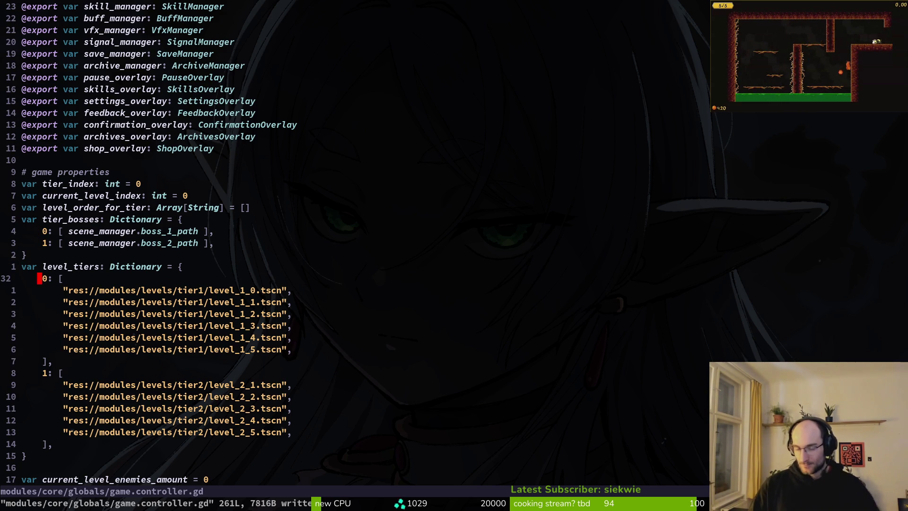
key("minus")
key("minus")
key("minus")
key("minus")
key("shift+v")
key("j")
key("y")
key("j")
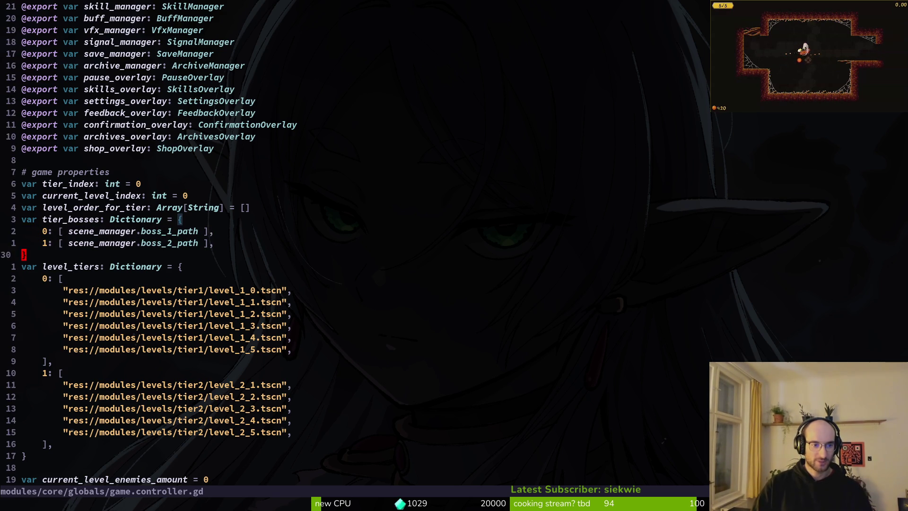
key("j")
key("j")
key("p")
key("w")
key("w")
key("w")
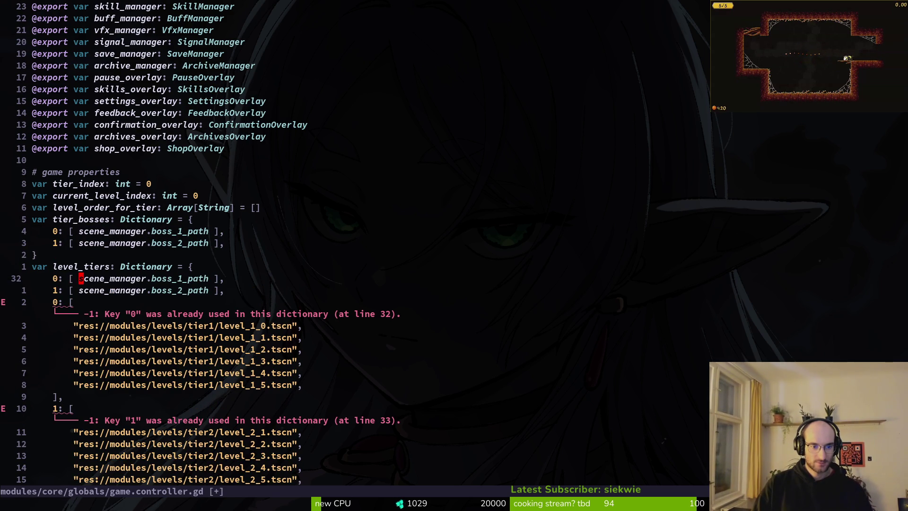
type("cwlev")
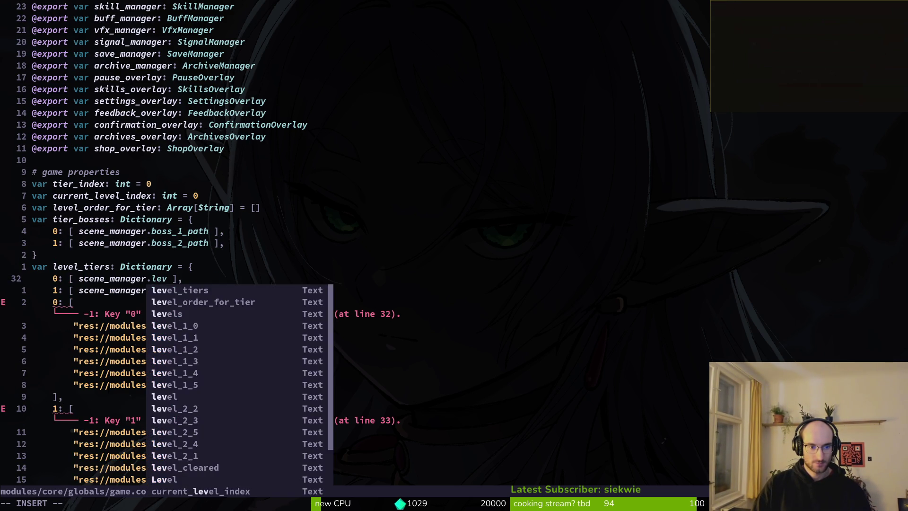
key("ctrl+n")
key("ctrl+p")
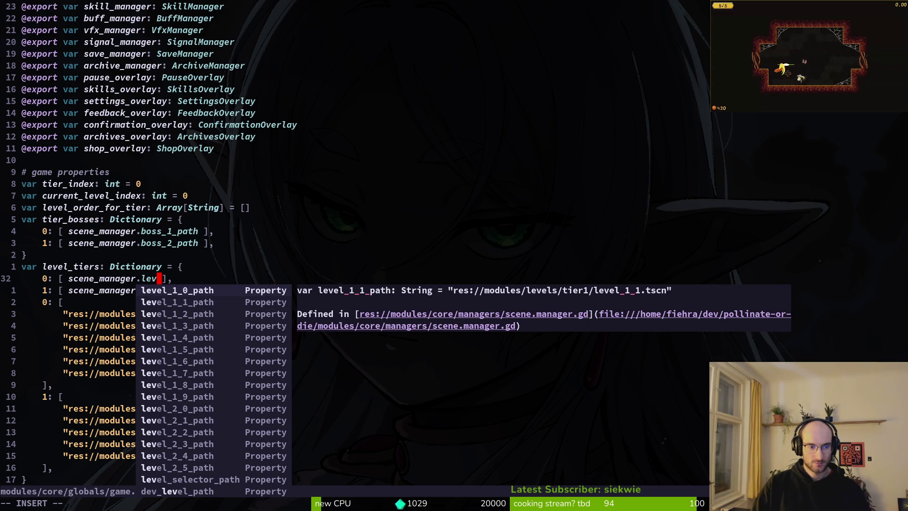
key("ctrl+y")
key("Escape")
- Duplicate the entry as level_1_1_path and paste several more copies of it
key("y")
key("y")
key("p")
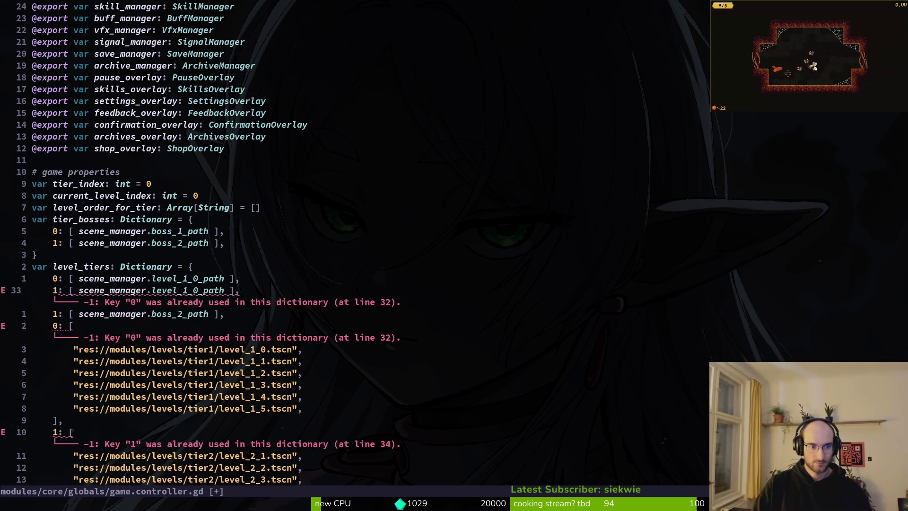
key("f")
key("0")
key("r")
key("1")
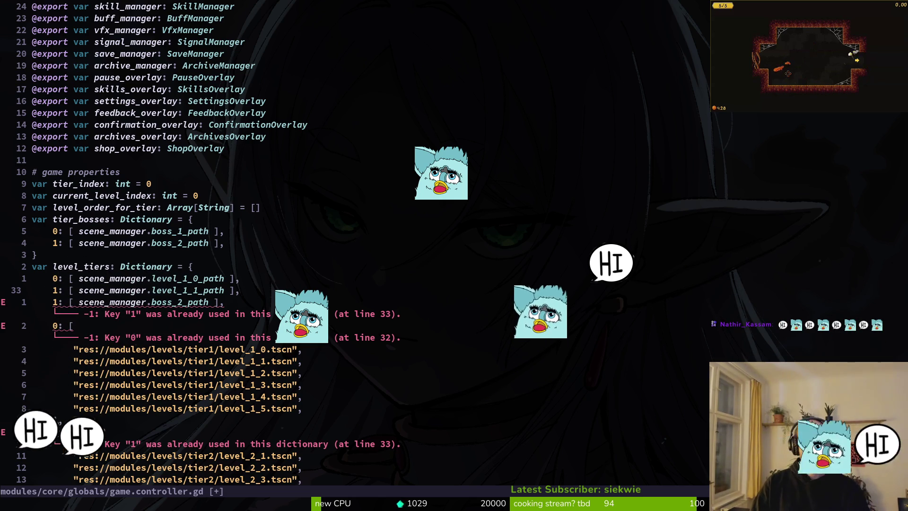
key("y")
key("y")
key("p")
key("p")
key("p")
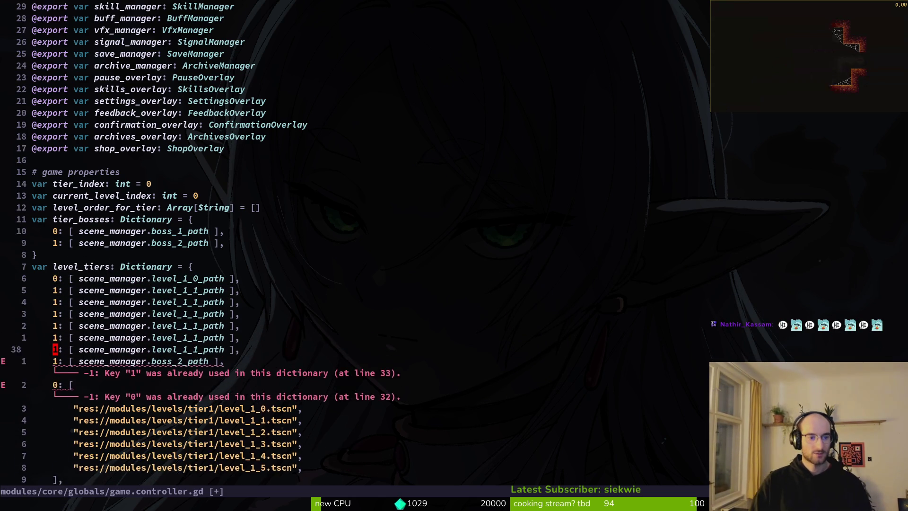
key("p")
key("p")
key("p")
- Delete the old tier 0 block and its level_1_3 to level_1_5 lines, then save
key("j")
key("d")
key("d")
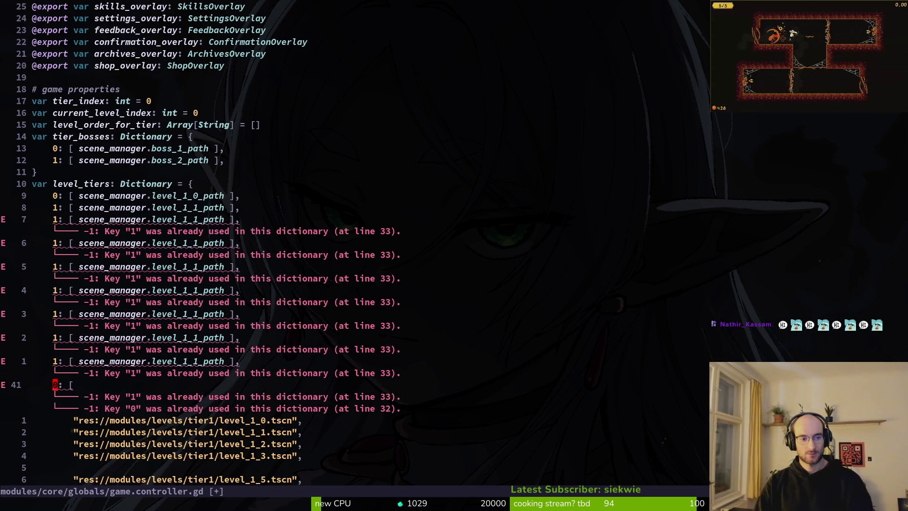
key("d")
key("d")
key("d")
key("shift+v")
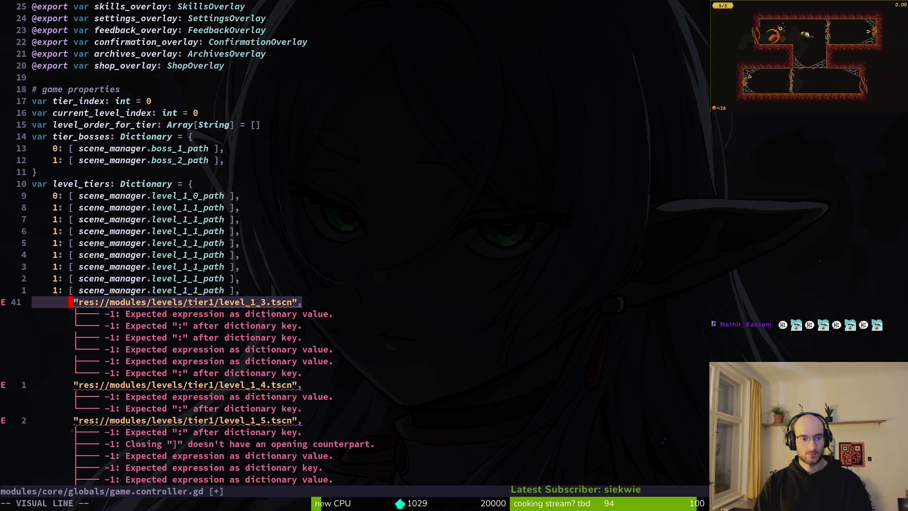
key("j")
key("j")
key("d")
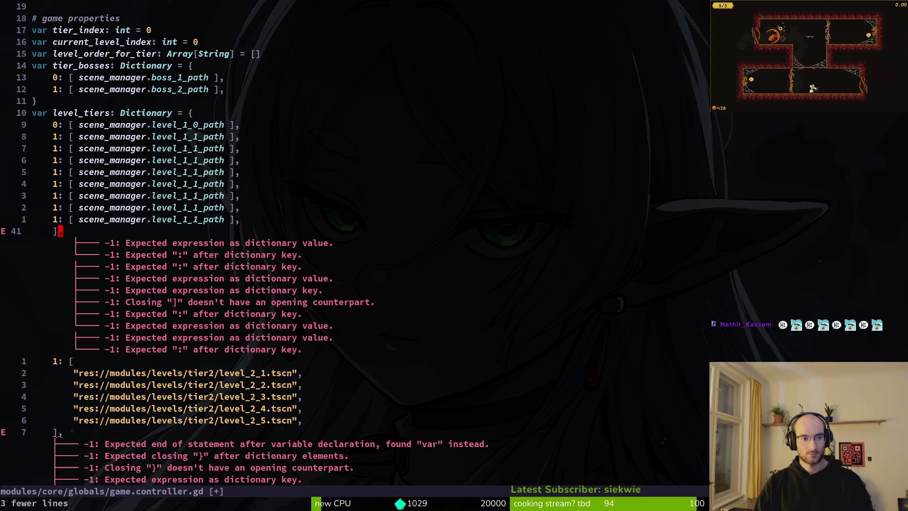
key("d")
key("d")
type(":write")
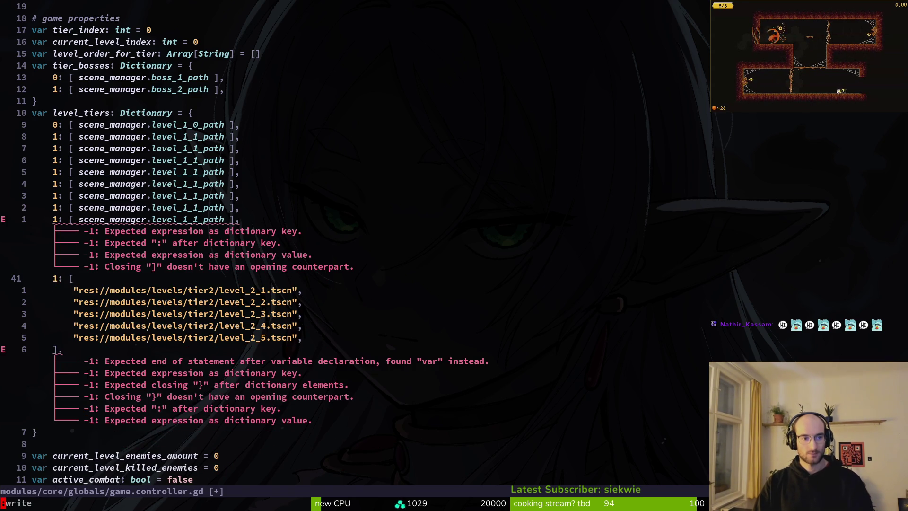
key("Return")
- Try changing an earlier entry to level_2_1, then undo it
key("k")
key("k")
key("k")
key("f")
key("1")
key("r")
key("2")
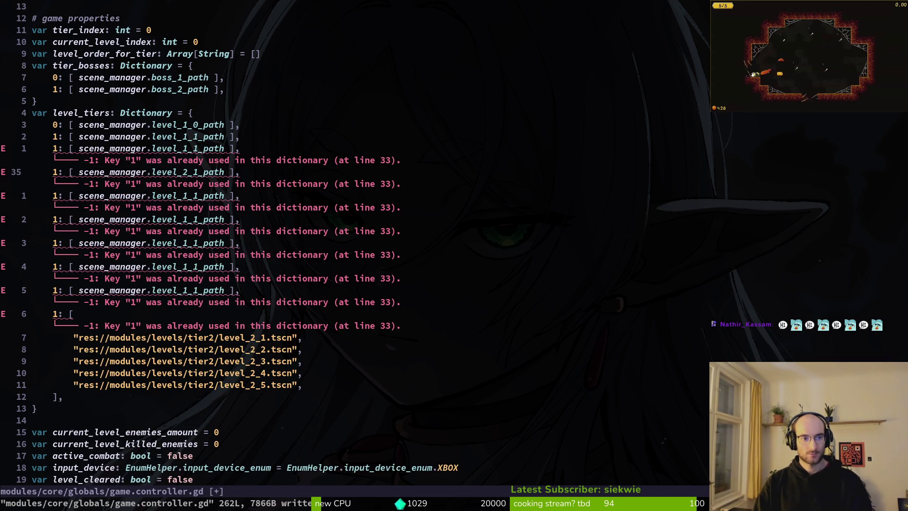
key("u")
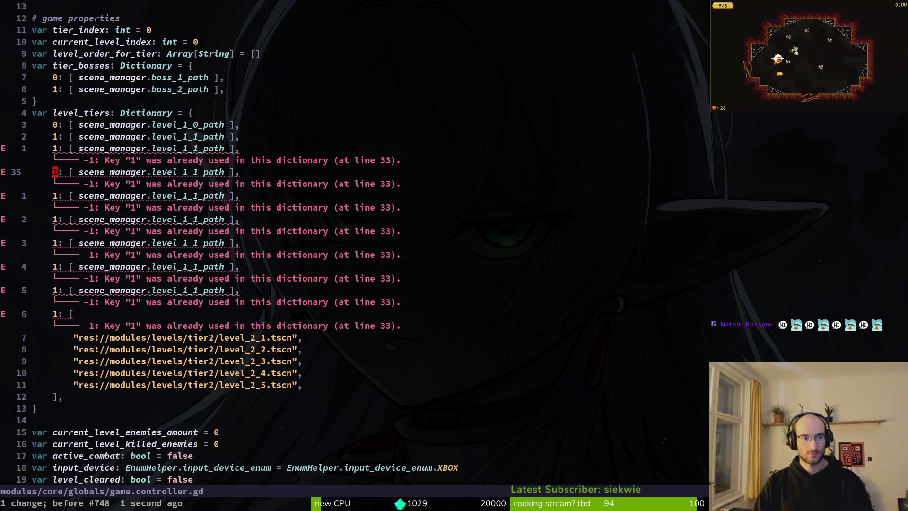
- Renumber the first copied entries' keys to 1, 2 and 3 with Ctrl-A
key("ctrl+a")
key("y")
key("y")
key("p")
key("k")
key("k")
key("ctrl+a")
key("j")
key("ctrl+a")
key("j")
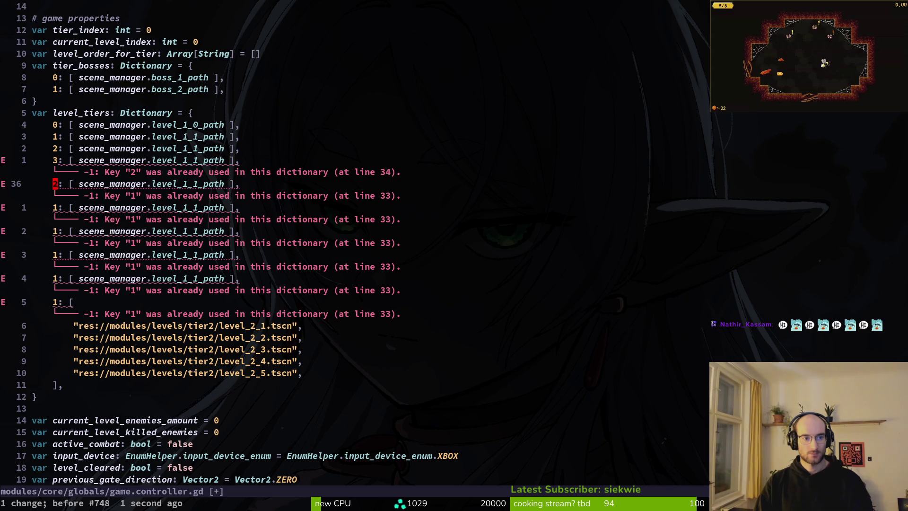
- Continue renumbering the following entries' keys through 4 to 8
key("ctrl+a")
key("ctrl+a")
key("j")
key("ctrl+a")
key("ctrl+a")
key("ctrl+a")
key("j")
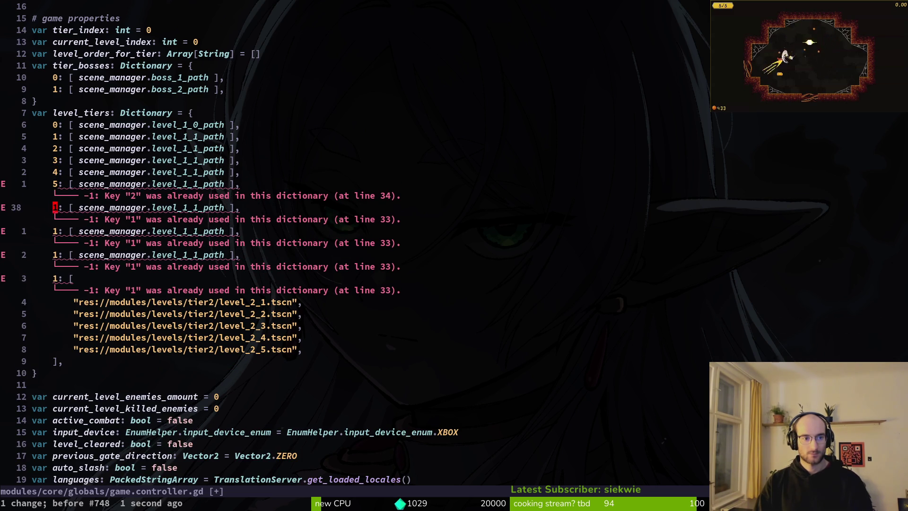
key("ctrl+a")
key("ctrl+a")
key("ctrl+a")
key("ctrl+a")
key("j")
key("ctrl+a")
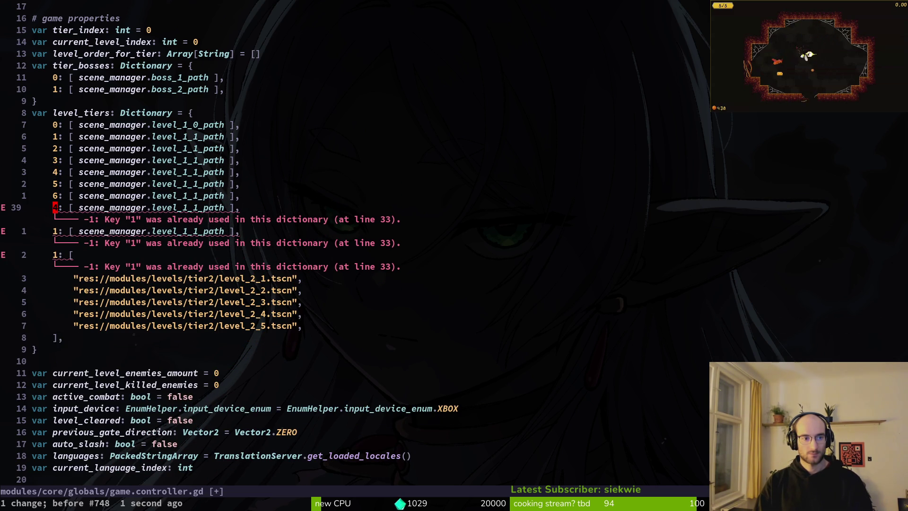
key("ctrl+a")
key("j")
key("ctrl+a")
key("ctrl+a")
key("ctrl+a")
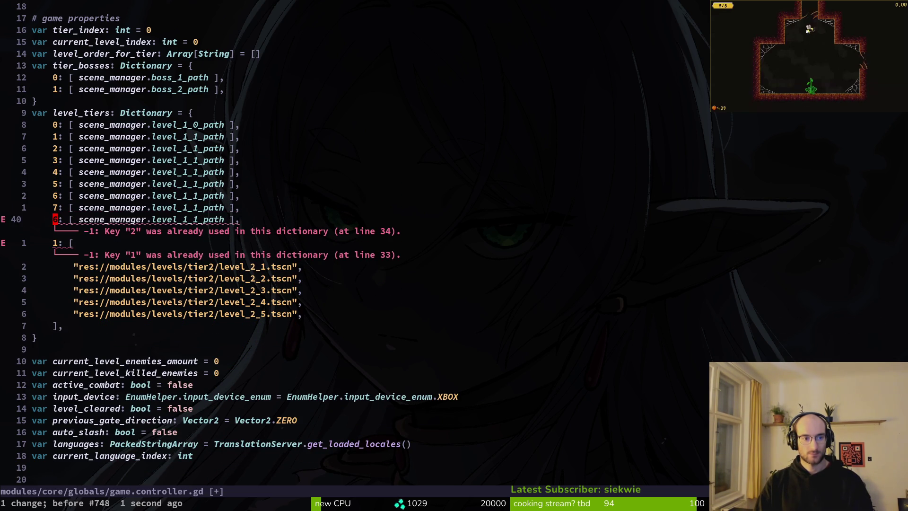
key("j")
key("ctrl+a")
key("ctrl+a")
key("ctrl+a")
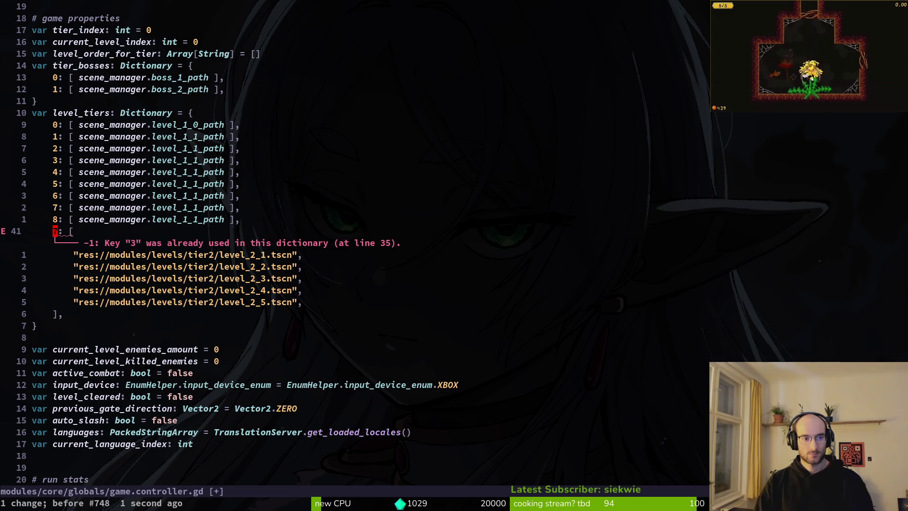
- Make keys 2 and 3 point to level_1_2_path and level_1_3_path
key("k")
key("k")
key("k")
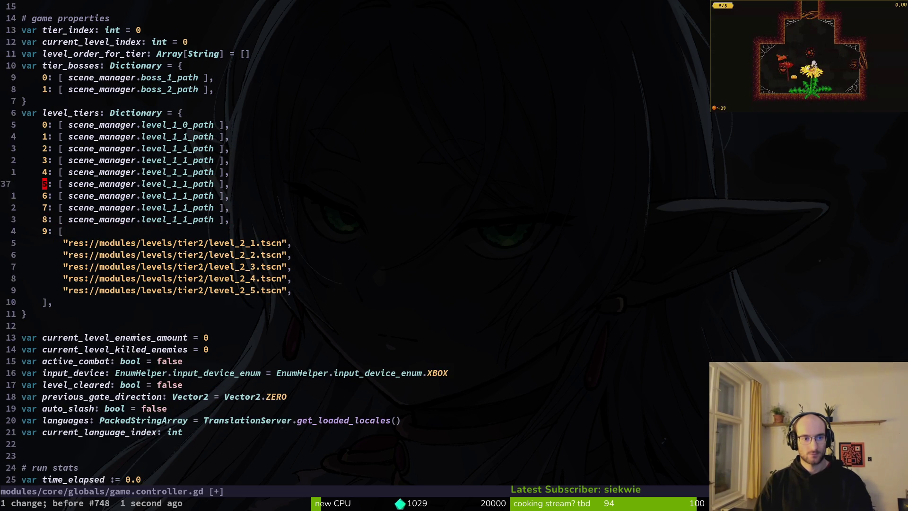
key("dollar")
key("h")
key("h")
key("h")
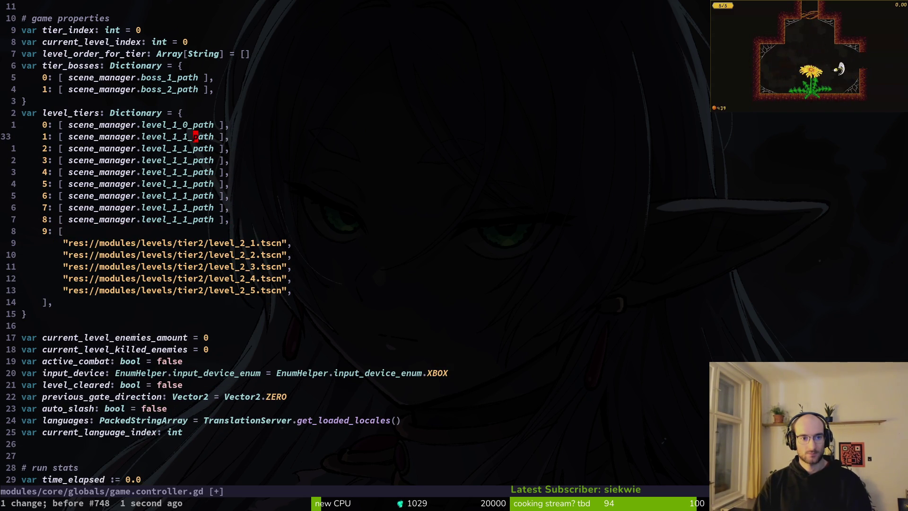
key("j")
key("ctrl+a")
key("j")
key("ctrl+a")
key("ctrl+a")
key("j")
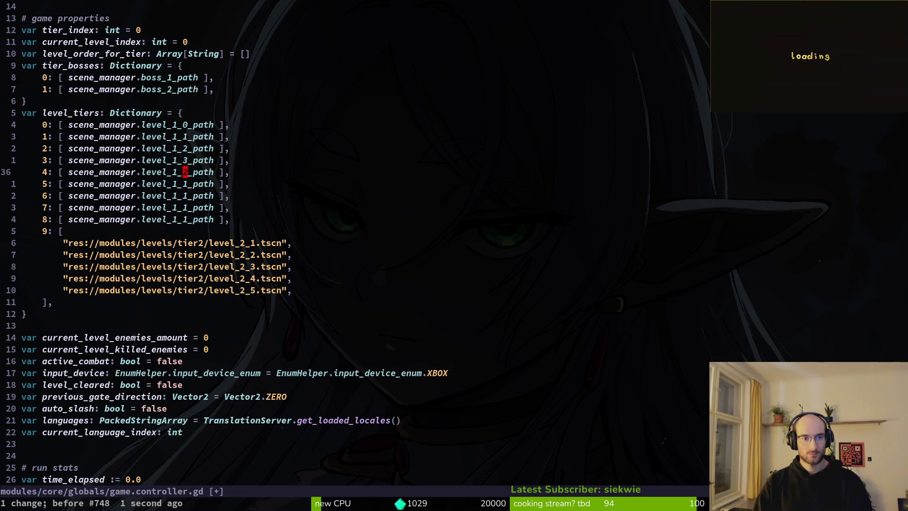
- Bump the paths for keys 4 through 7 to level_1_4 through level_1_7
key("ctrl+a")
key("ctrl+a")
key("ctrl+a")
key("j")
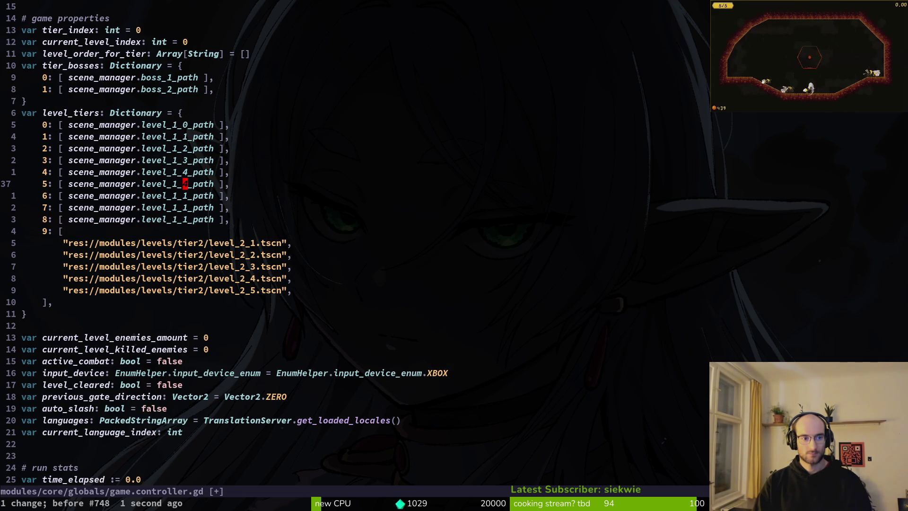
key("ctrl+a")
key("j")
key("ctrl+a")
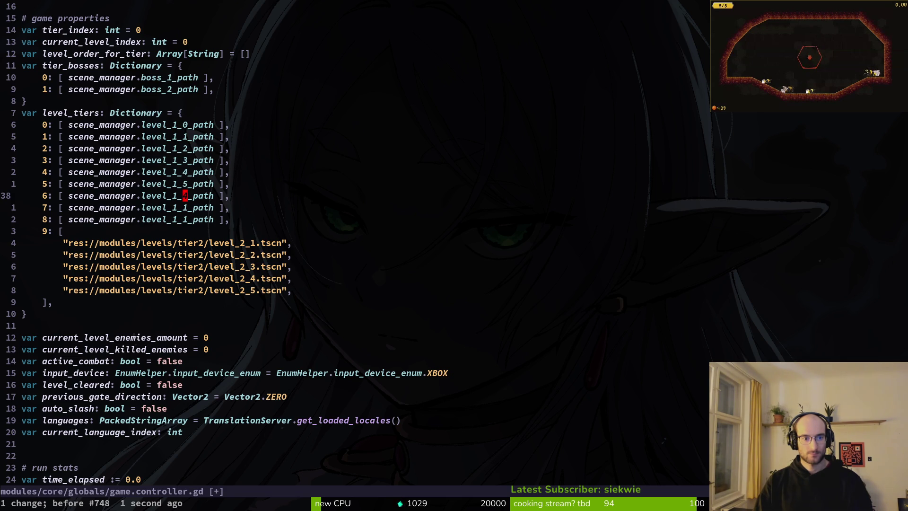
key("ctrl+x")
key("j")
key("ctrl+a")
key("j")
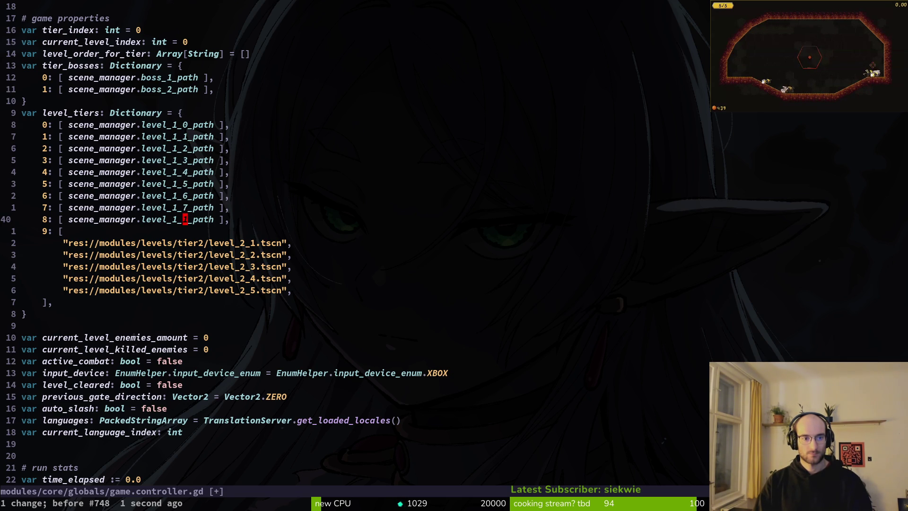
- Set the 8: entry to level_1_8 and duplicate it as a 9: level_1_9 entry
key("ctrl+a")
key("ctrl+a")
key("shift+v")
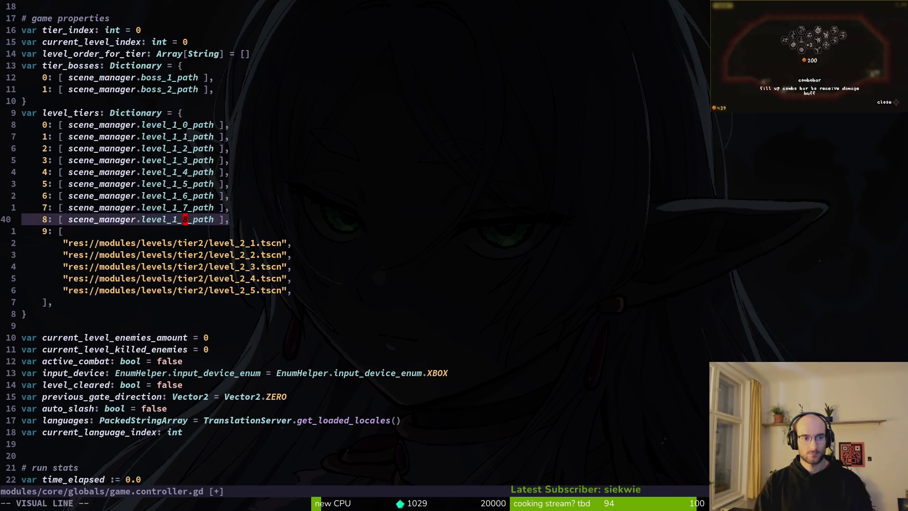
key("y")
key("p")
key("ctrl+a")
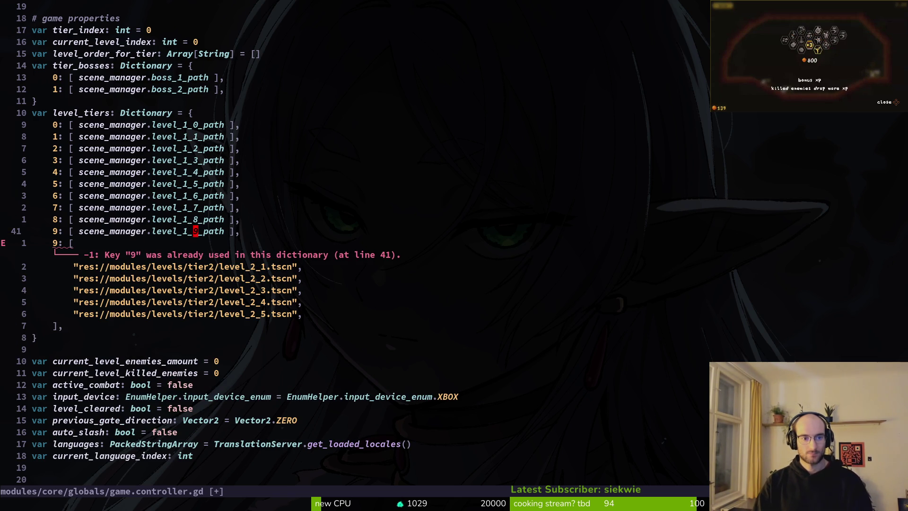
- Delete the old 9: [ line and the five tier2 level paths, then save with :w
key("j")
key("d")
key("d")
key("shift+v")
key("j")
key("j")
key("j")
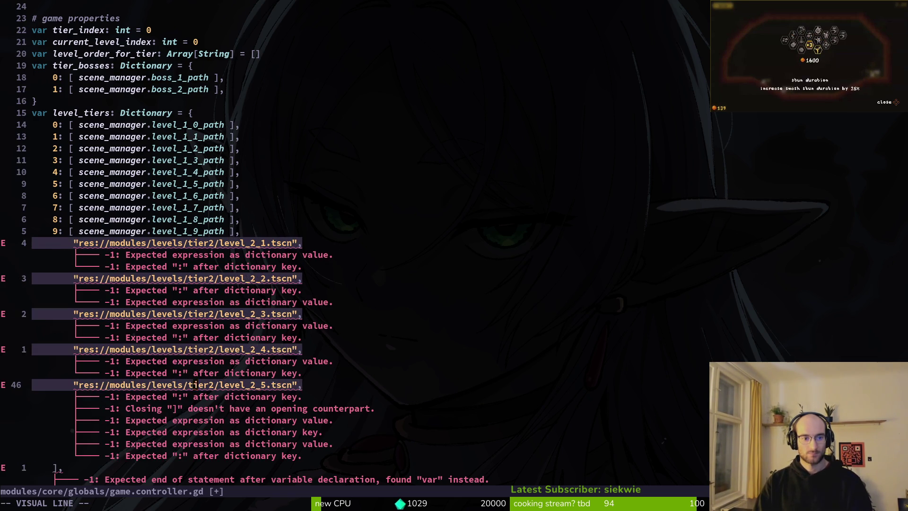
key("d")
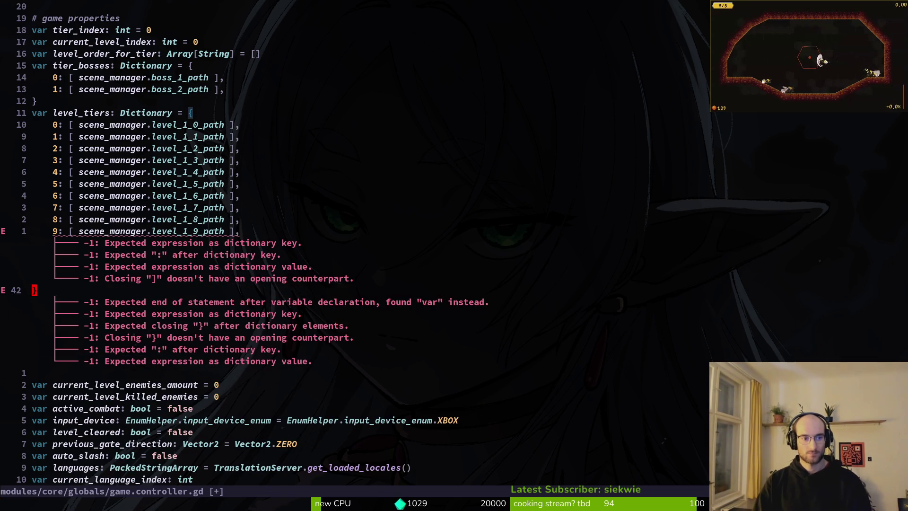
type(":w")
key("Return")
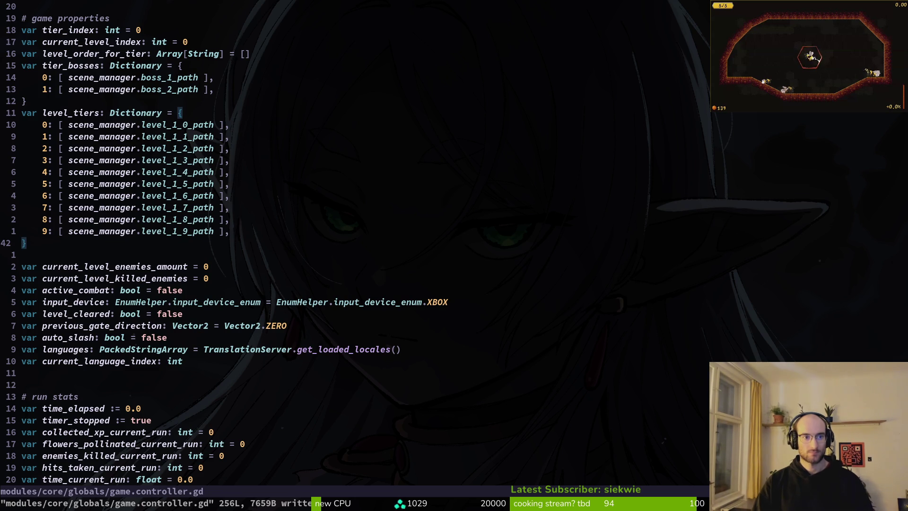
- Undo the deletions to bring back the 9: [ tier2 block and its five paths
key("u")
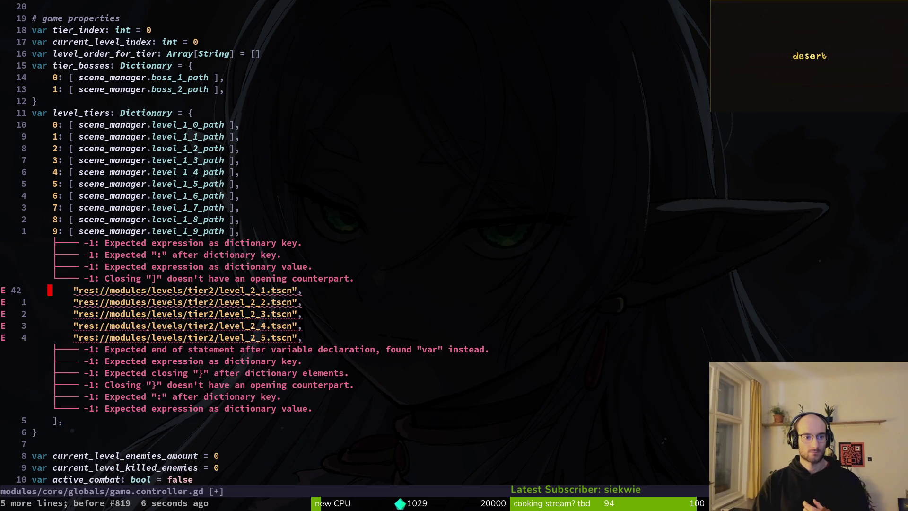
key("u")
key("u")
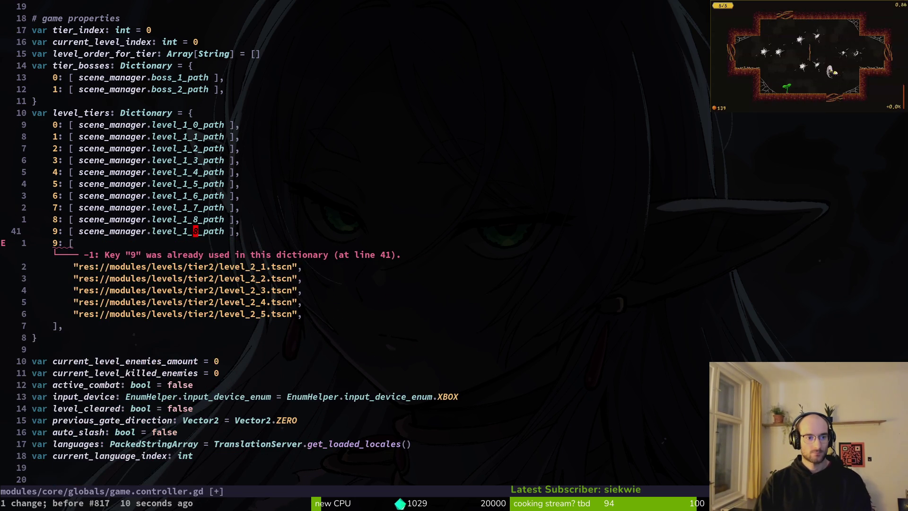
key("ctrl+r")
key("ctrl+r")
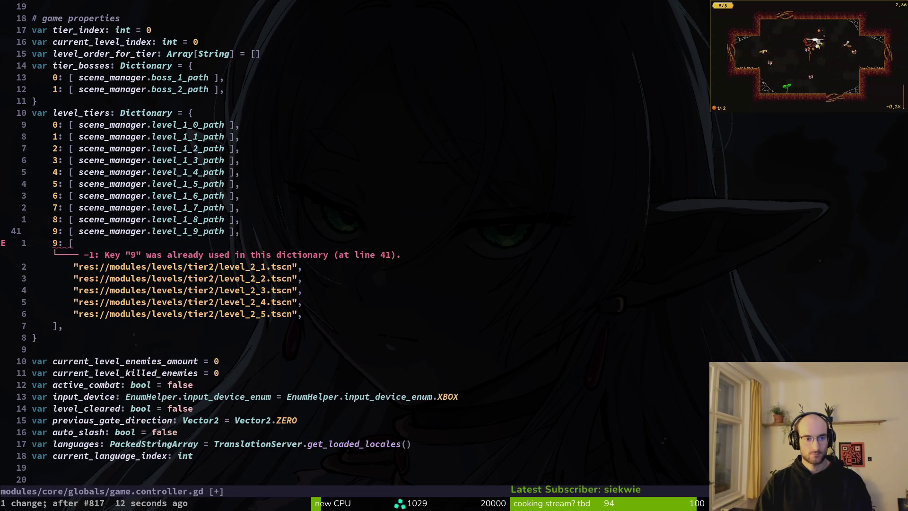
key("u")
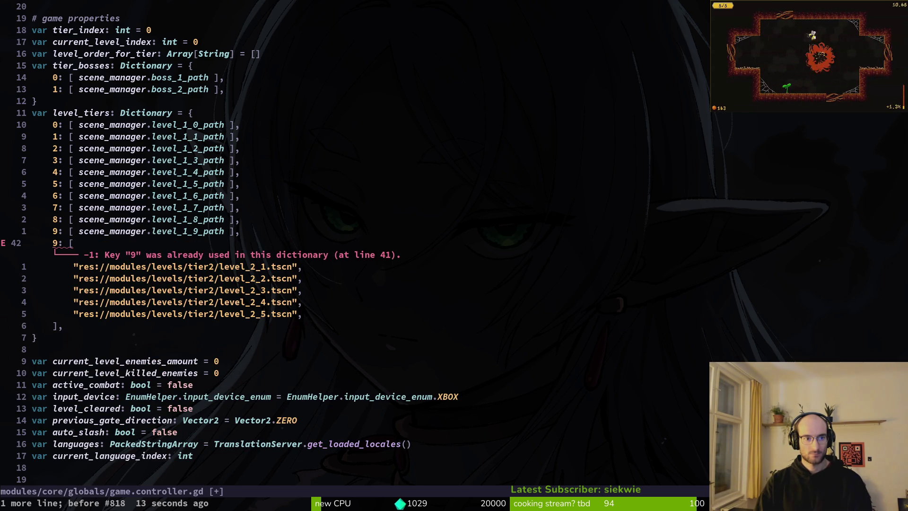
- Split the 0: entry so the level_1_0 path sits indented inside its own brackets
key("k")
key("k")
key("k")
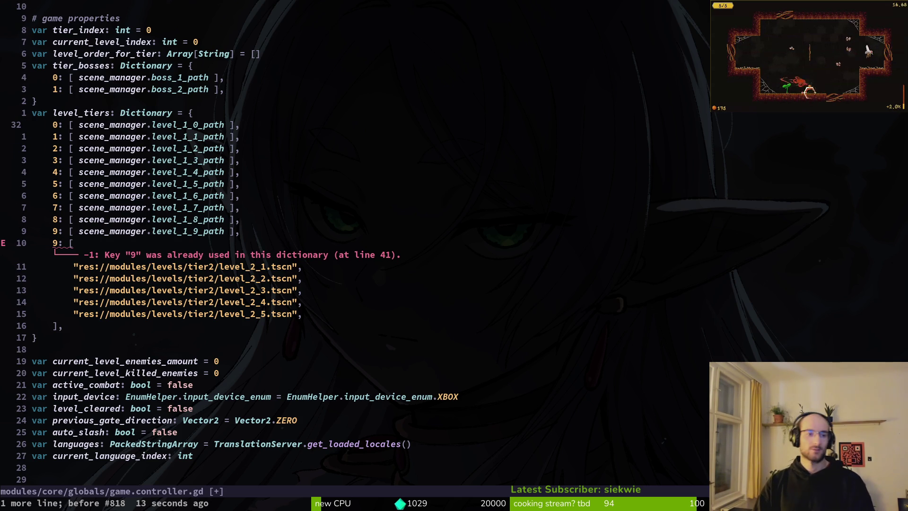
key("w")
key("w")
key("w")
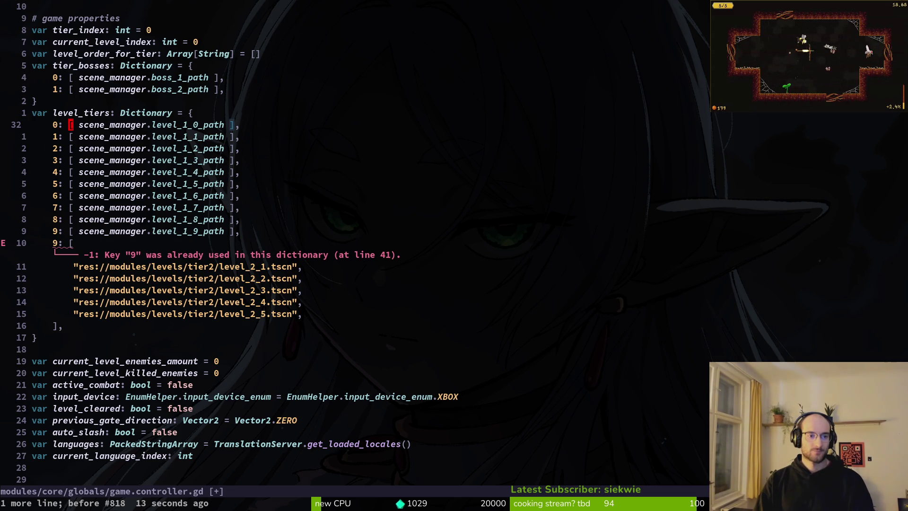
key("b")
key("b")
key("b")
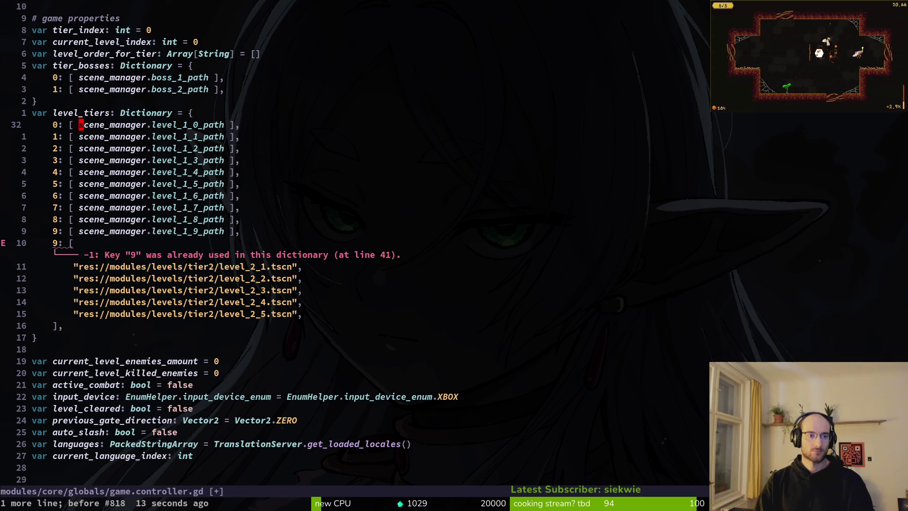
key("i")
key("Return")
key("Tab")
key("Escape")
key("A")
key("BackSpace")
key("BackSpace")
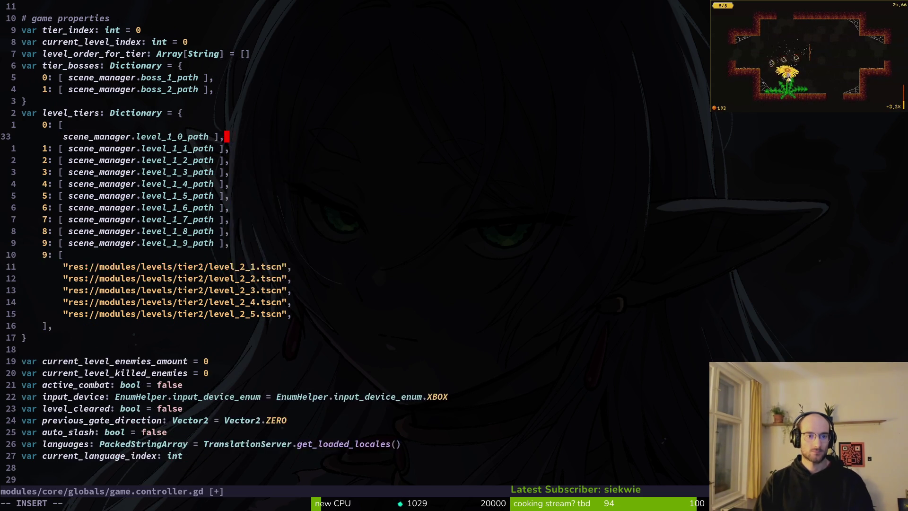
key("Left")
key("Left")
key("Left")
type("h")
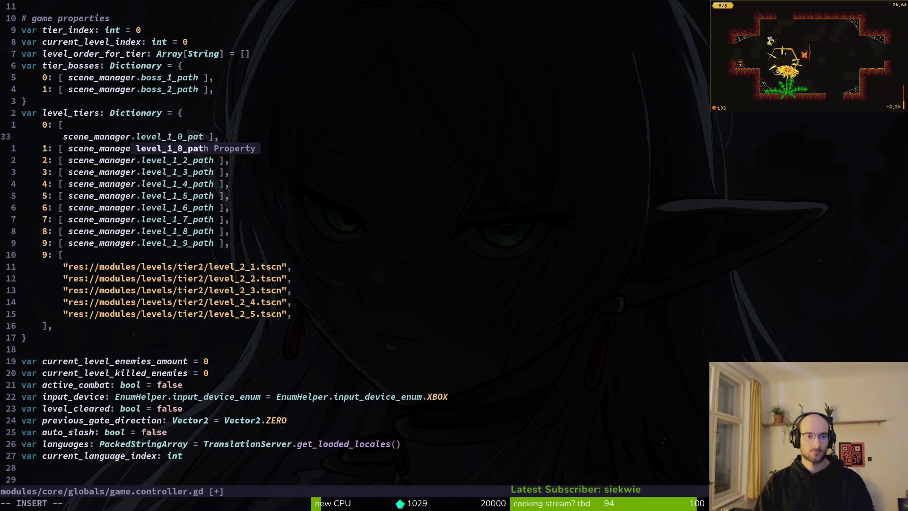
key("Return")
key("BackSpace")
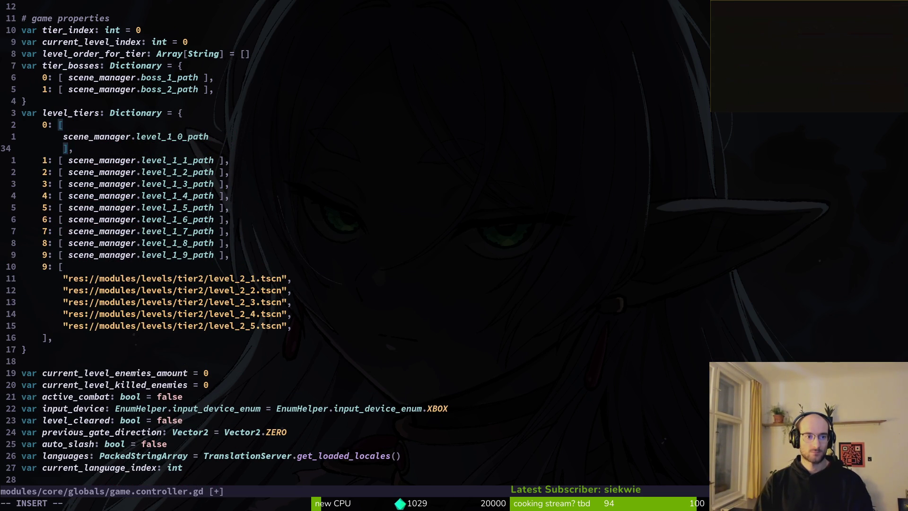
key("Escape")
- Paste copies of the level_1_0 path into tier 0 and delete the old 1: through 9: entries
key("j")
key("k")
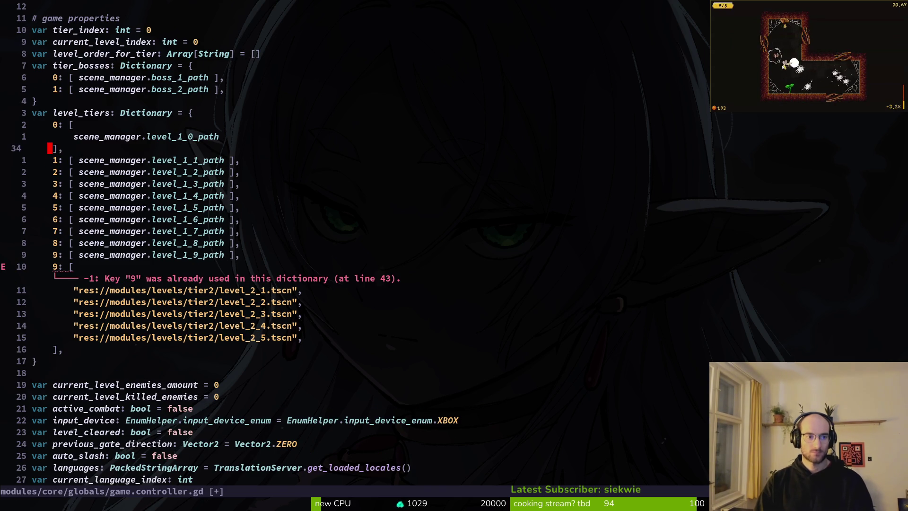
key("k")
key("y")
key("y")
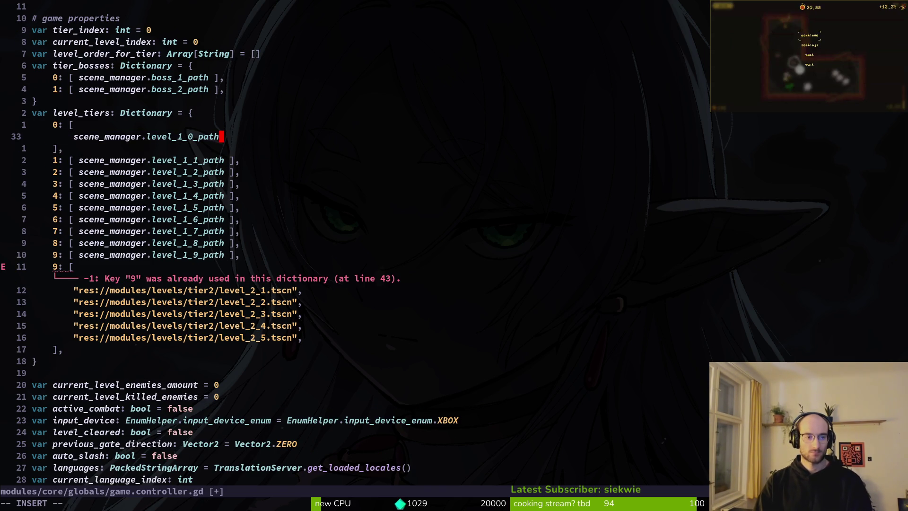
key("p")
key("p")
key("p")
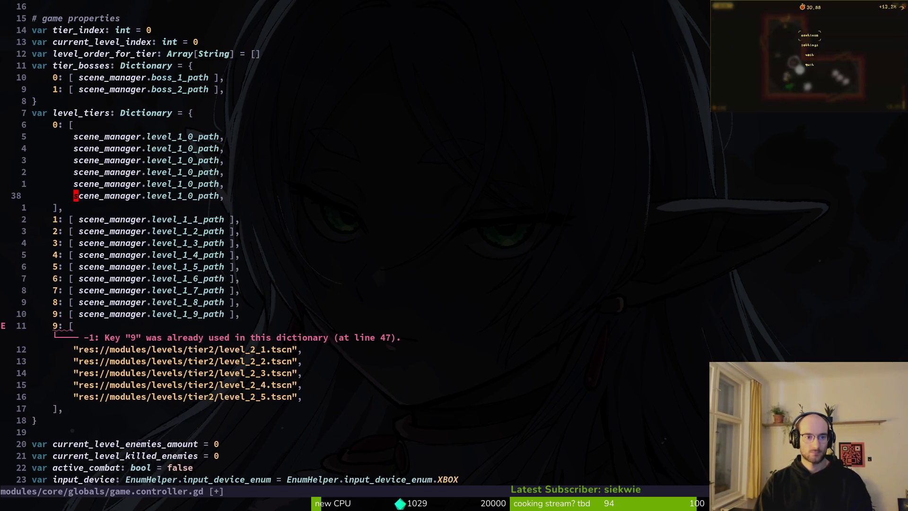
key("j")
key("j")
key("shift+v")
key("j")
key("j")
key("j")
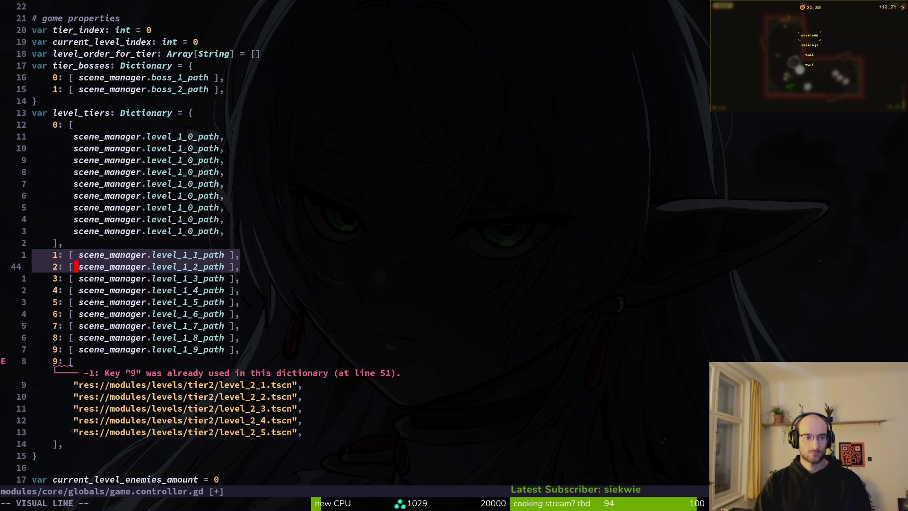
key("j")
key("d")
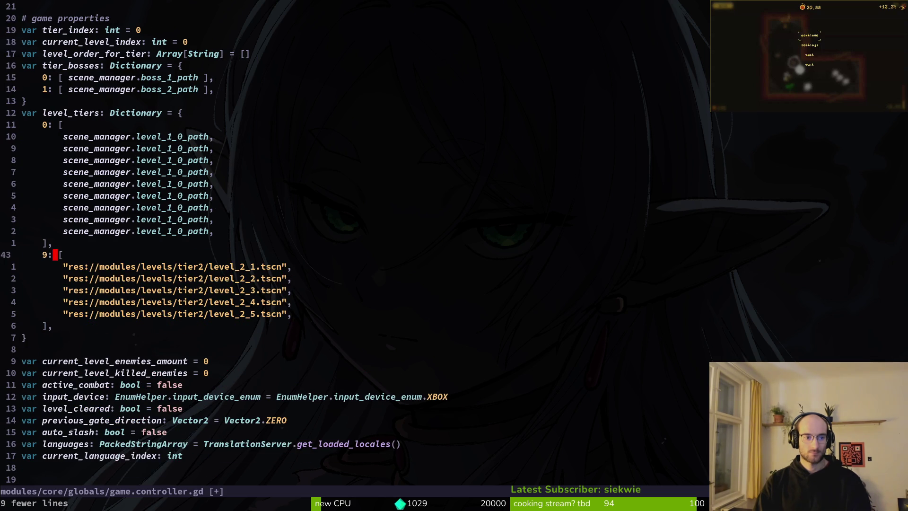
- Change the tier2 block's key from 9 to 1 and save game.controller.gd
type("xi1")
key("Escape")
type(":write")
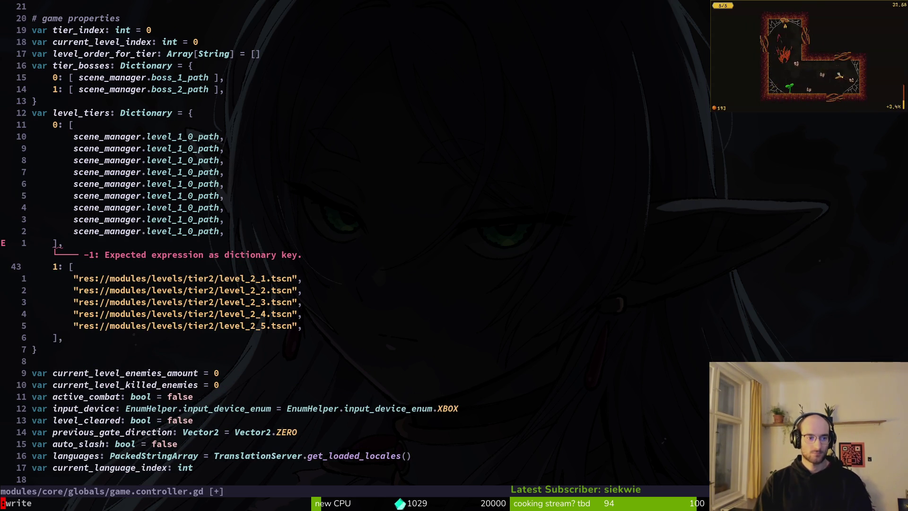
key("Return")
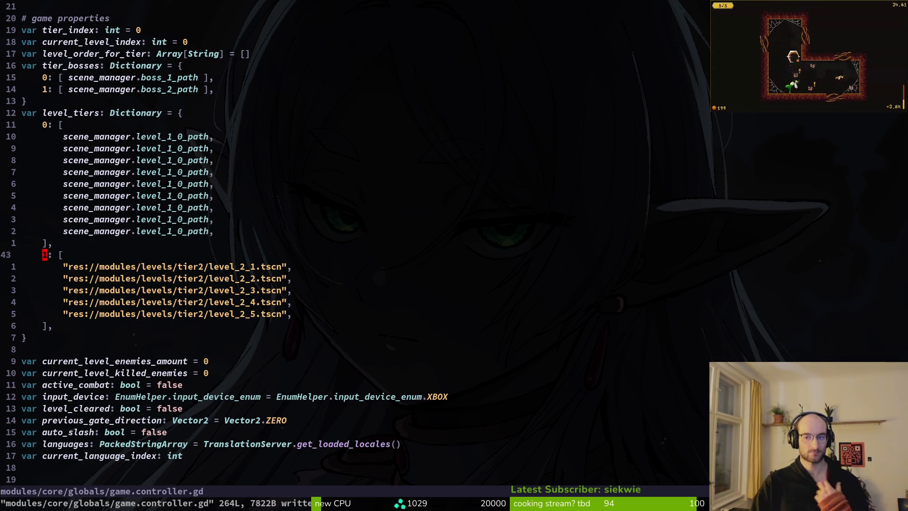
- Renumber the copied tier 0 paths with successive level_1 numbers, reaching level_1_5
key("k")
key("k")
key("k")
key("k")
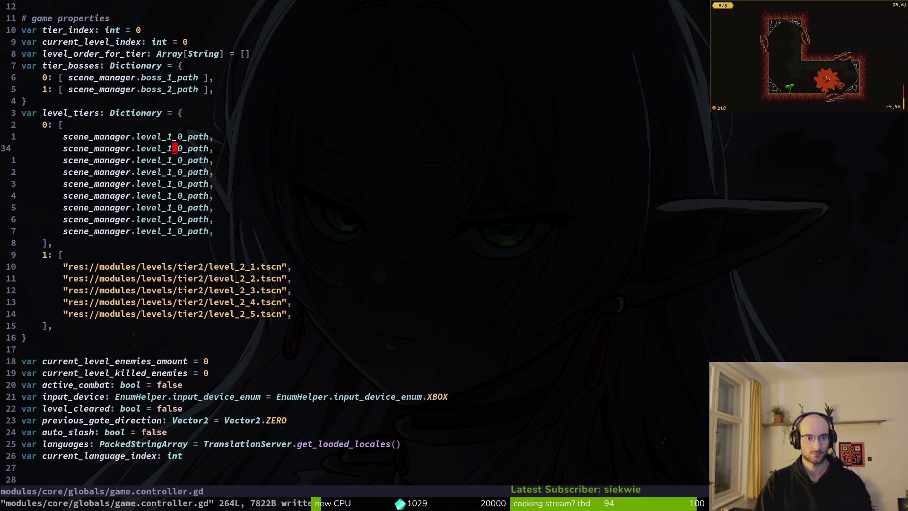
key("j")
key("r")
key("2")
key("j")
key("j")
key("r")
key("4")
key("j")
key("r")
key("5")
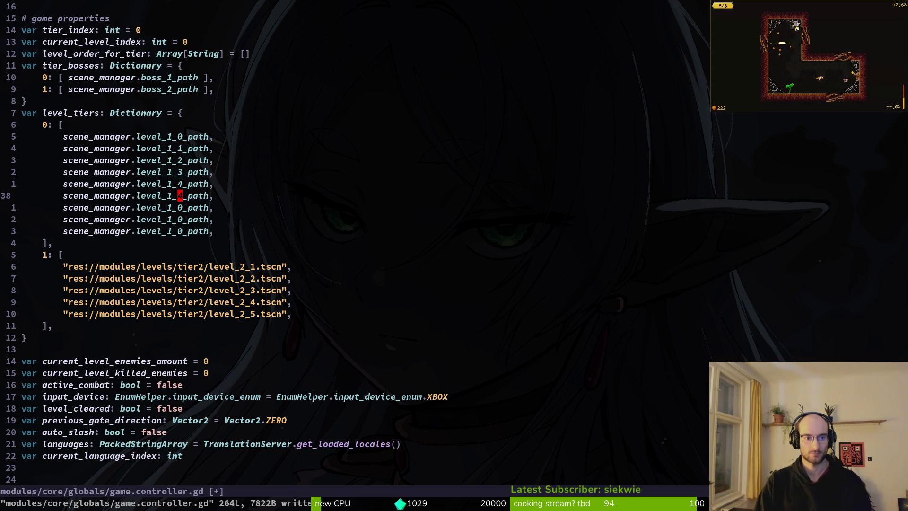